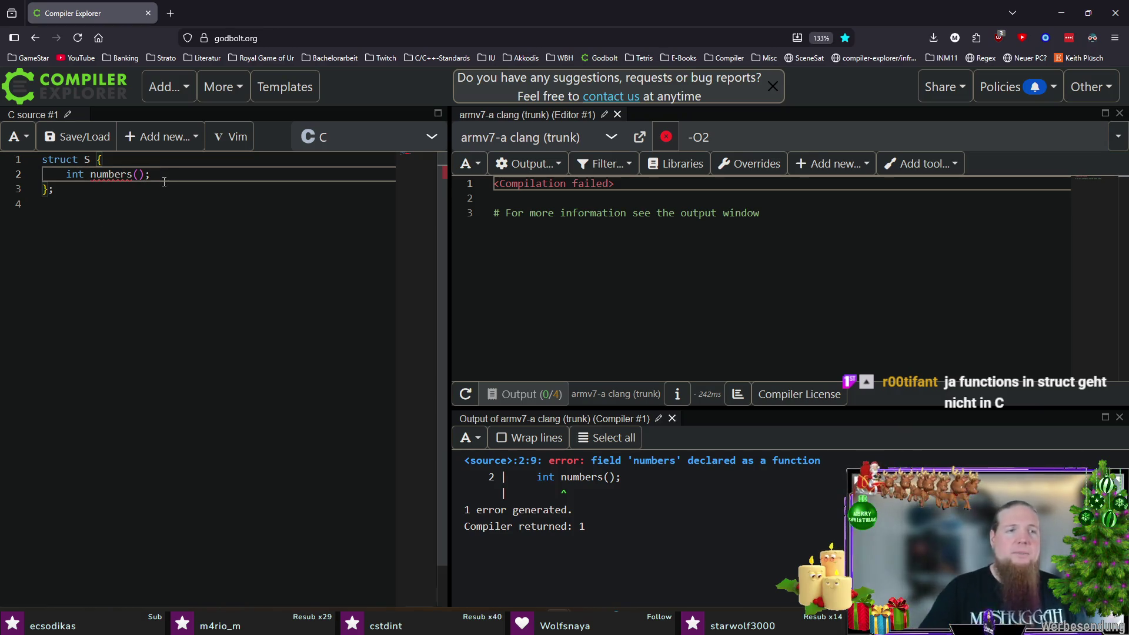
# - Rewrite the struct member on line 2 as the cast-style declaration '(int) numbers[10];'
pyautogui.moveTo(66, 174); pyautogui.dragTo(167, 174)
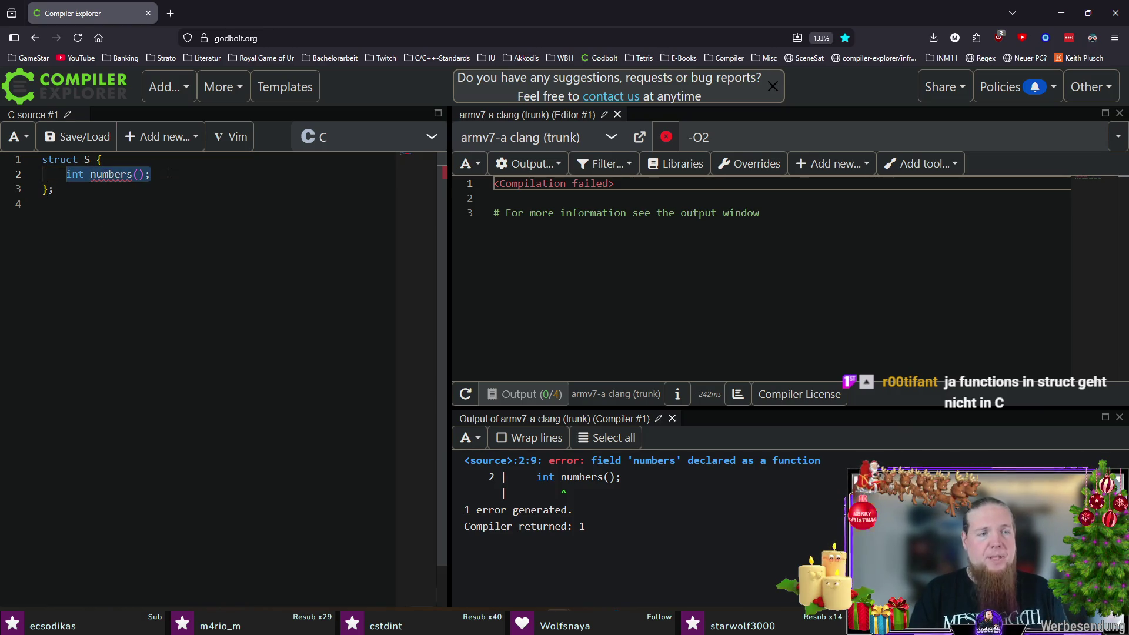
pyautogui.write('(int)')
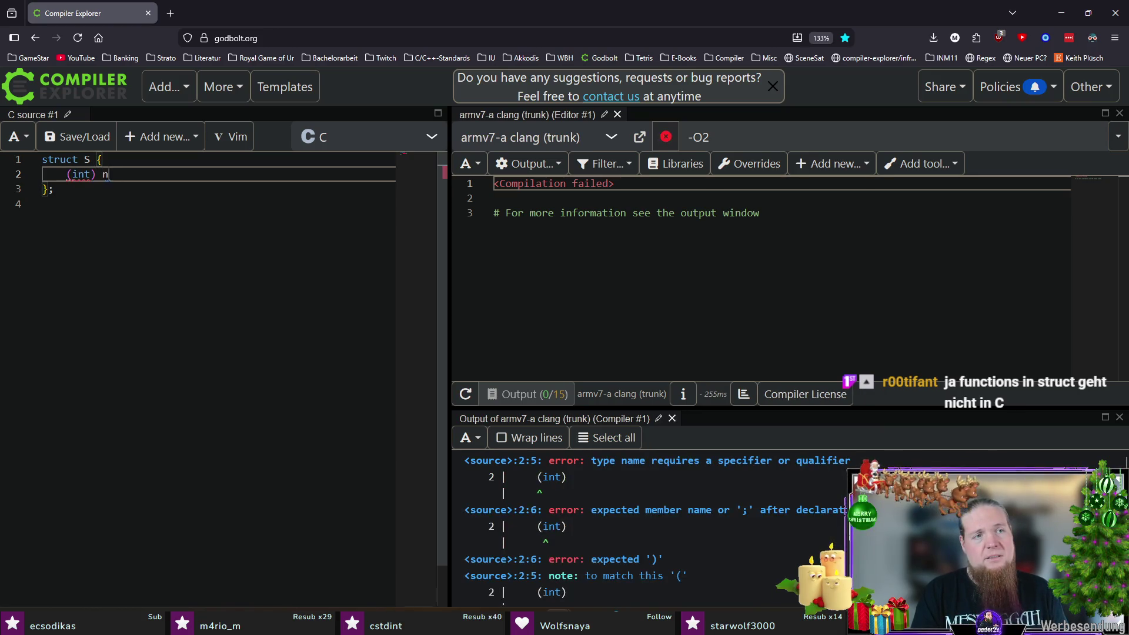
pyautogui.write(' numbers[10];')
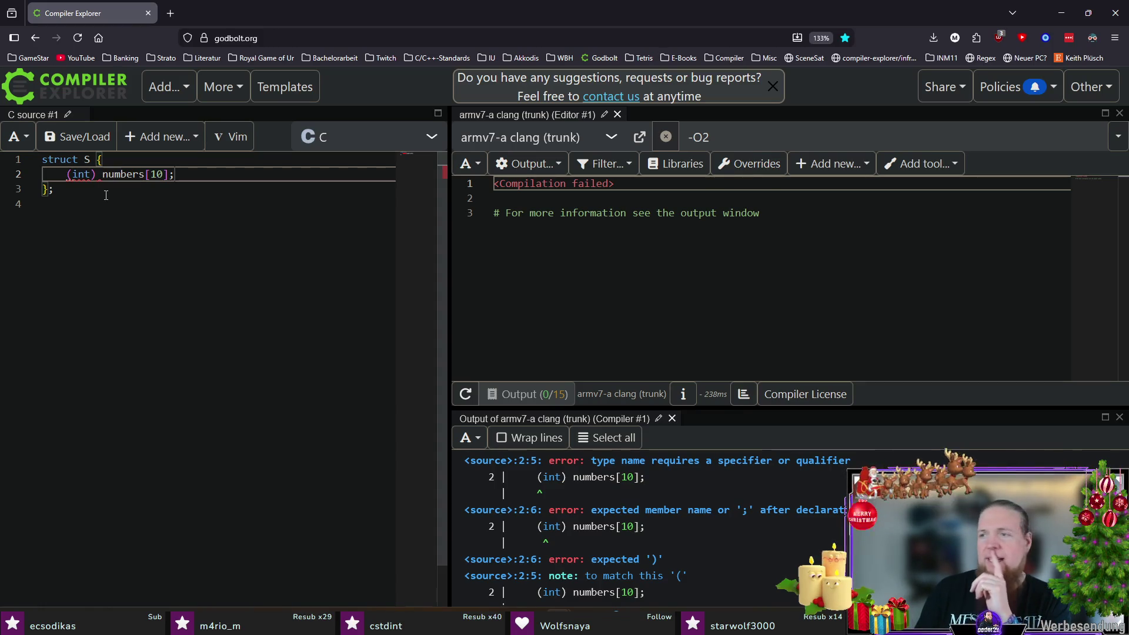
pyautogui.doubleClick(81, 174)
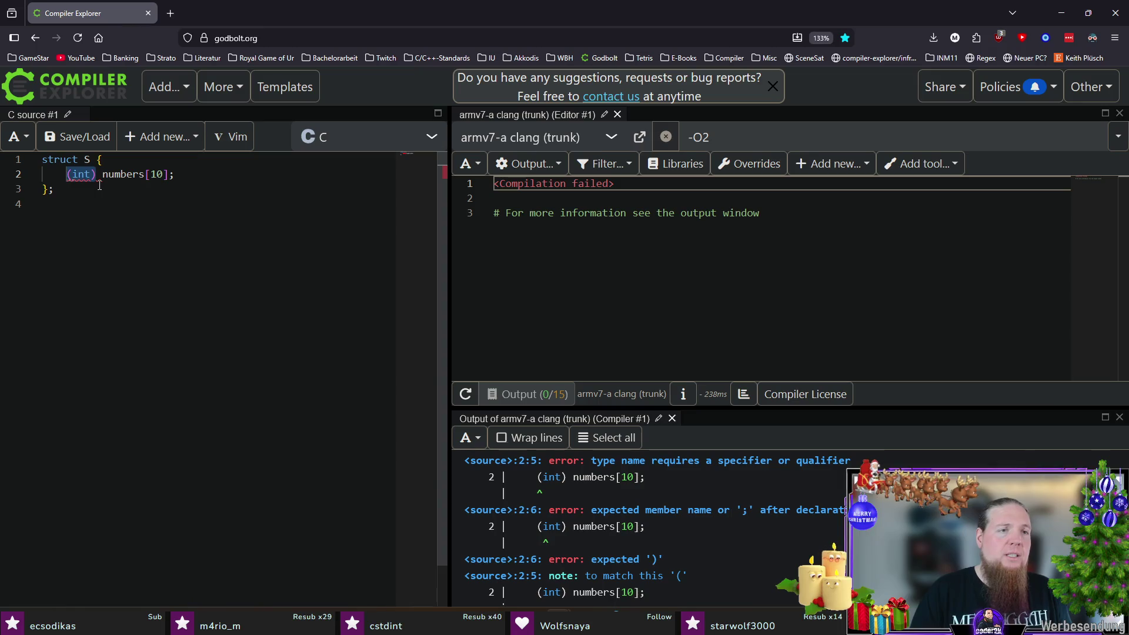
pyautogui.write('int')
# - Wrap numbers in nested parentheses as 'int ((((numbers))))[10];', then switch to TeXstudio
pyautogui.doubleClick(119, 174)
pyautogui.write('(')
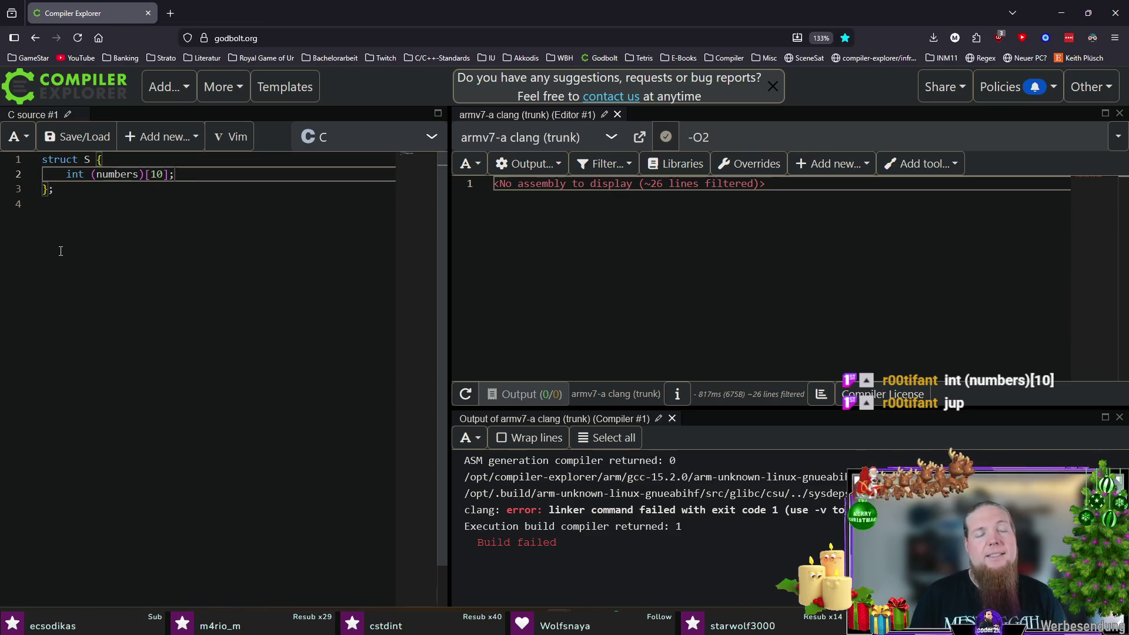
pyautogui.doubleClick(115, 174)
pyautogui.write('(((')
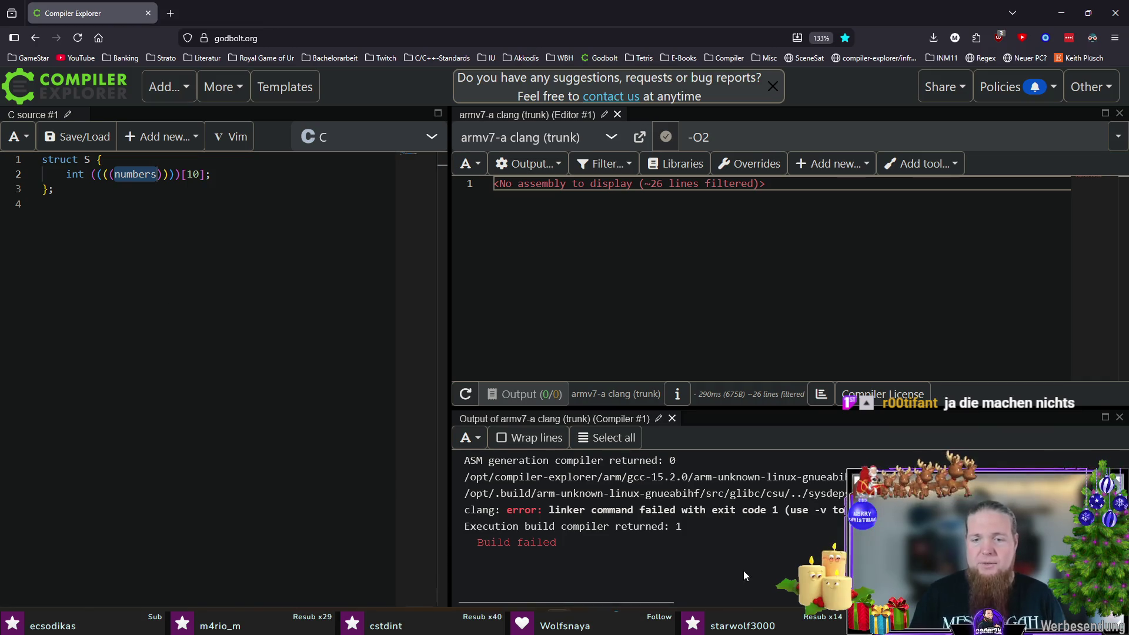
pyautogui.hotkey('alt', 'Tab')
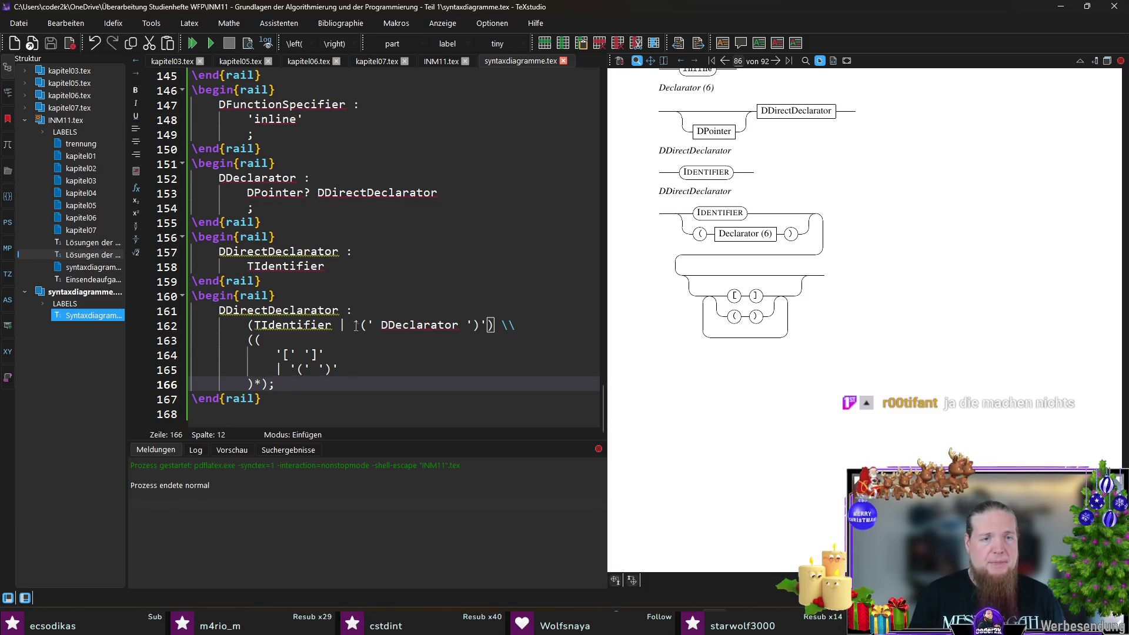
# - Experimentally strip the DDeclarator alternative and parentheses from line 162, then review the DDeclarator rule
pyautogui.moveTo(336, 326); pyautogui.dragTo(487, 325)
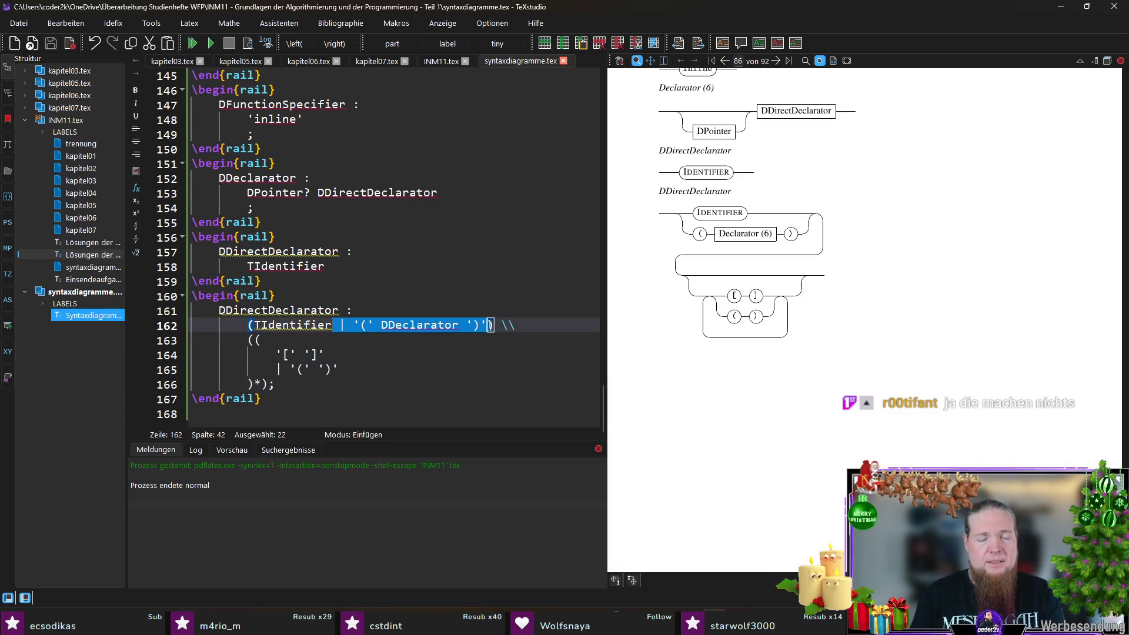
pyautogui.press('Delete')
pyautogui.press('BackSpace')
pyautogui.press('Home')
pyautogui.press('Delete')
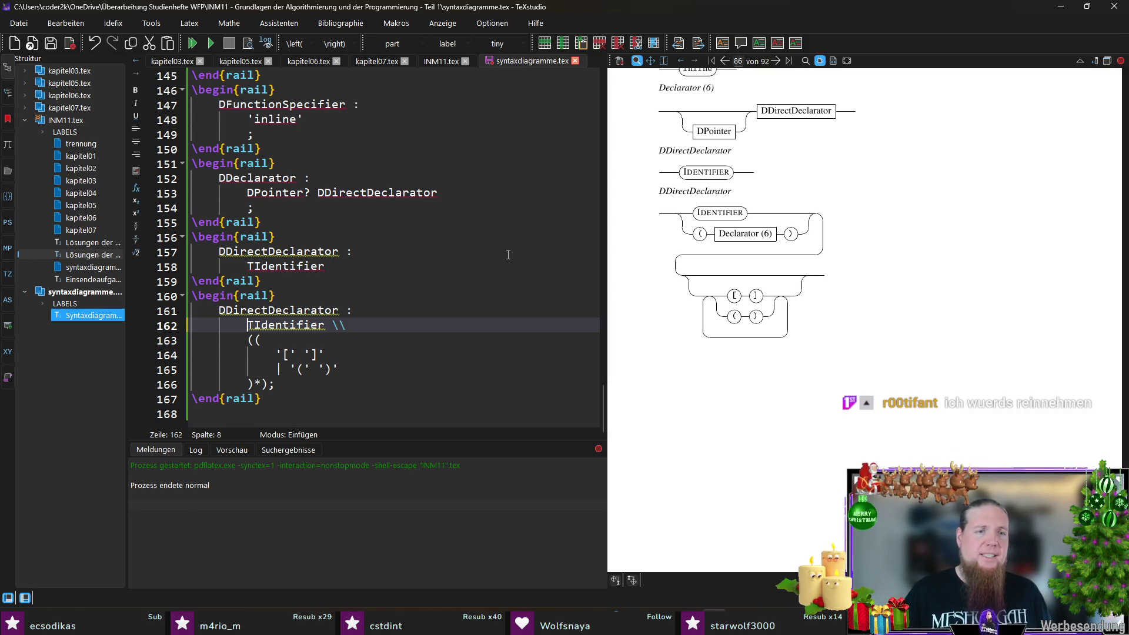
pyautogui.moveTo(285, 266)
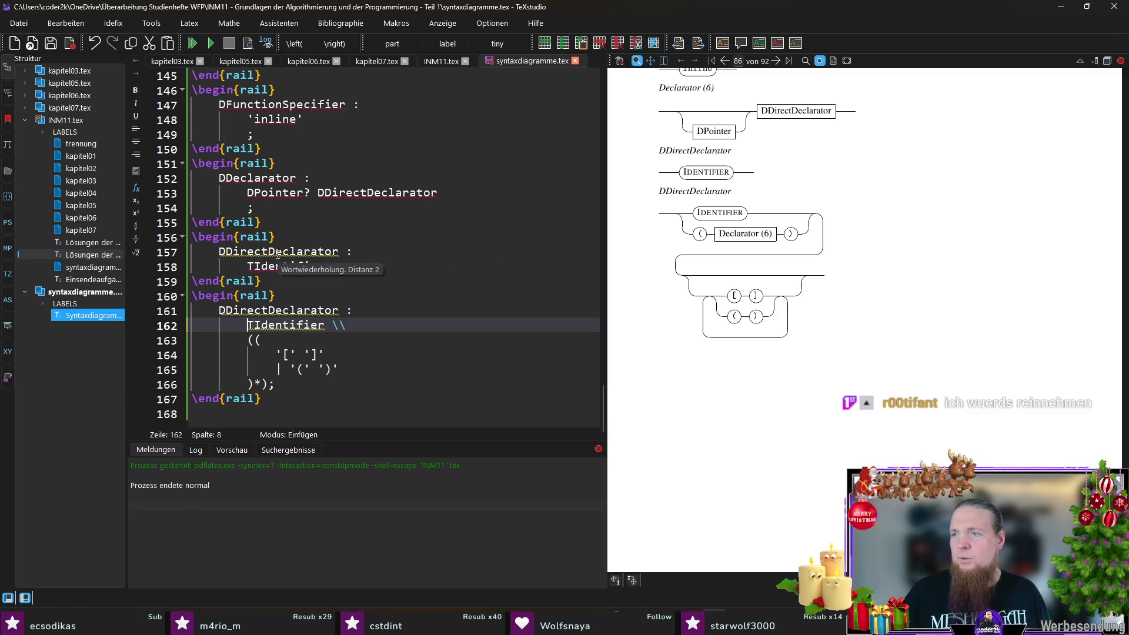
pyautogui.click(276, 251)
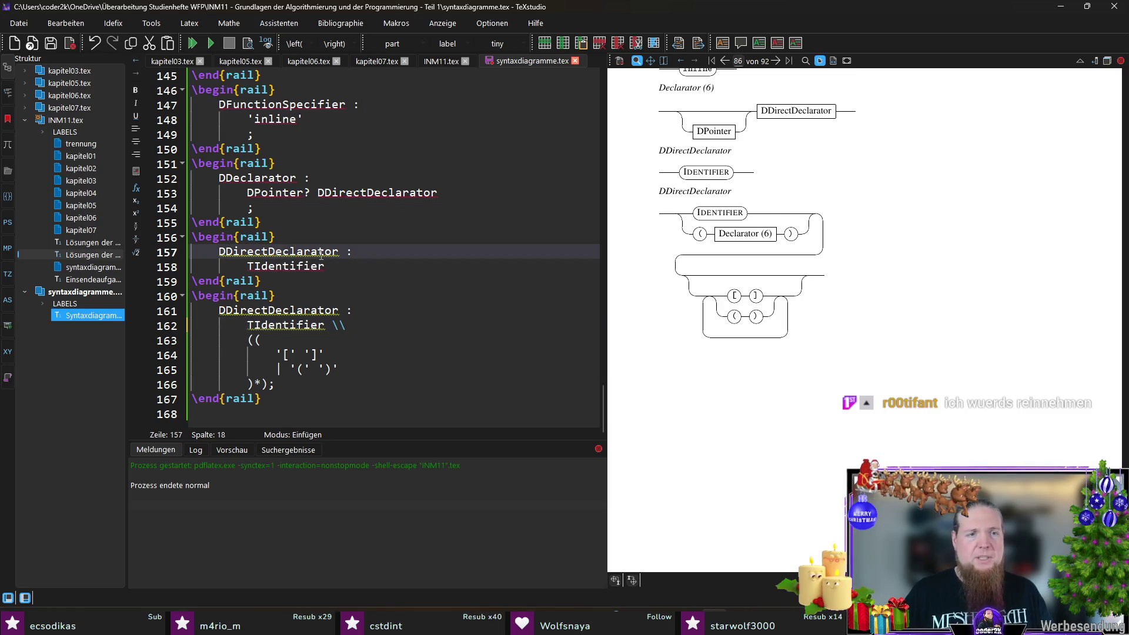
pyautogui.click(281, 177)
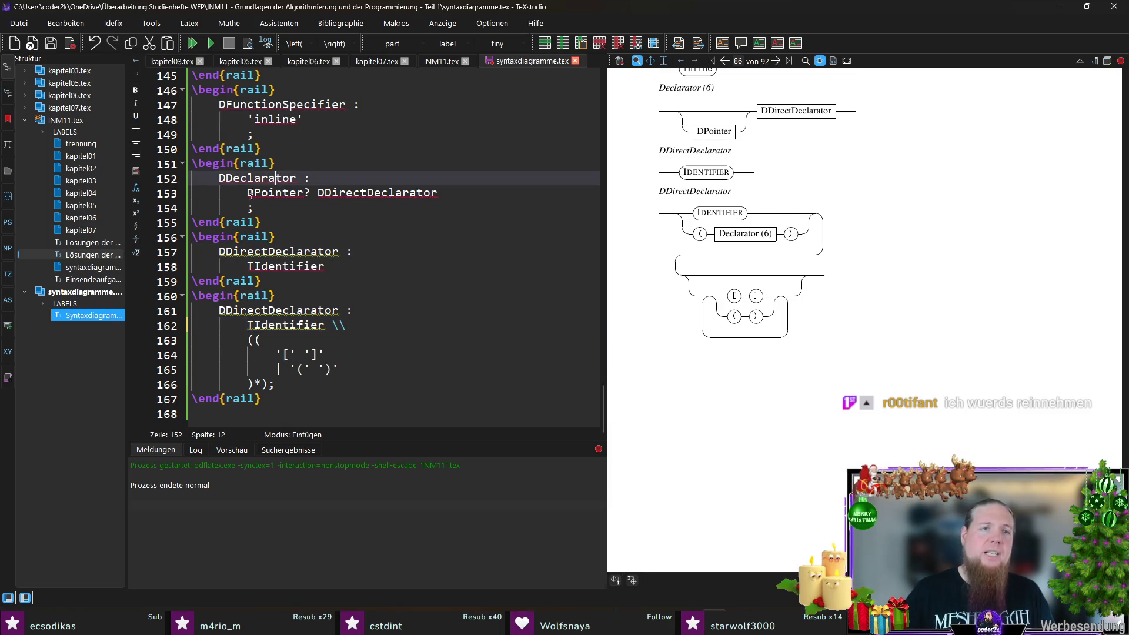
pyautogui.moveTo(249, 193); pyautogui.dragTo(437, 192)
# - Undo the experiment and end the first DDirectDeclarator rule with a ';' line after TIdentifier
pyautogui.click(381, 263)
pyautogui.press('Return')
pyautogui.write(';')
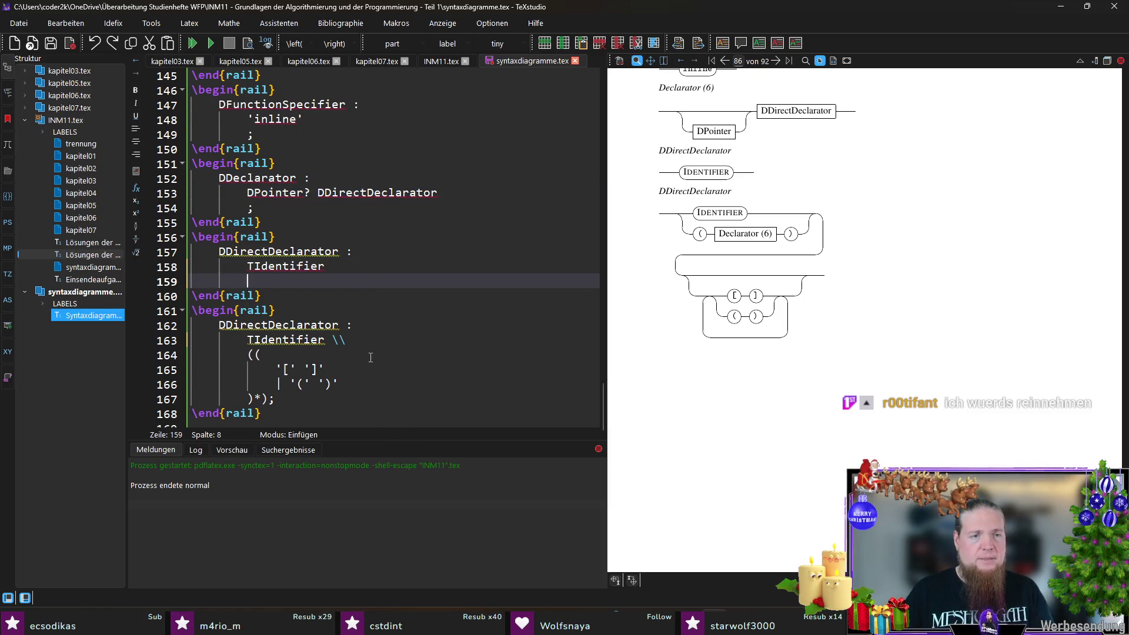
pyautogui.hotkey('ctrl', 'z')
pyautogui.hotkey('ctrl', 'z')
pyautogui.hotkey('ctrl', 'y')
pyautogui.hotkey('ctrl', 'y')
pyautogui.hotkey('ctrl', 'y')
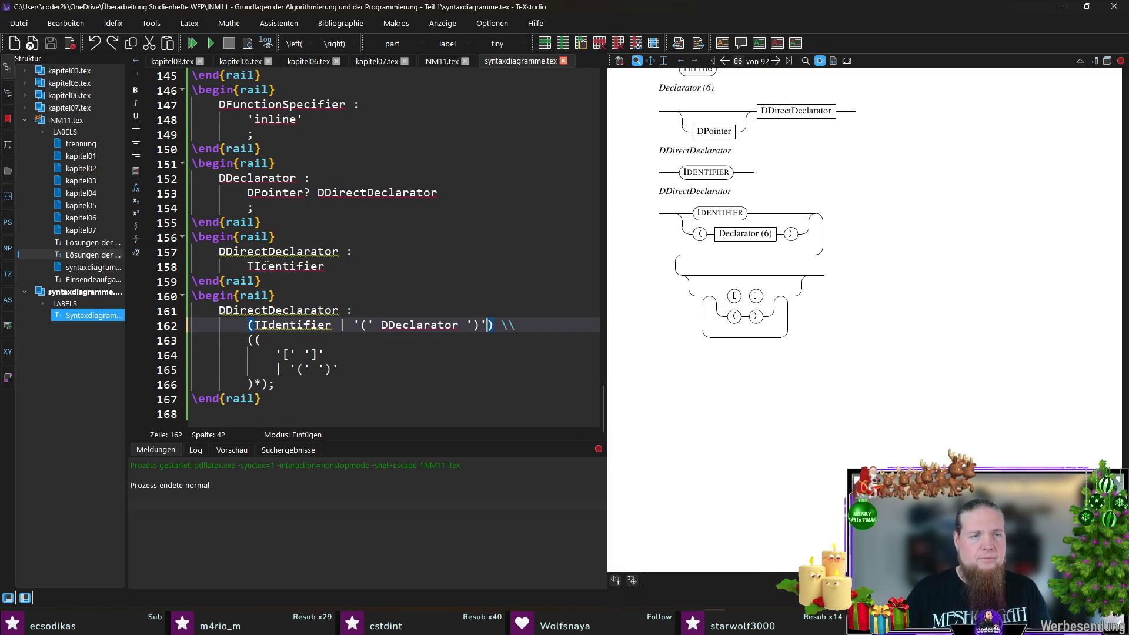
pyautogui.click(355, 262)
pyautogui.press('Return')
pyautogui.write(';')
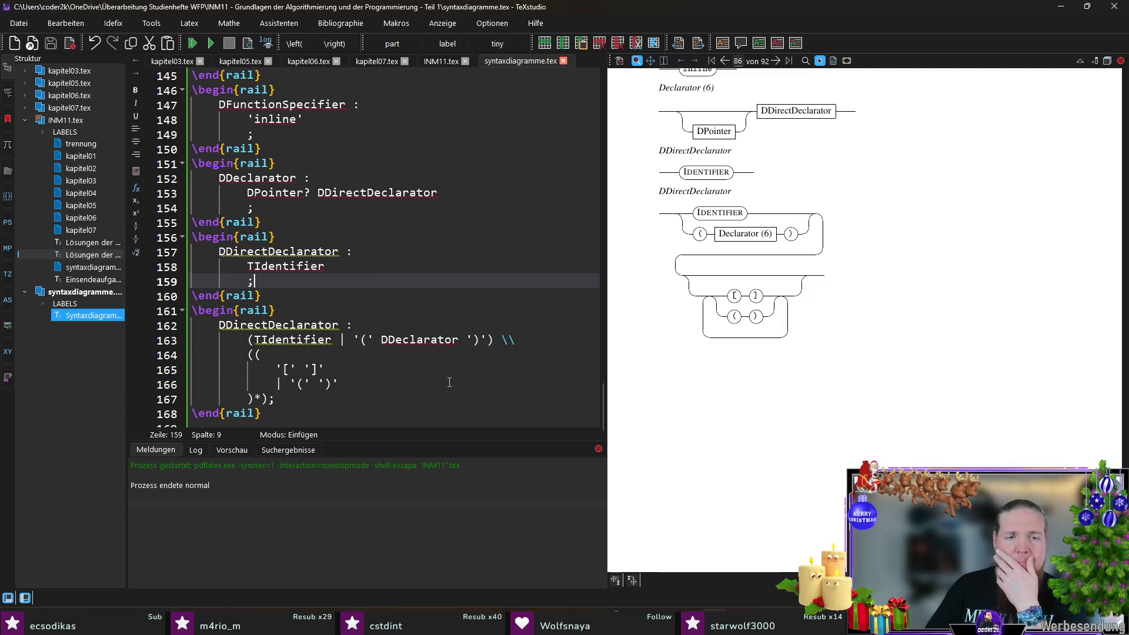
# - Inspect DDeclarator on line 163 and the DDeclarator rule body on line 153
pyautogui.moveTo(355, 340); pyautogui.dragTo(512, 340)
pyautogui.click(409, 340)
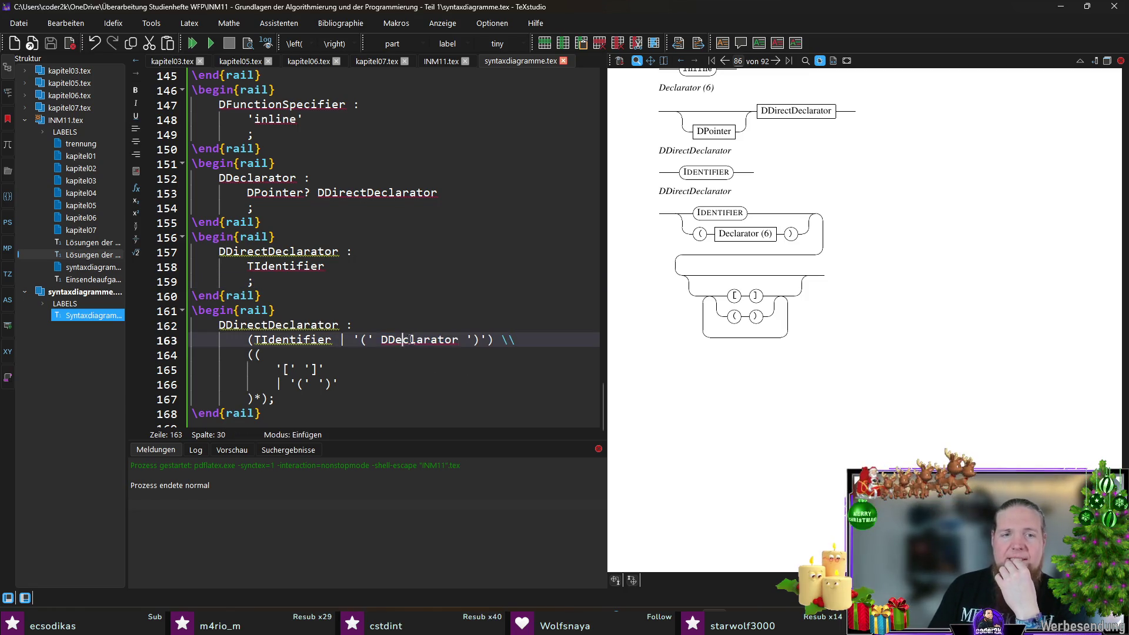
pyautogui.moveTo(248, 192); pyautogui.dragTo(438, 193)
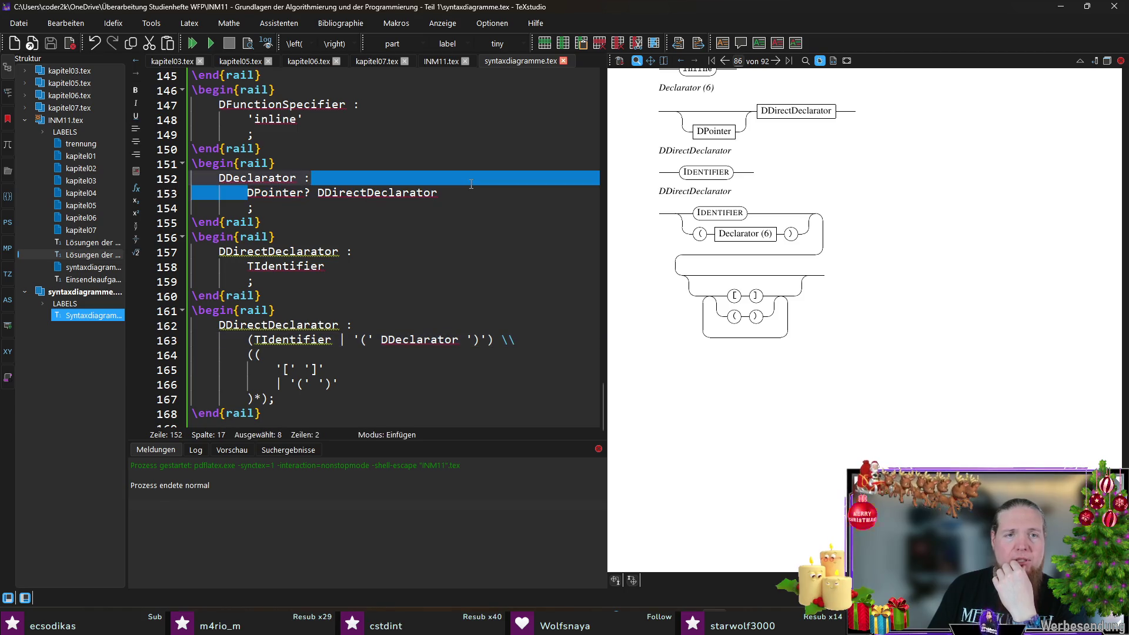
pyautogui.click(438, 193)
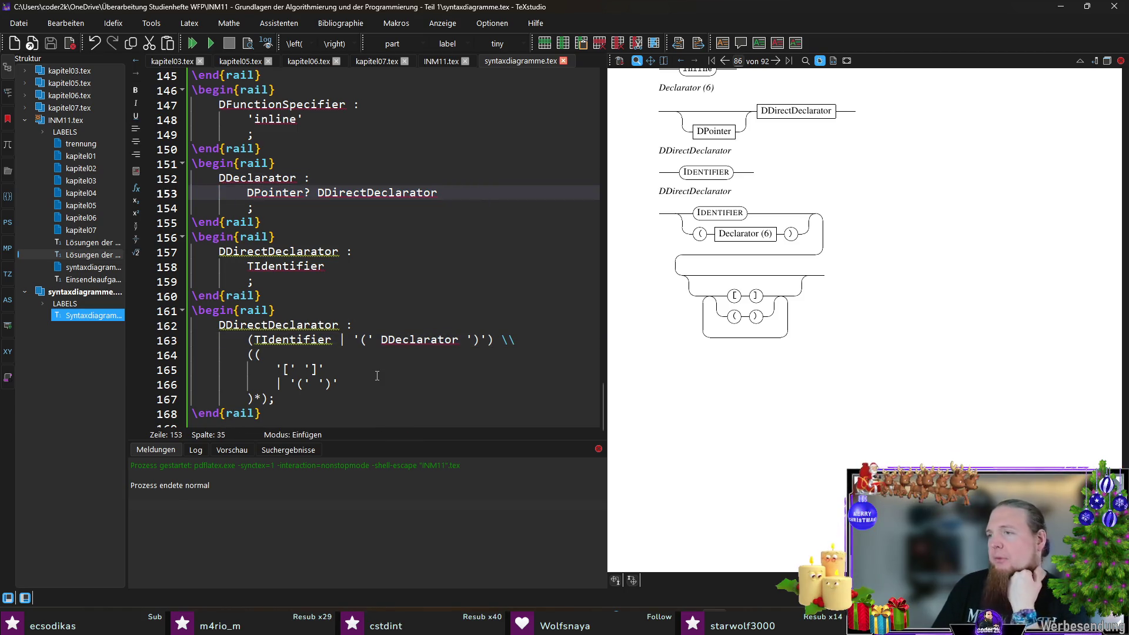
pyautogui.scroll(-1, 381, 368)
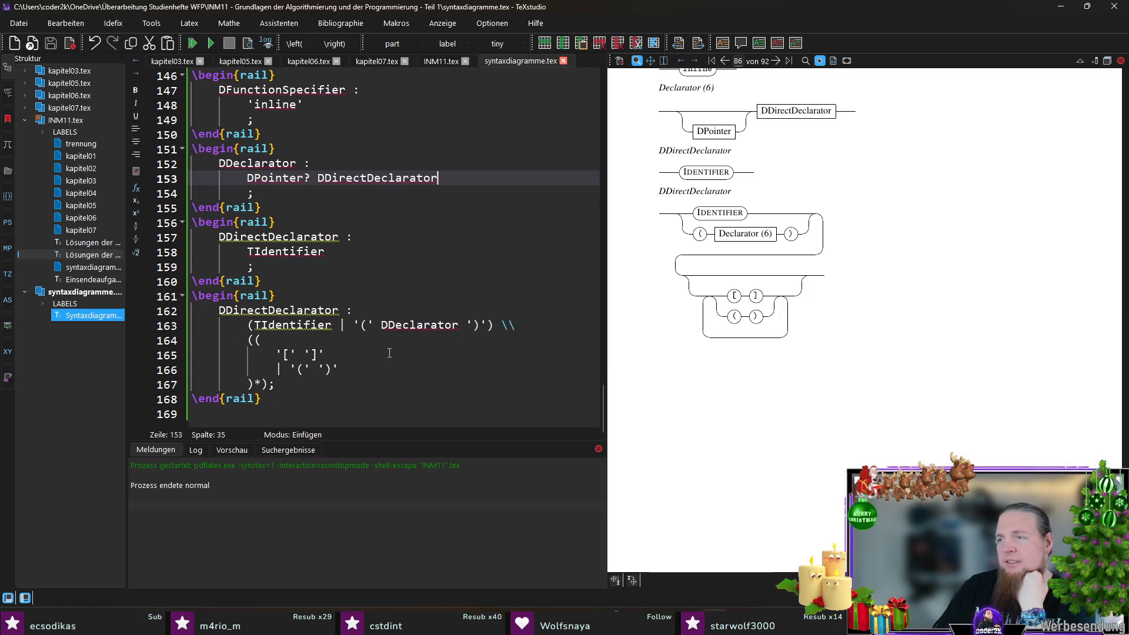
# - Put DAssignmentExpression between the square brackets and delete the '(' ')' alternative line
pyautogui.click(305, 355)
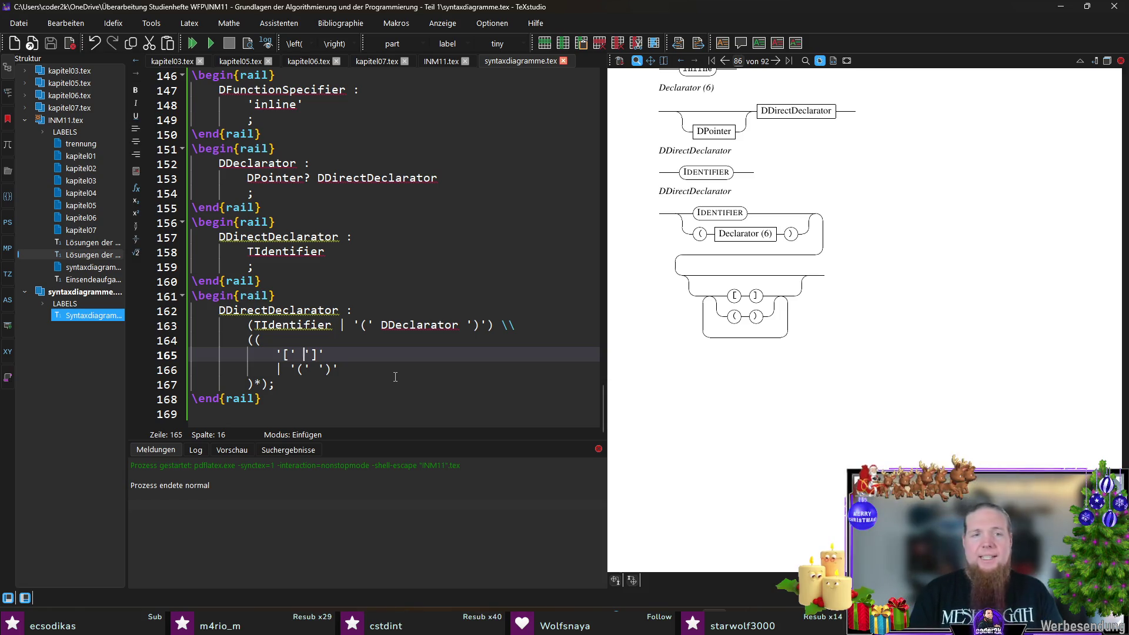
pyautogui.write('DAssignmentExpression')
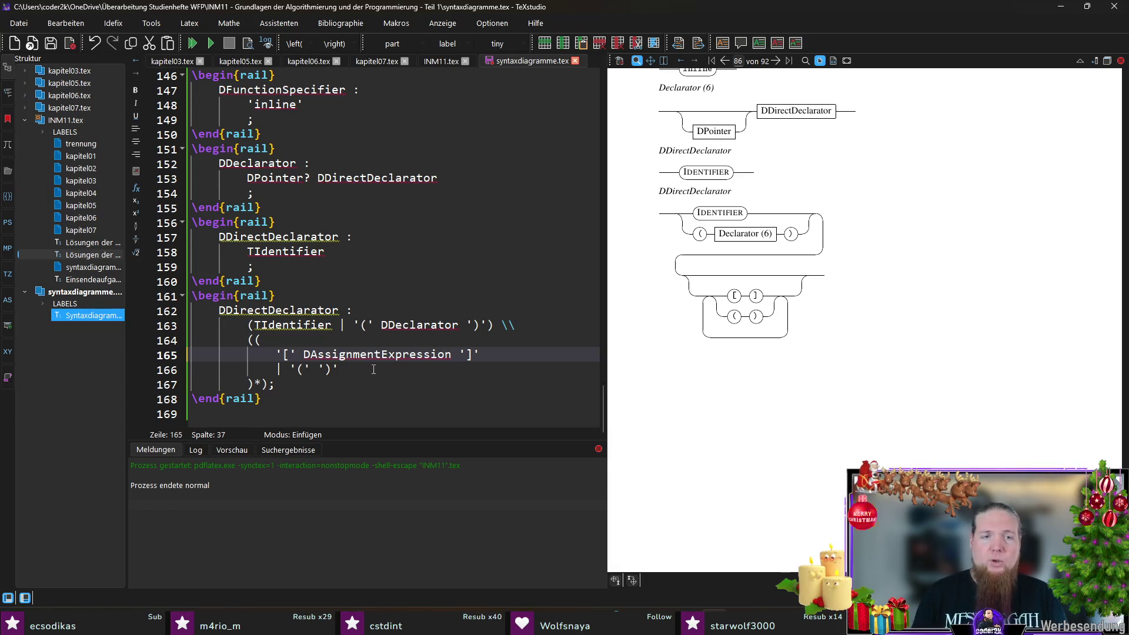
pyautogui.click(373, 370)
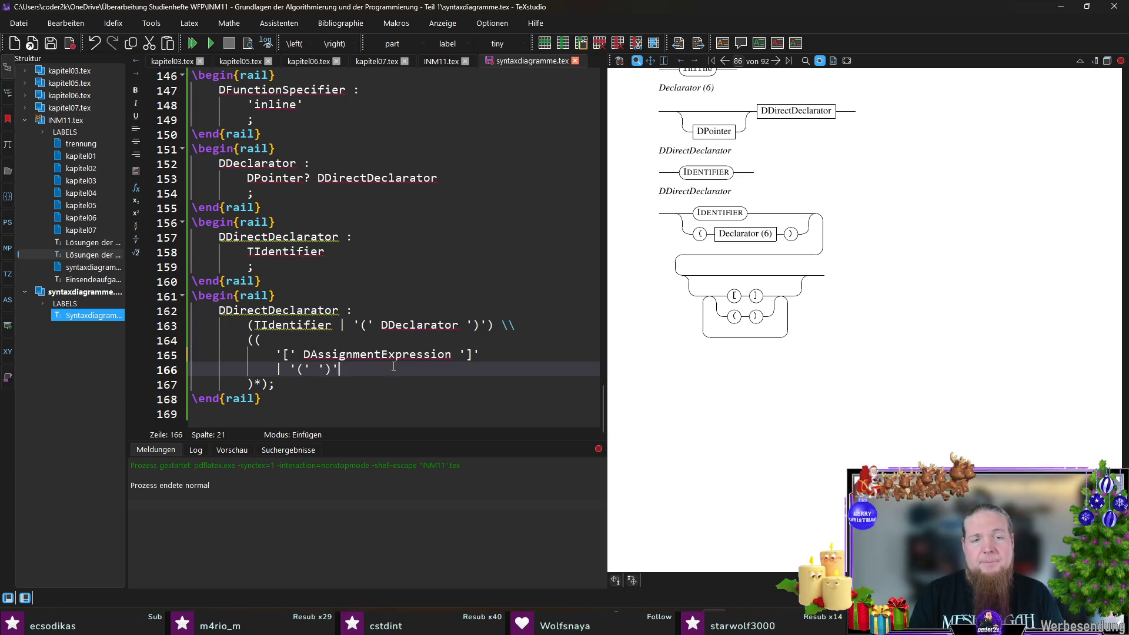
pyautogui.hotkey('shift', 'Up')
pyautogui.hotkey('shift', 'Up')
pyautogui.press('BackSpace')
pyautogui.press('BackSpace')
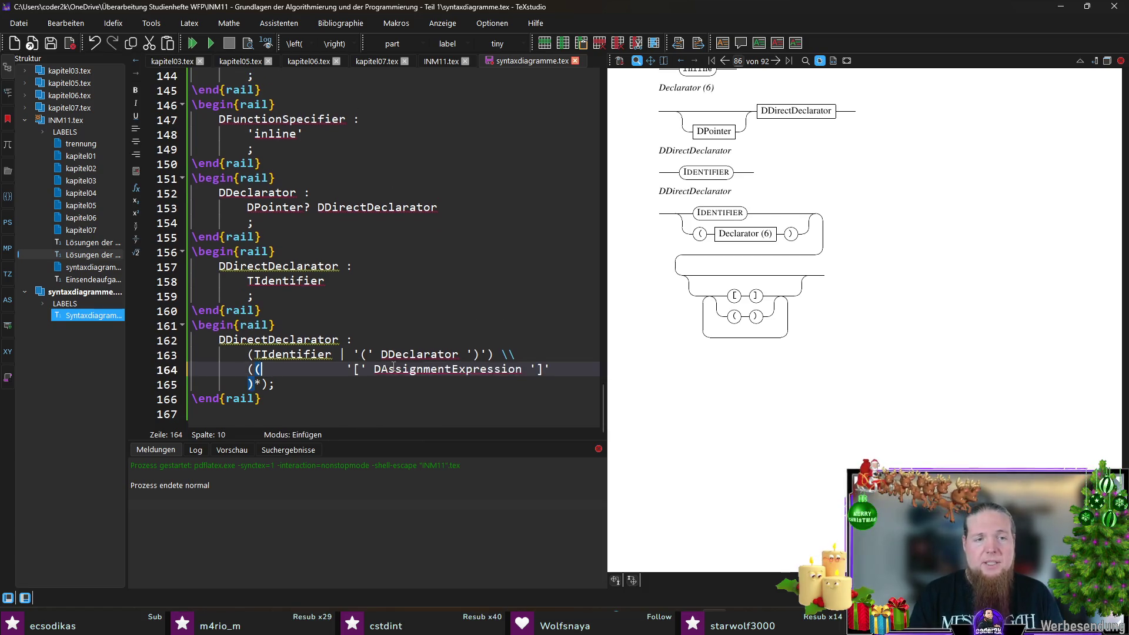
# - Join the repetition and its closing )*); onto one tidy line 164
pyautogui.hotkey('shift', 'End')
pyautogui.hotkey('shift', 'Left')
pyautogui.hotkey('shift', 'Left')
pyautogui.hotkey('shift', 'Left')
pyautogui.press('Delete')
pyautogui.press('End')
pyautogui.hotkey('shift', 'Down')
pyautogui.hotkey('shift', 'End')
pyautogui.press('Delete')
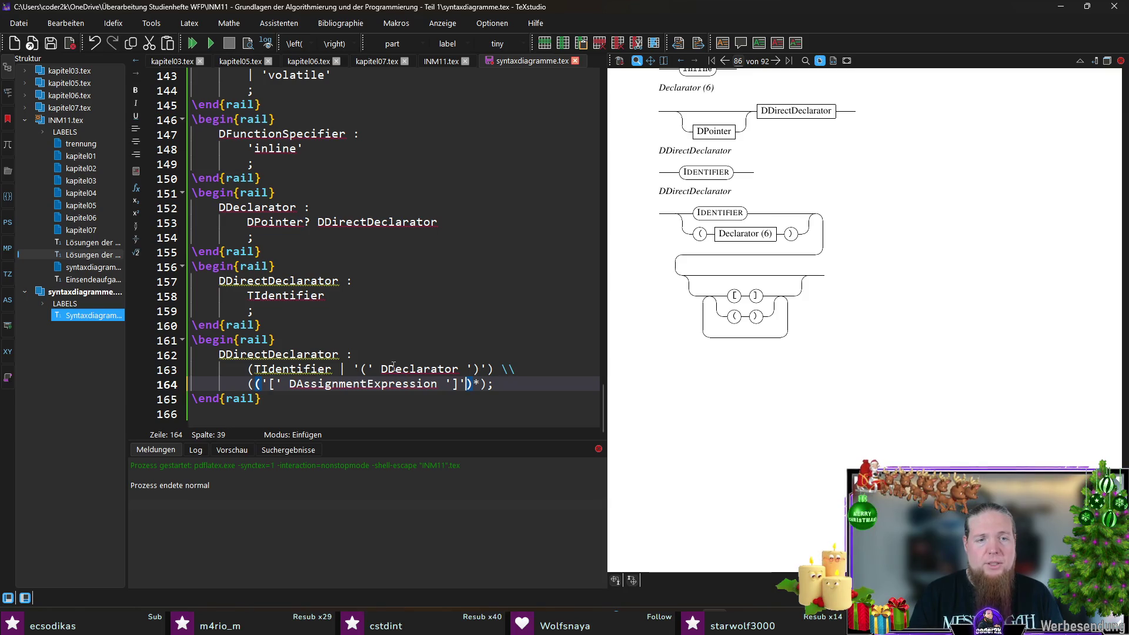
# - Rebuild the document with F5 and switch to the terminal
pyautogui.press('End')
pyautogui.press('F5')
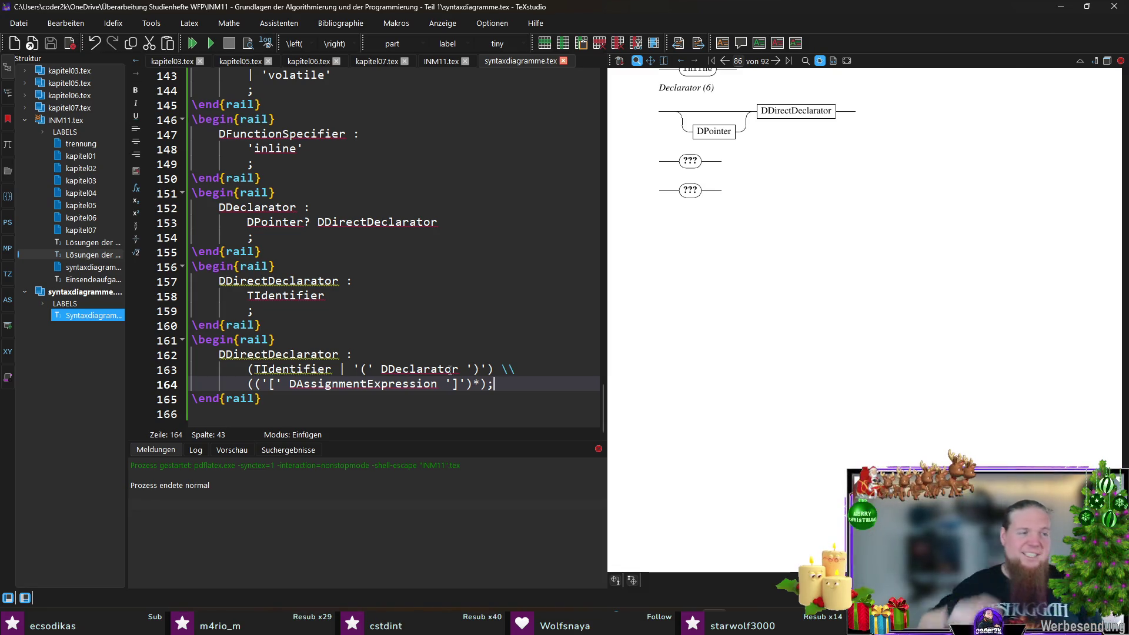
pyautogui.hotkey('alt', 'Tab')
# - Rerun 'rail INM11' in Git Bash and recompile in TeXstudio to refresh the diagrams
pyautogui.press('Up')
pyautogui.press('Return')
pyautogui.hotkey('alt', 'Tab')
pyautogui.click(295, 398)
pyautogui.press('F5')
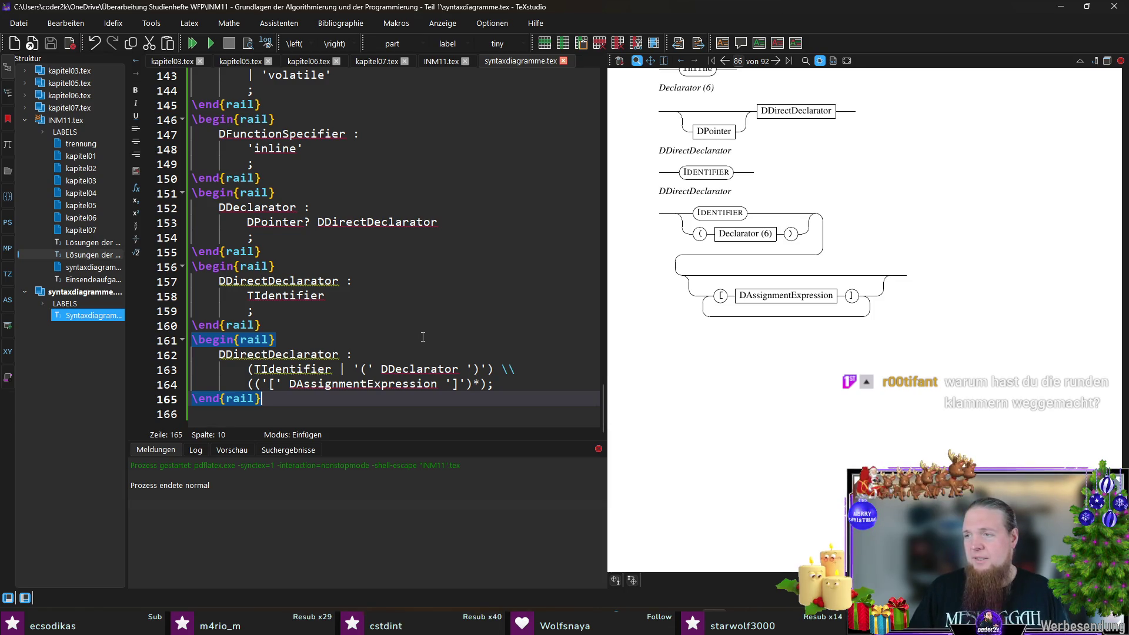
# - In Compiler Explorer, replace the member on line 2 with 'int numbers(10);'
pyautogui.hotkey('alt', 'Tab')
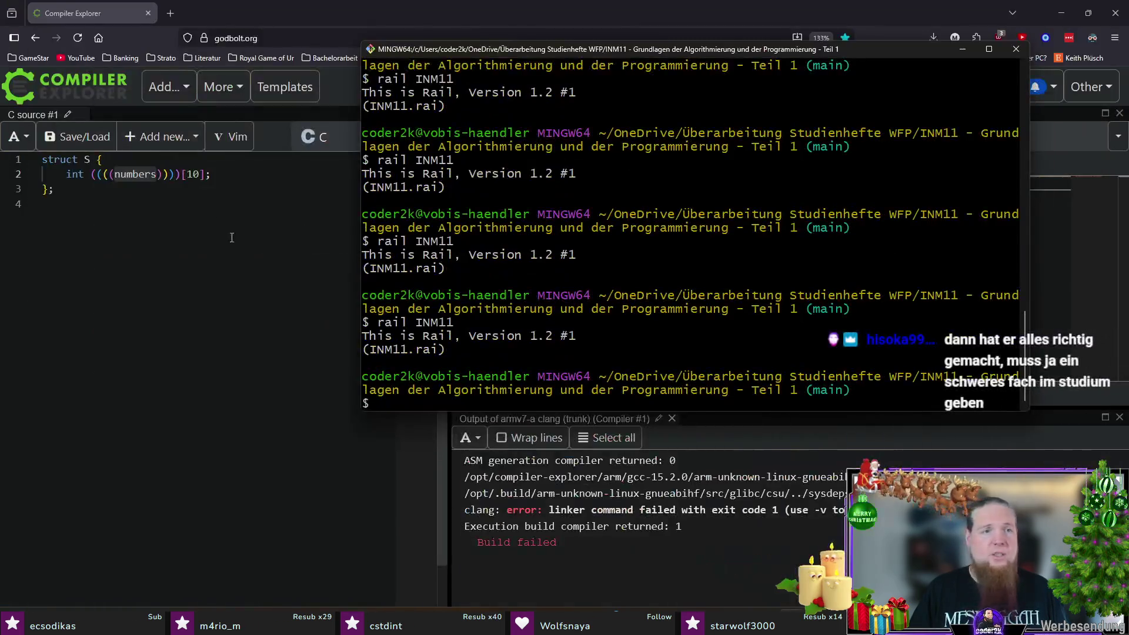
pyautogui.hotkey('shift', 'Home')
pyautogui.write('int numbers(10);')
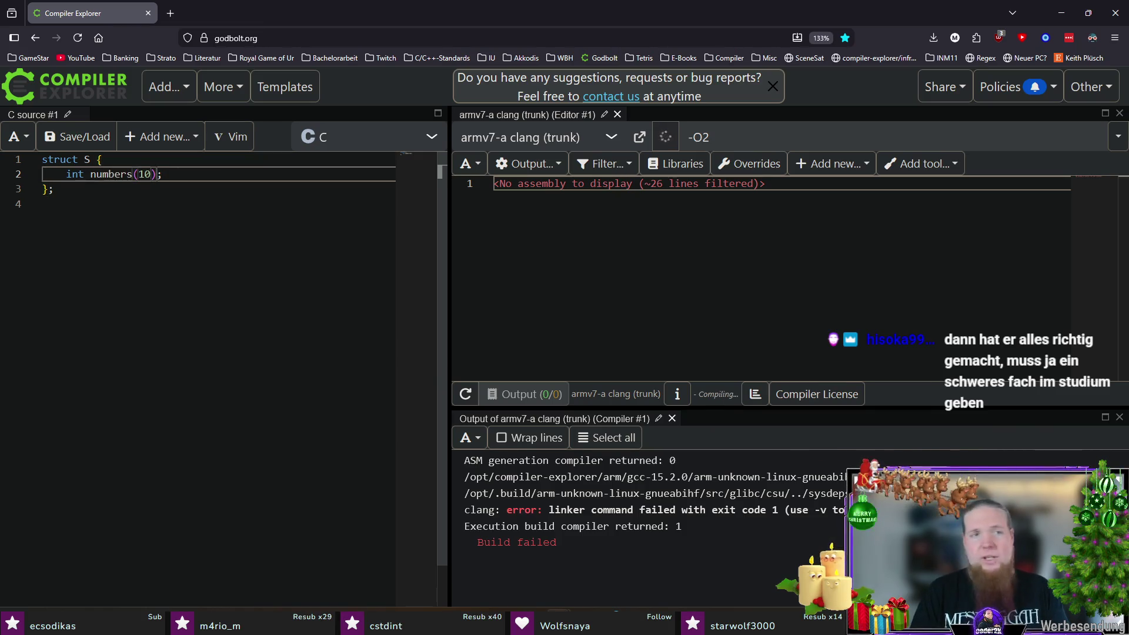
# - Change the member to 'int numbers(x, y);' then 'int numbers(int, float);' and return to TeXstudio
pyautogui.press('Left')
pyautogui.press('Left')
pyautogui.press('BackSpace')
pyautogui.press('BackSpace')
pyautogui.write('x, y')
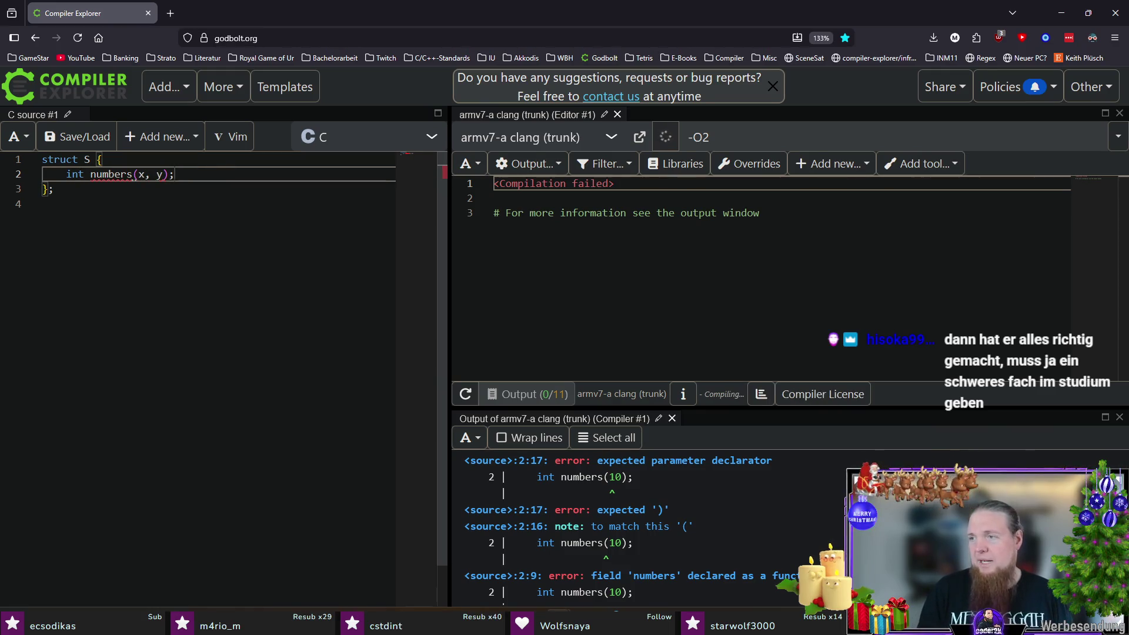
pyautogui.hotkey('shift', 'Left')
pyautogui.hotkey('shift', 'Left')
pyautogui.hotkey('shift', 'Left')
pyautogui.write('int, float')
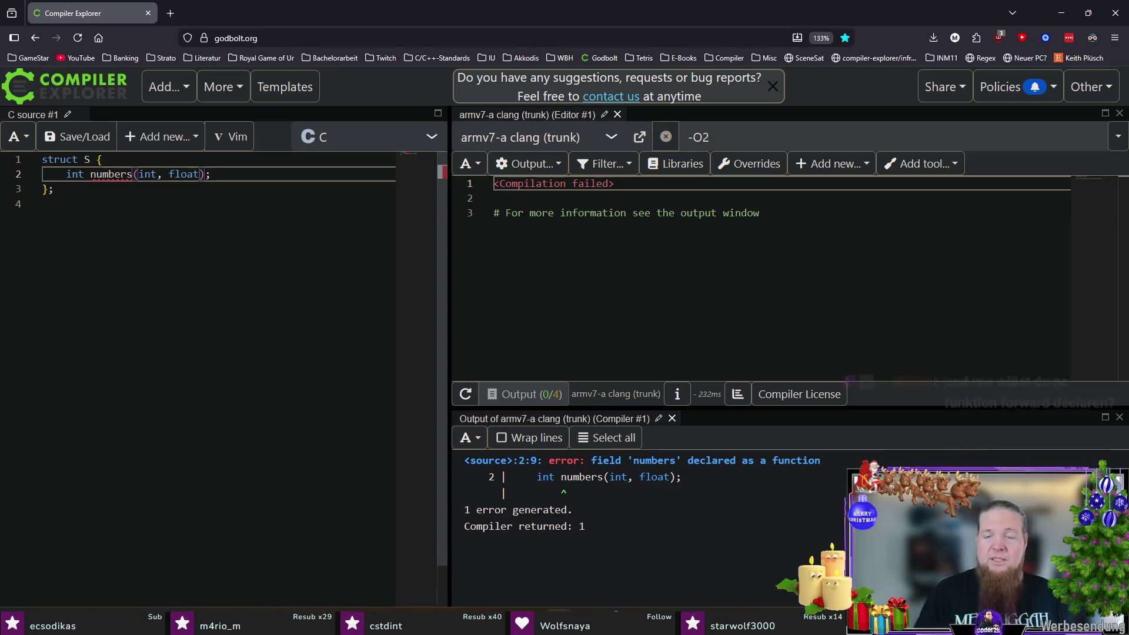
pyautogui.click(132, 175)
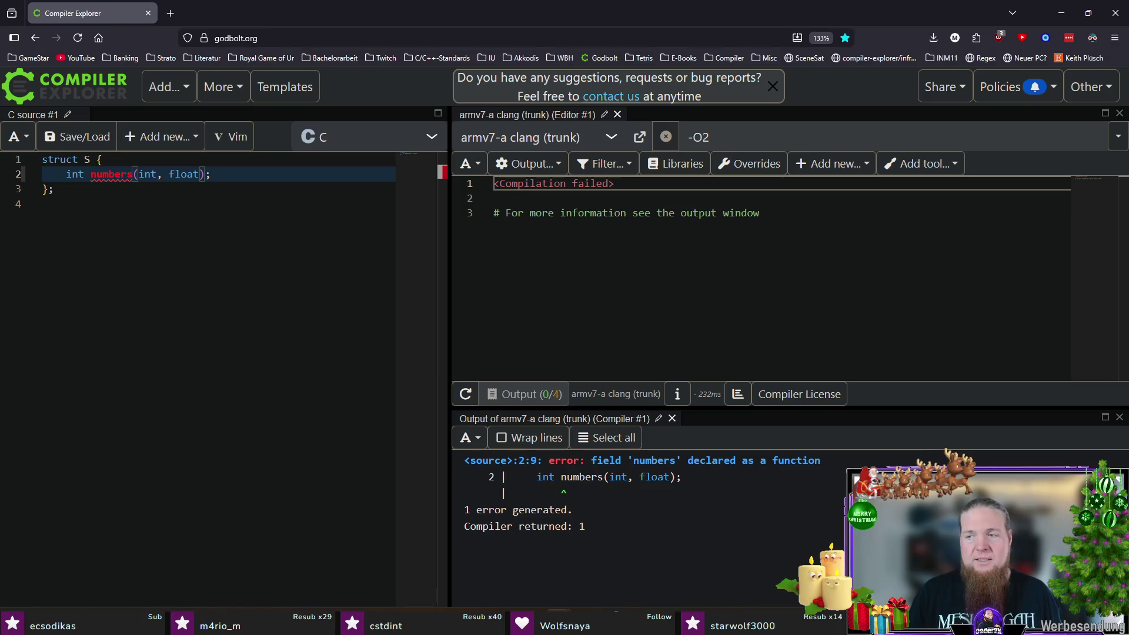
pyautogui.hotkey('alt', 'Tab')
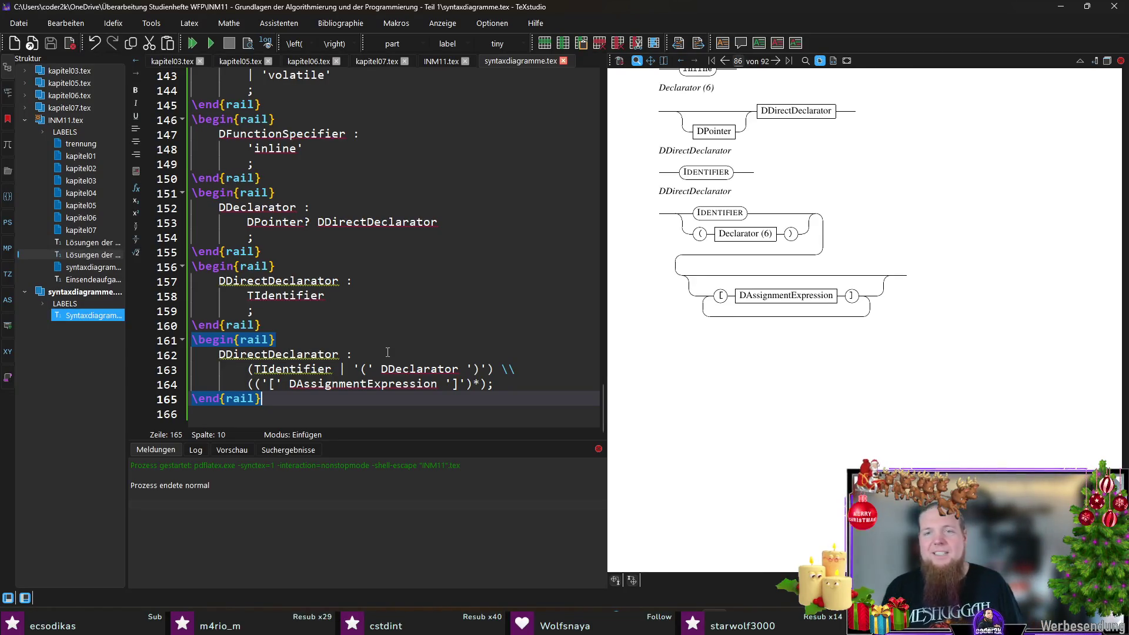
pyautogui.click(334, 414)
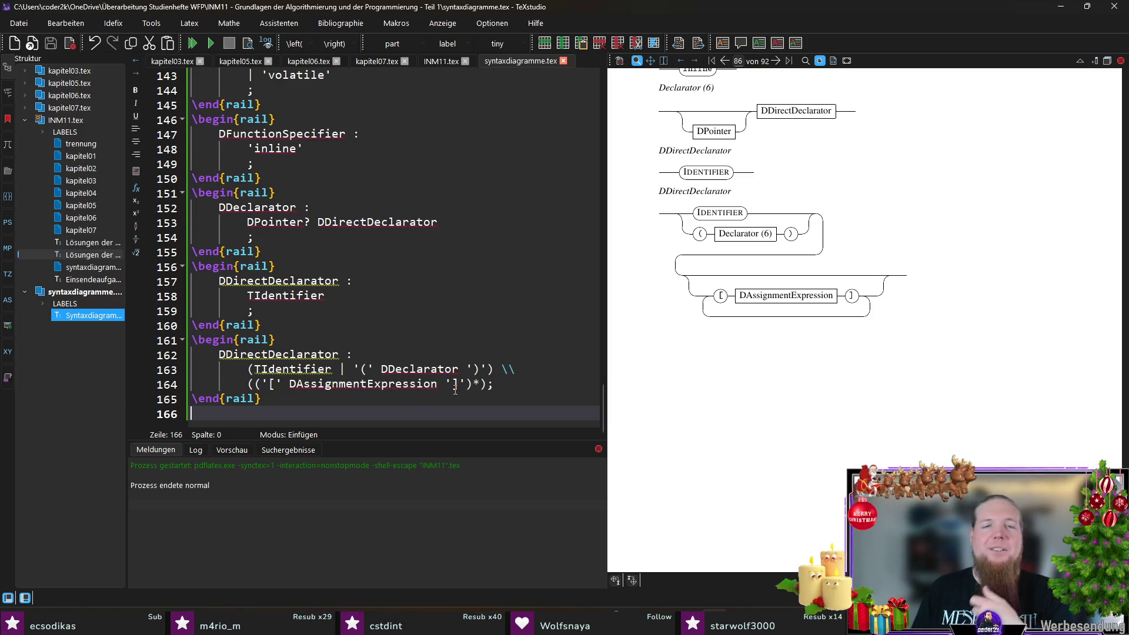
pyautogui.click(507, 384)
pyautogui.click(514, 388)
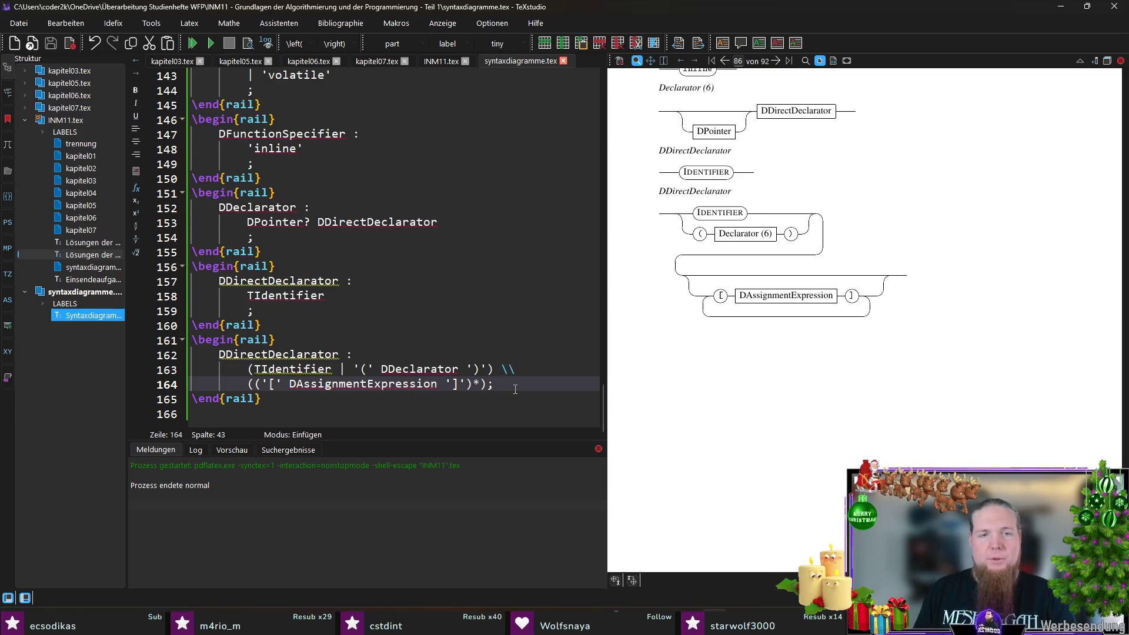
pyautogui.click(261, 385)
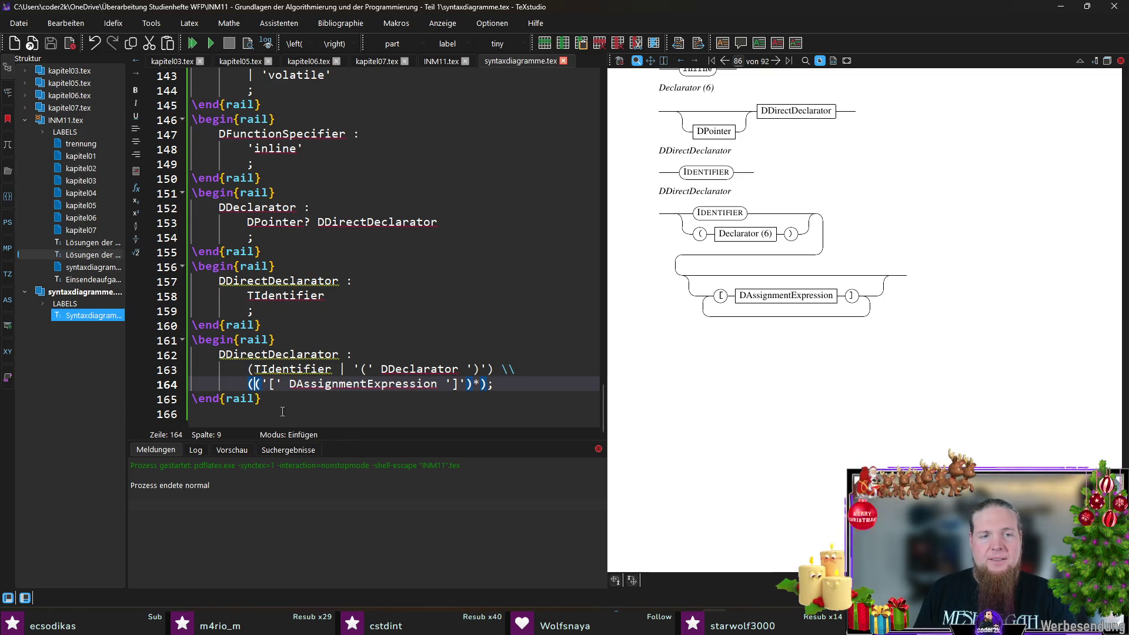
# - Reformat line 164 so the indented '[' DAssignmentExpression ']' term and closing parentheses sit on their own lines
pyautogui.press('Return')
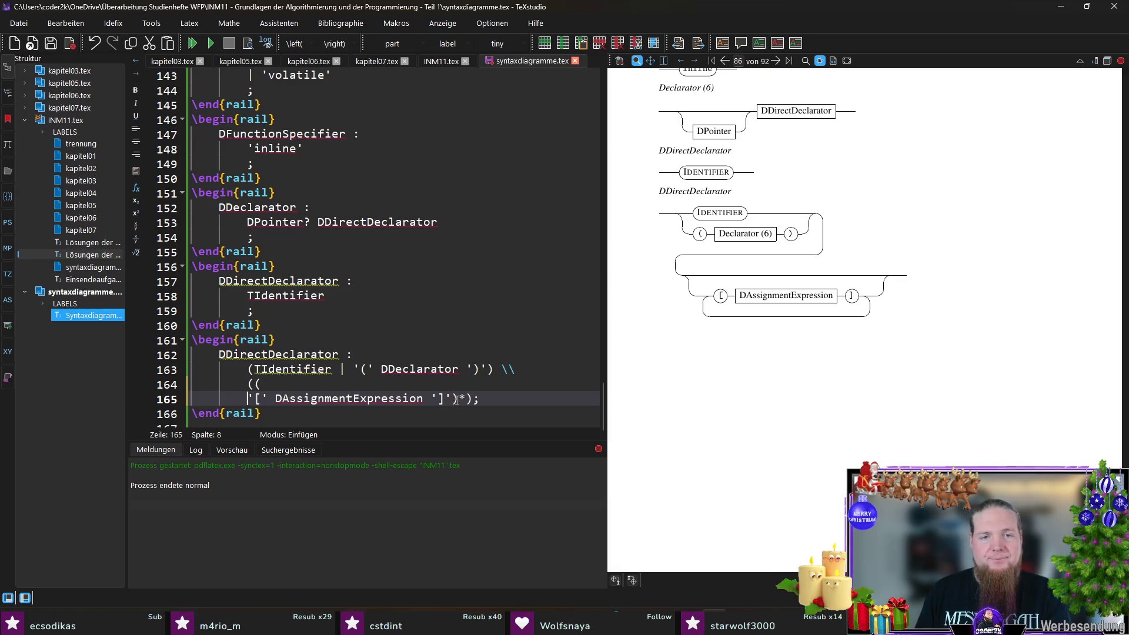
pyautogui.click(449, 399)
pyautogui.press('Return')
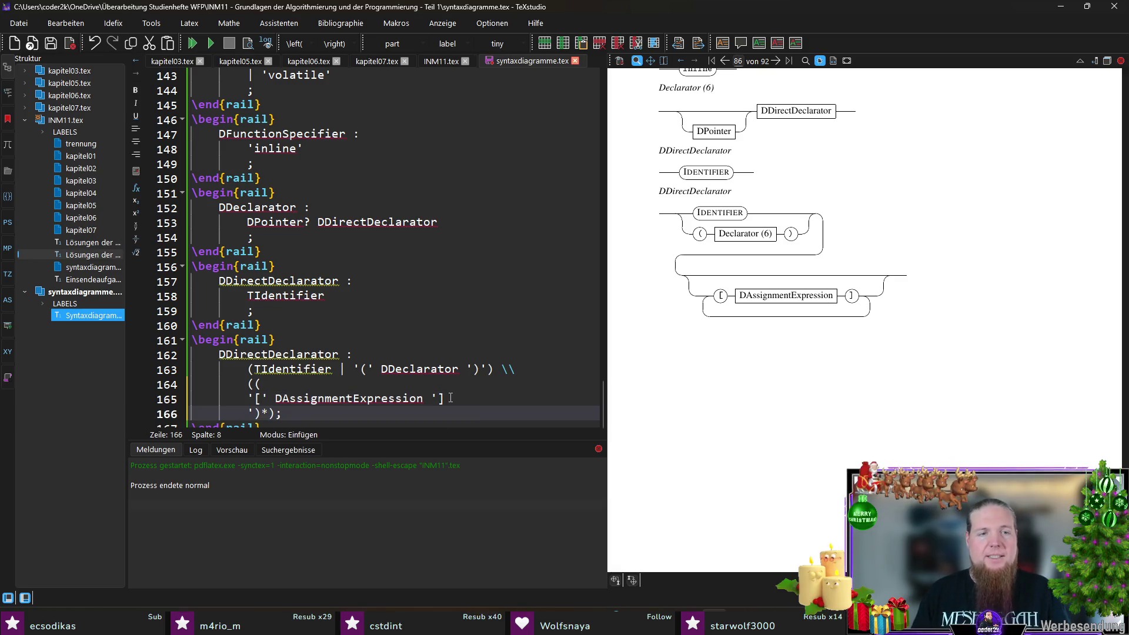
pyautogui.press('Up')
pyautogui.press('Tab')
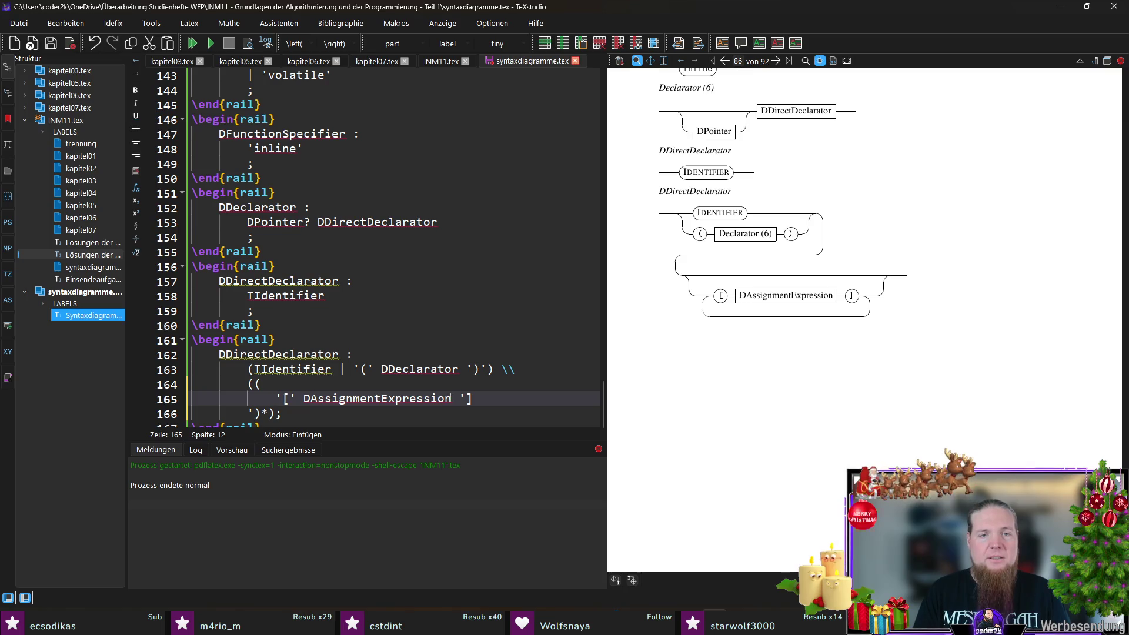
pyautogui.press('End')
pyautogui.press('Delete')
pyautogui.press('Delete')
pyautogui.press('Delete')
pyautogui.press('Delete')
pyautogui.press('Delete')
pyautogui.press('Delete')
pyautogui.press('Delete')
pyautogui.press('Return')
pyautogui.press('Up')
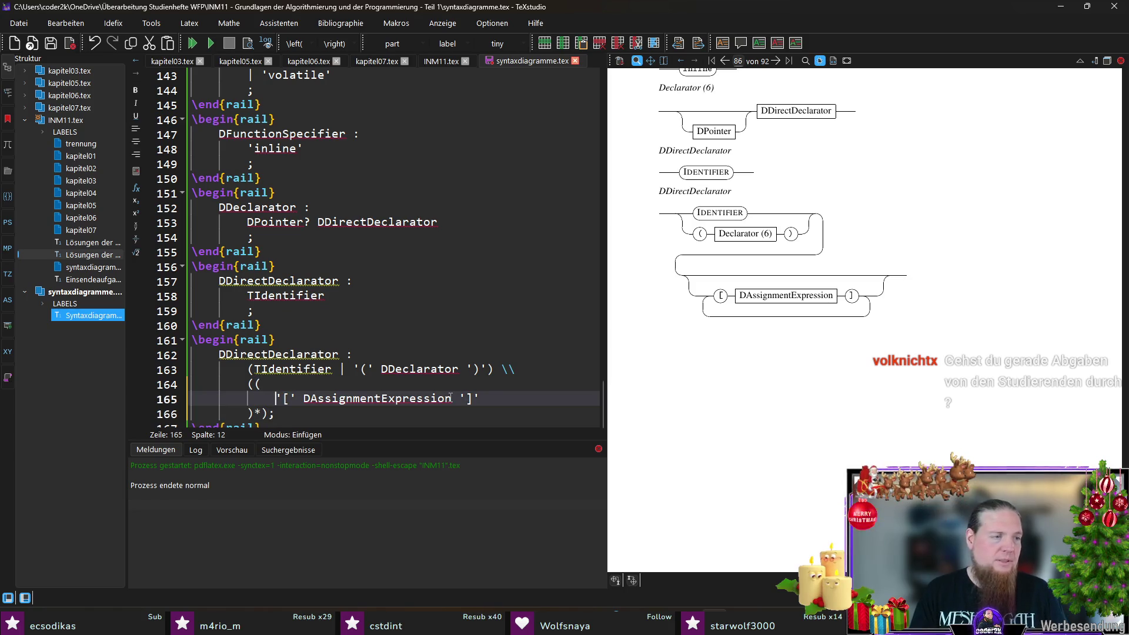
pyautogui.scroll(-1, 420, 377)
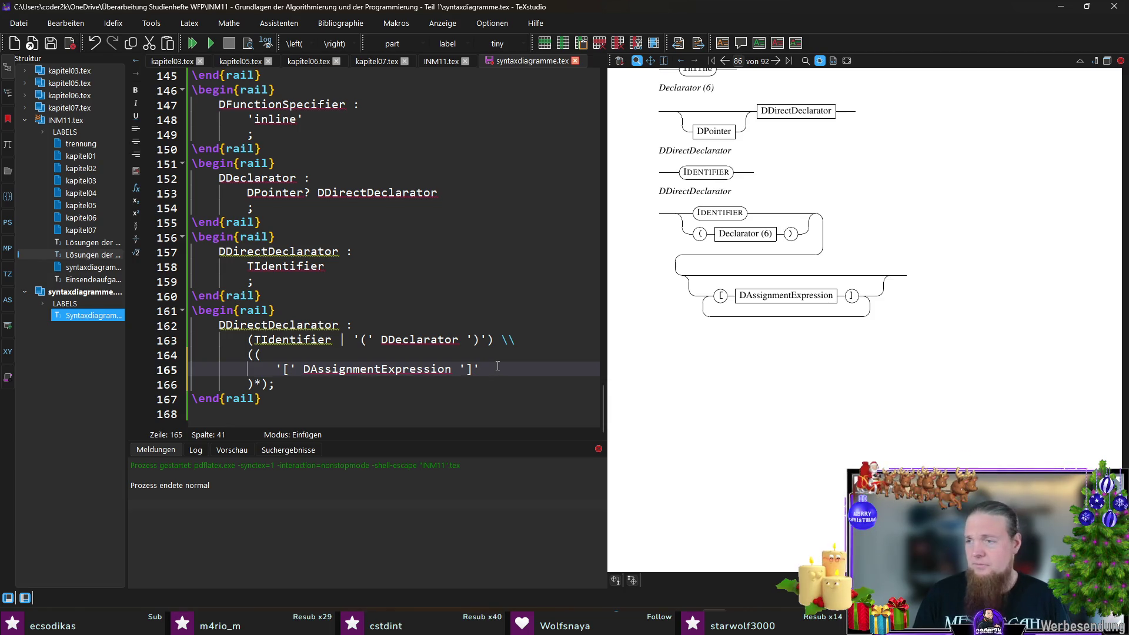
# - Add the alternative | '(' (DParameterTypeList | DIdentifierList) ')' and group both suffixes in parentheses
pyautogui.press('Return')
pyautogui.write('|')
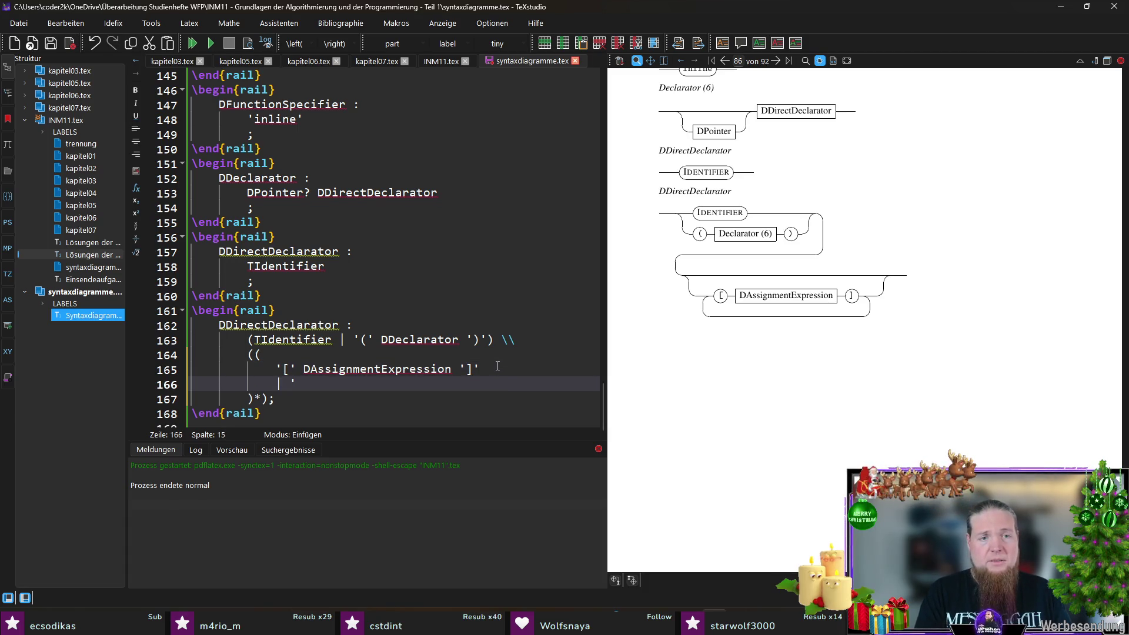
pyautogui.press('Up')
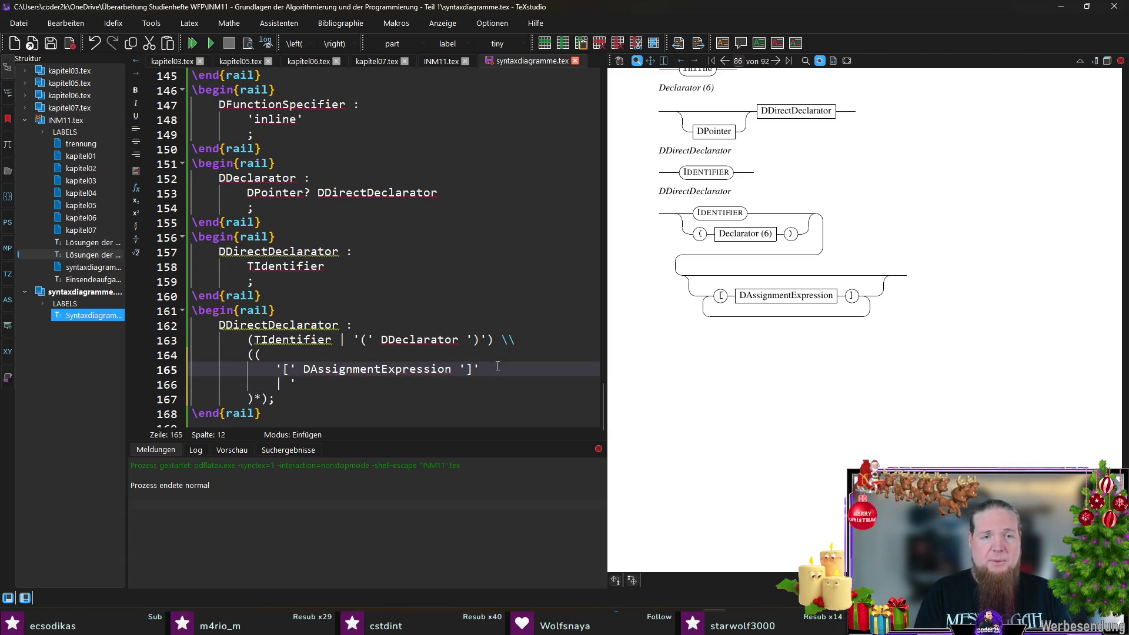
pyautogui.hotkey('shift', 'Home')
pyautogui.write('(')
pyautogui.press('Down')
pyautogui.write("('")
pyautogui.press('Left')
pyautogui.press('Left')
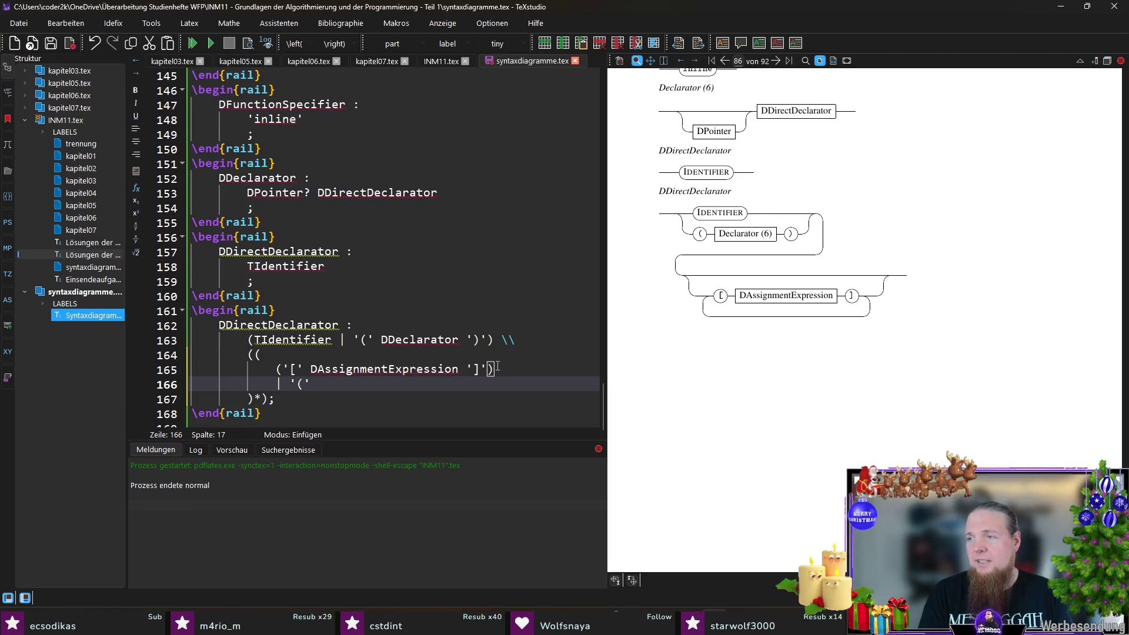
pyautogui.write('(DP')
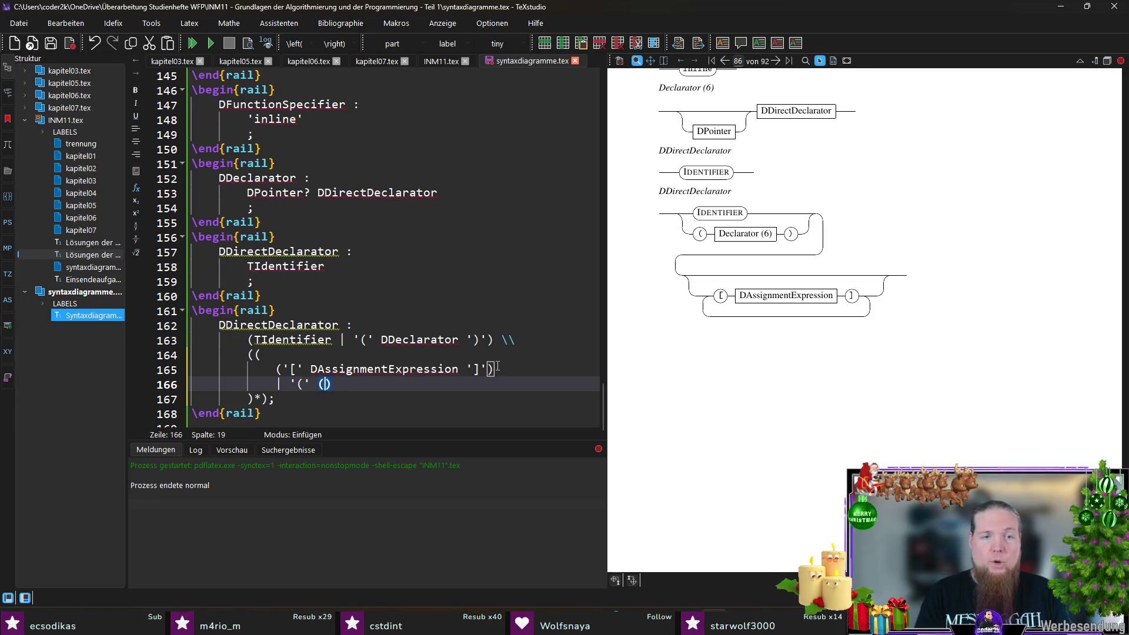
pyautogui.write('arameterTypeList | ')
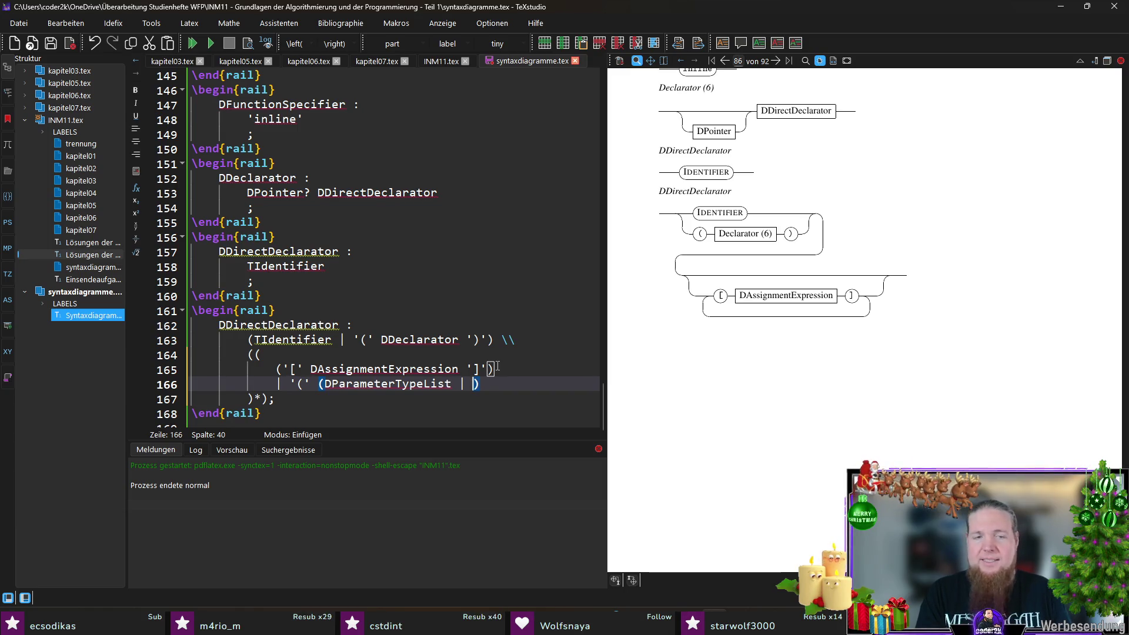
pyautogui.write('DIdentifier')
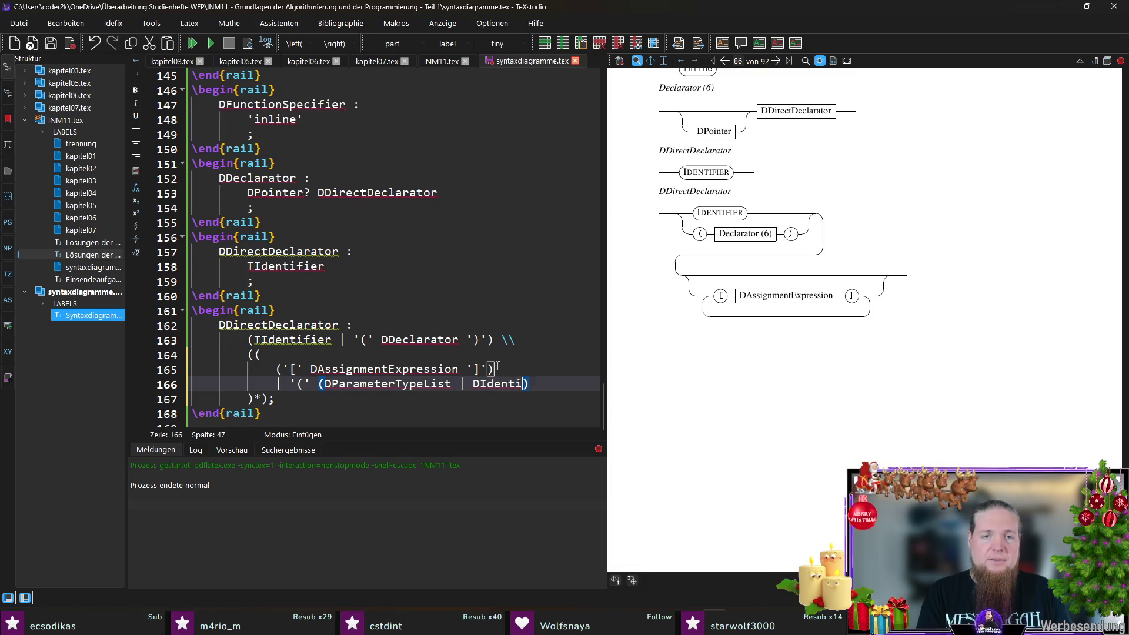
pyautogui.write('List')
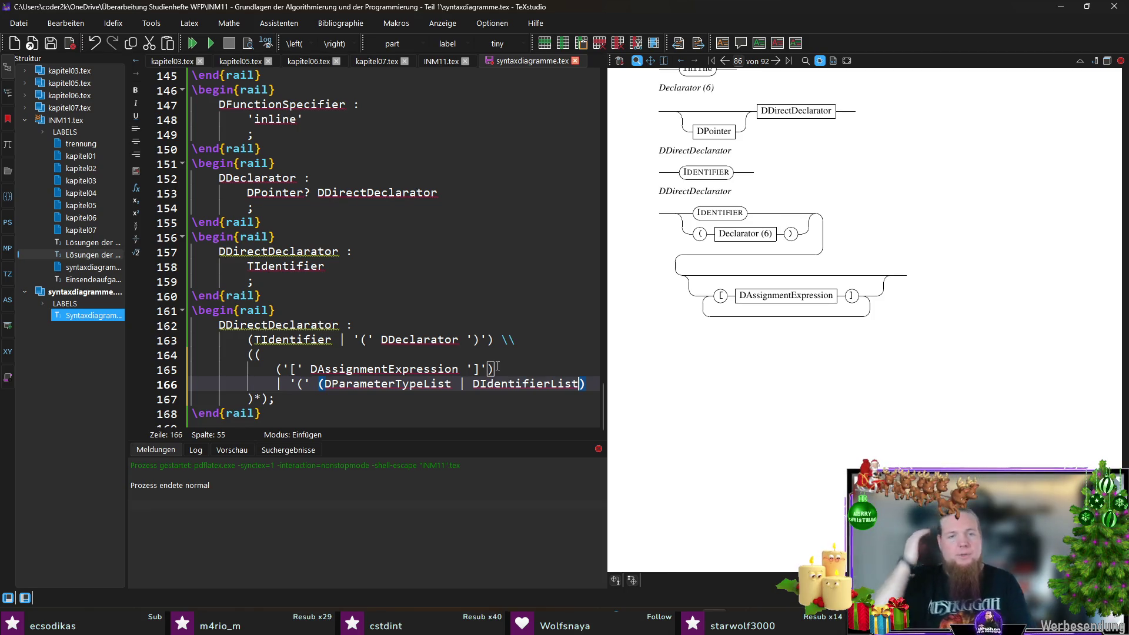
pyautogui.press('Right')
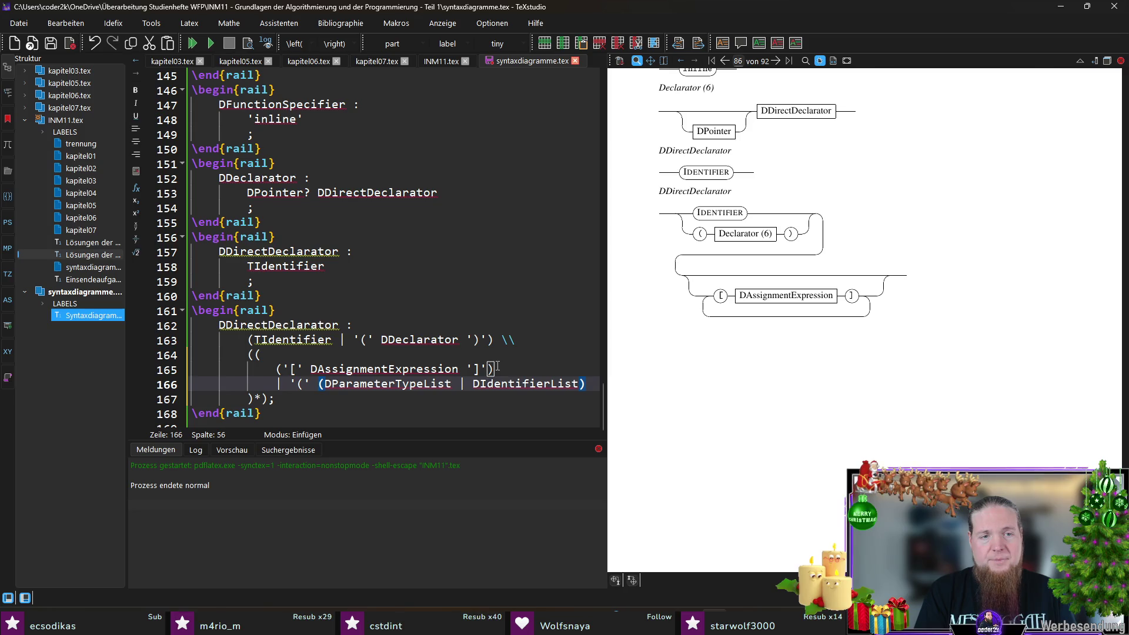
pyautogui.write("')'")
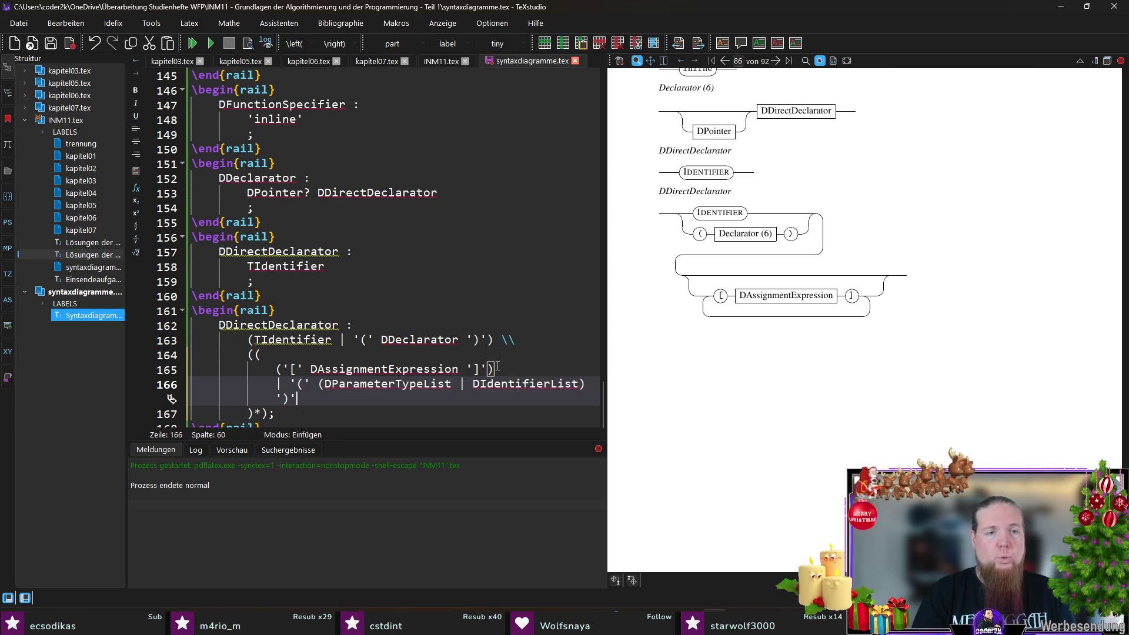
pyautogui.press('Home')
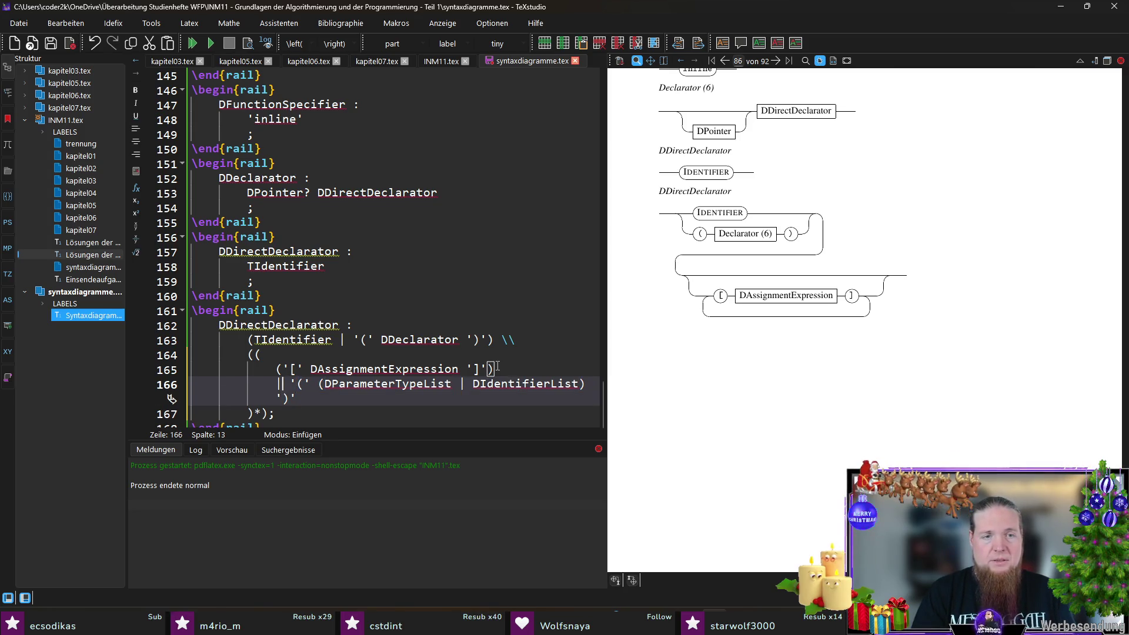
pyautogui.write('(')
pyautogui.hotkey('ctrl', 'Right')
pyautogui.hotkey('ctrl', 'Right')
pyautogui.hotkey('ctrl', 'Right')
pyautogui.write(')')
# - Save the diagram file, start rebuilding, and recall the rail command in the terminal
pyautogui.hotkey('ctrl', 's')
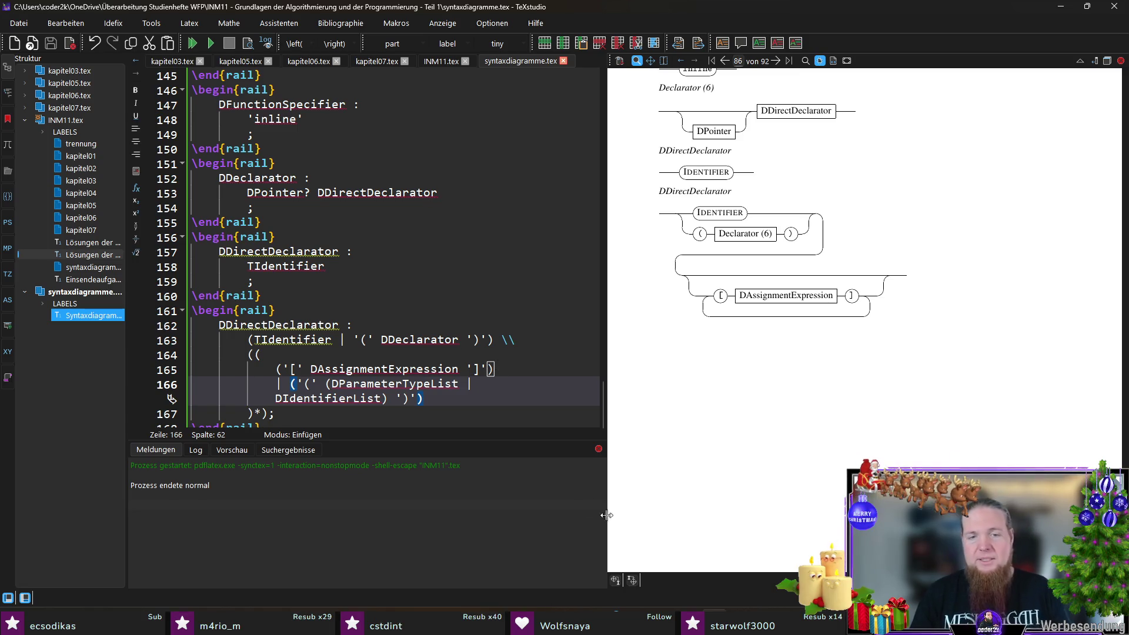
pyautogui.scroll(-1, 408, 351)
pyautogui.press('F6')
pyautogui.hotkey('alt', 'Tab')
pyautogui.press('Up')
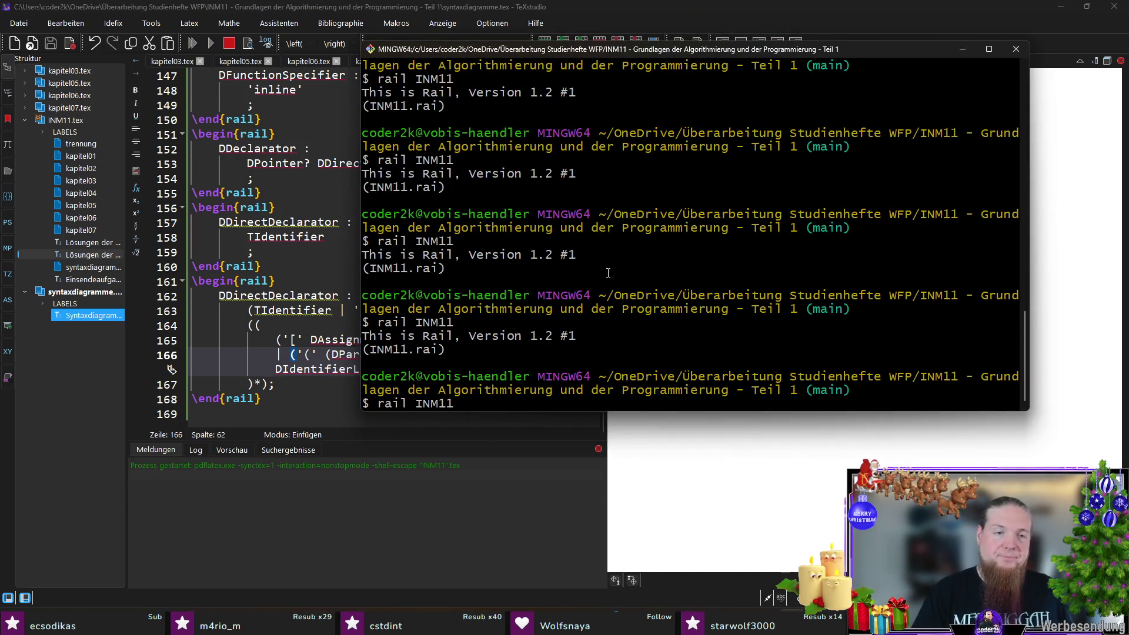
# - Run rail INM11 and recompile with F5 to refresh the PDF preview
pyautogui.press('Return')
pyautogui.hotkey('alt', 'Tab')
pyautogui.press('F5')
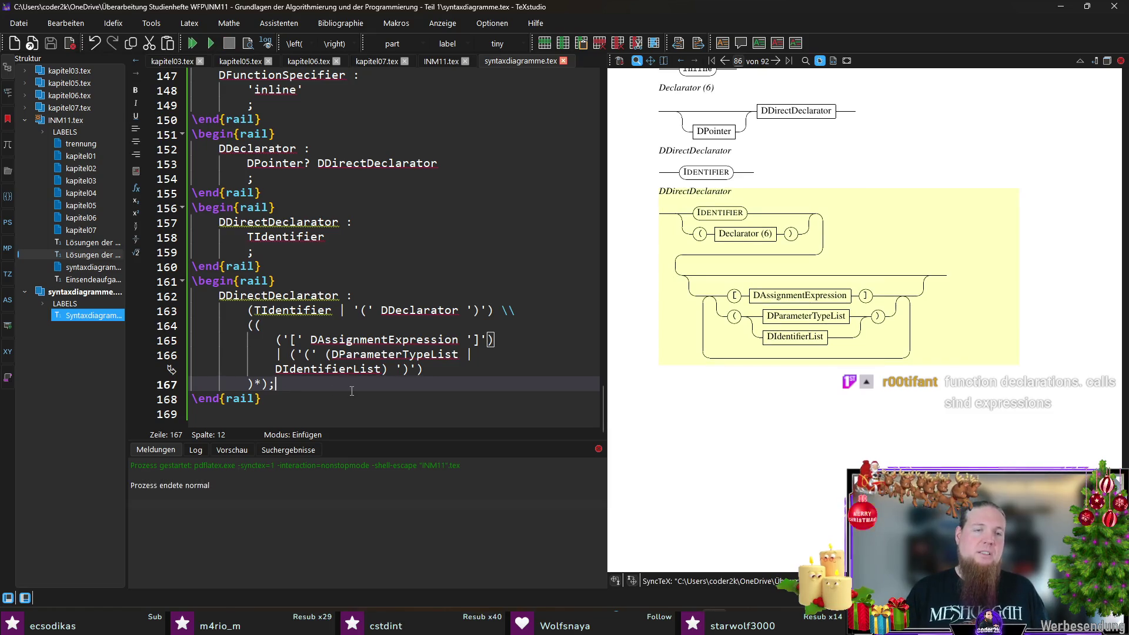
# - Review the DIdentifierList and DParameterTypeList names and move to the file's empty last line
pyautogui.doubleClick(323, 369)
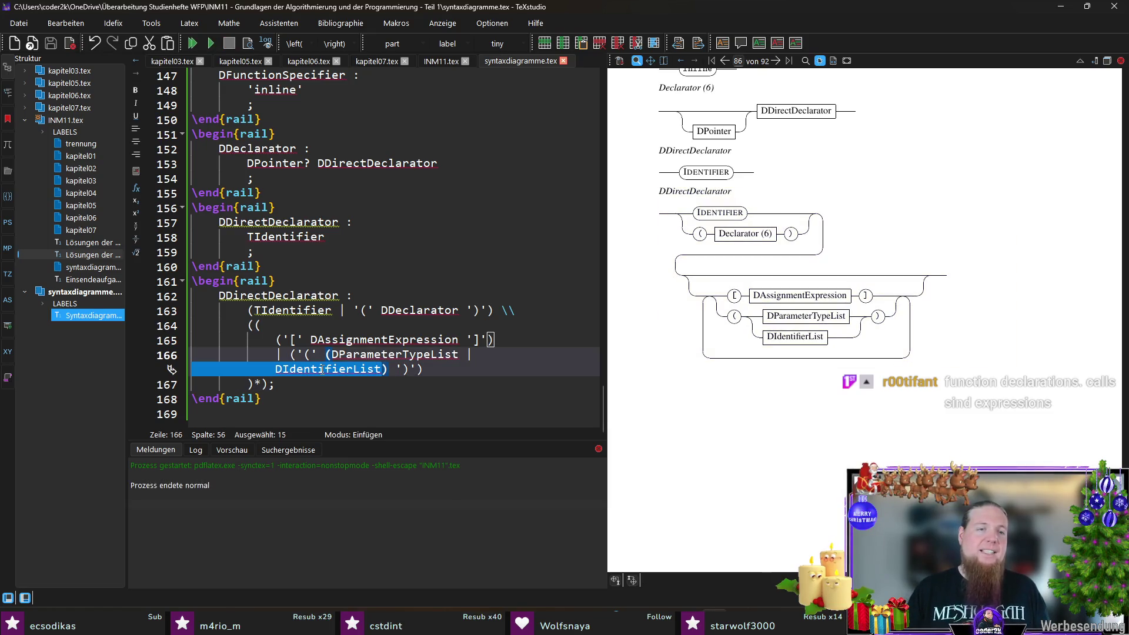
pyautogui.click(327, 386)
pyautogui.click(331, 401)
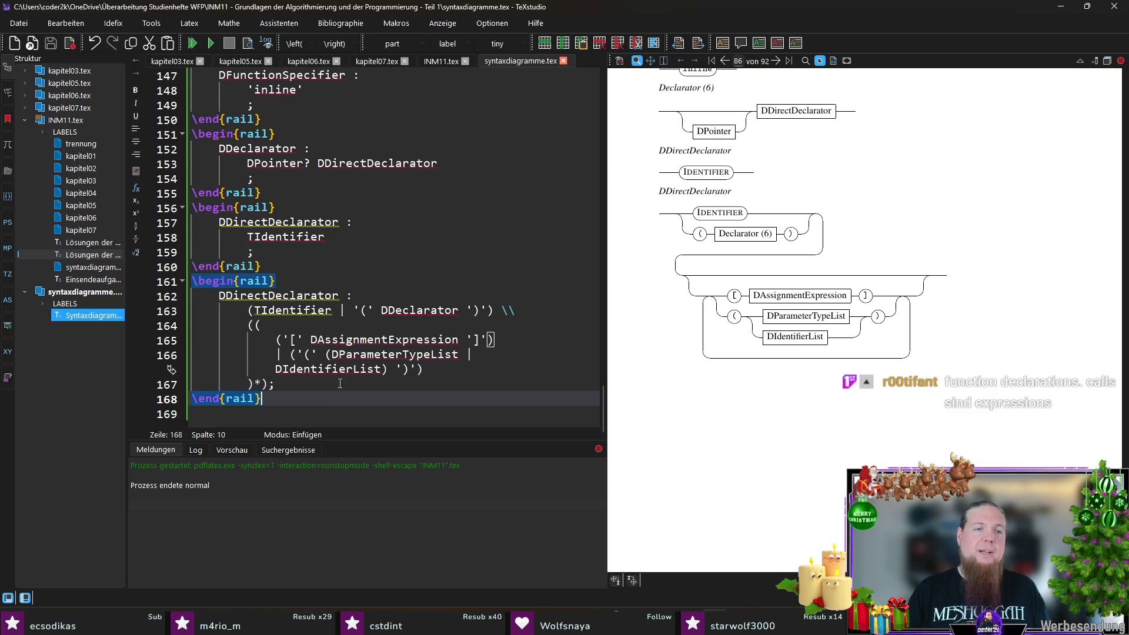
pyautogui.click(344, 410)
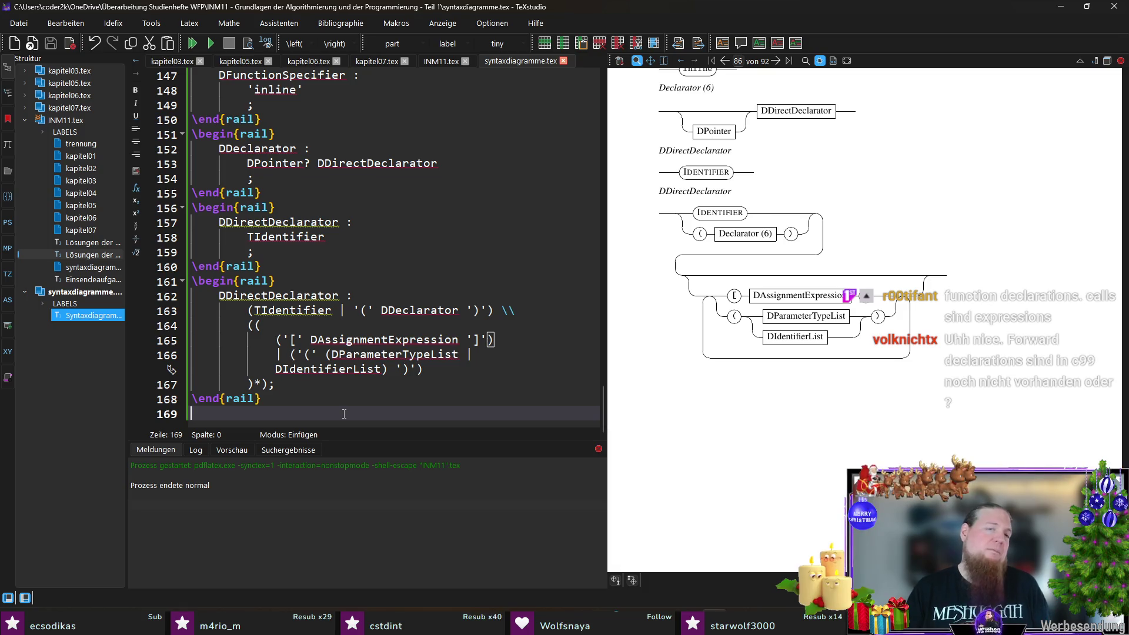
pyautogui.doubleClick(388, 355)
pyautogui.click(352, 385)
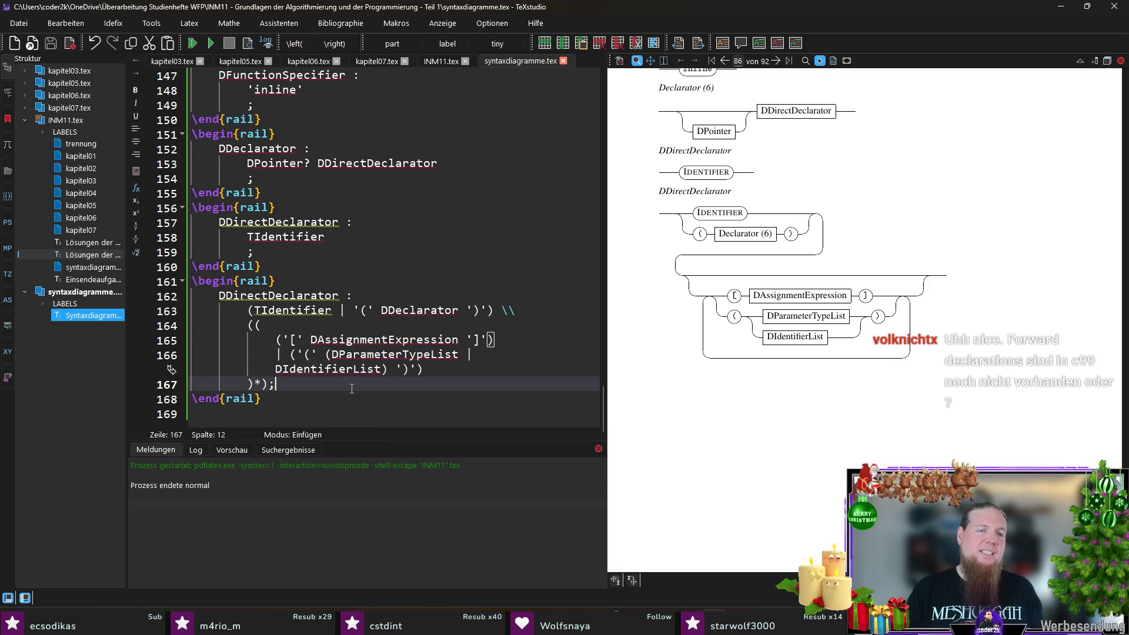
pyautogui.click(340, 412)
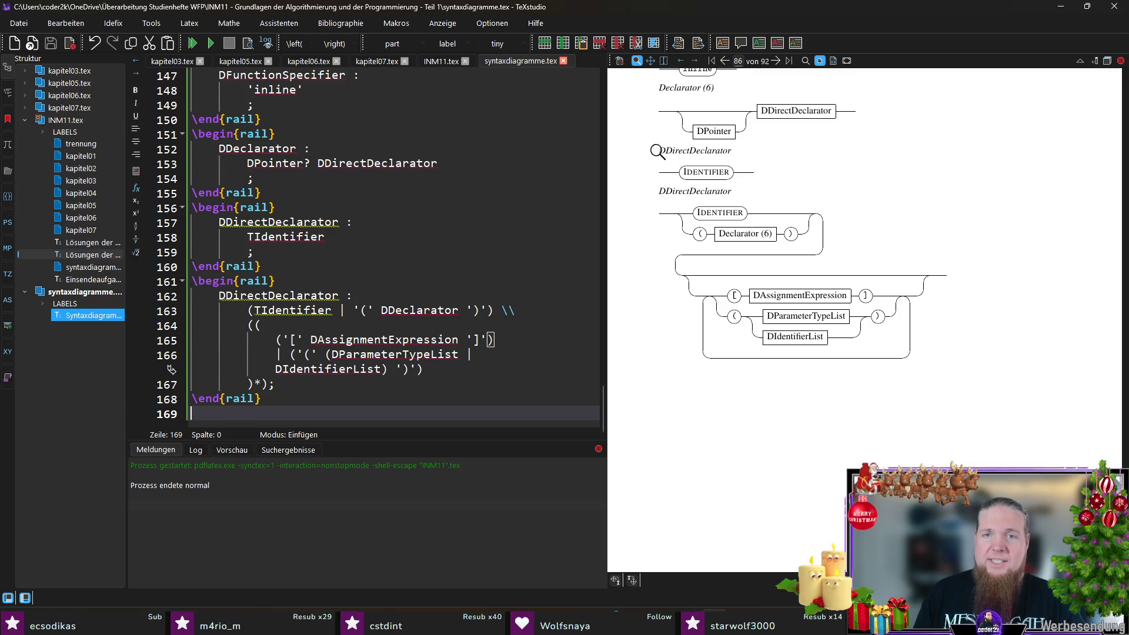
pyautogui.scroll(1, 732, 221)
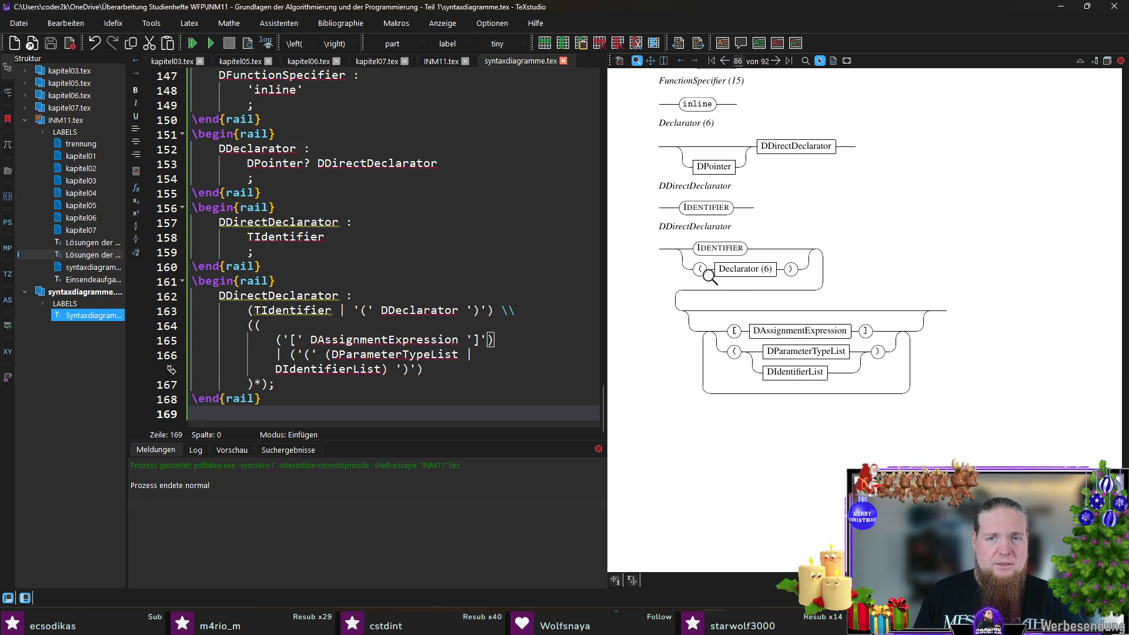
pyautogui.moveTo(706, 275)
pyautogui.mouseDown()
pyautogui.moveTo(785, 265)
pyautogui.moveTo(793, 275)
pyautogui.mouseUp()
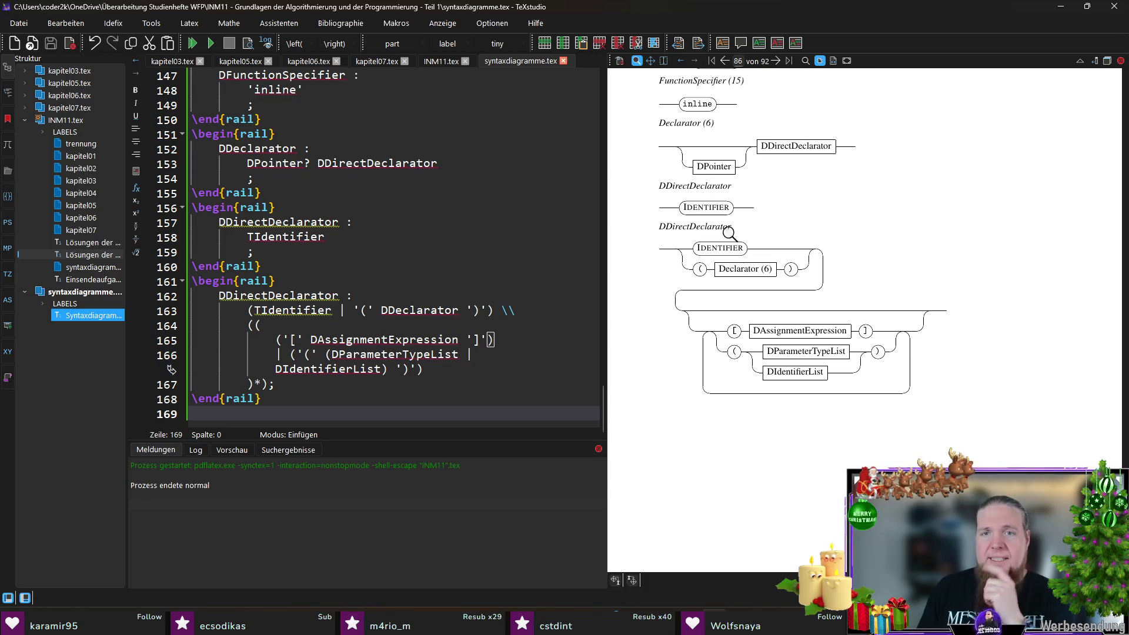
pyautogui.doubleClick(278, 222)
pyautogui.hotkey('ctrl', 'c')
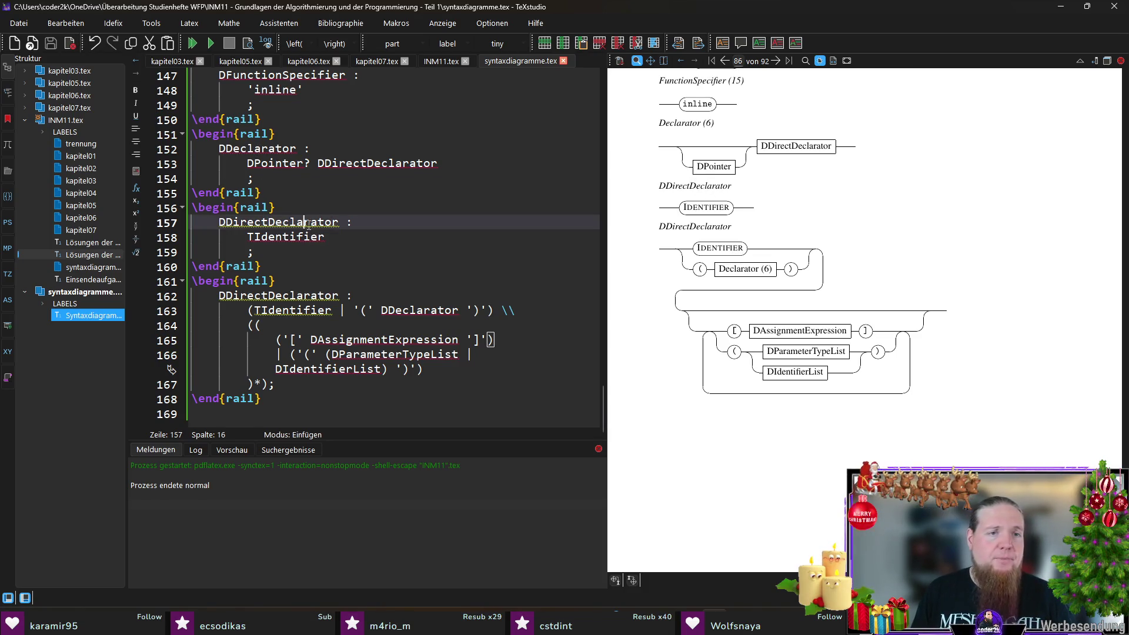
# - In INM11.tex add \railalias for DDirectDeclarator named 'DirectDeclarator (29)'
pyautogui.click(441, 61)
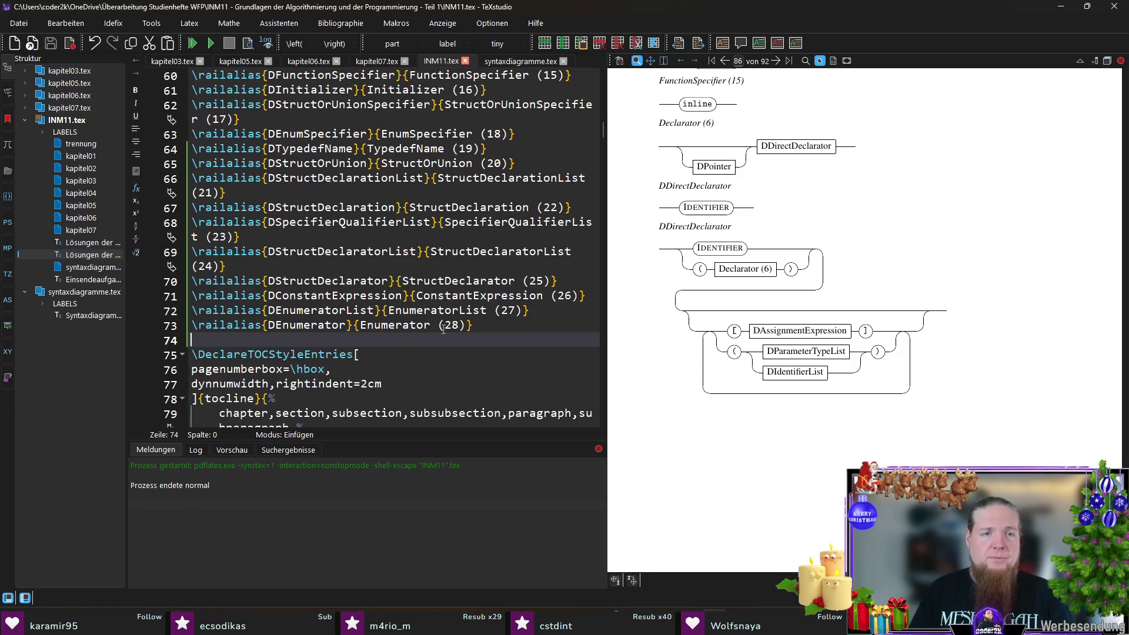
pyautogui.press('Return')
pyautogui.write('ailalias{}{name')
pyautogui.press('Return')
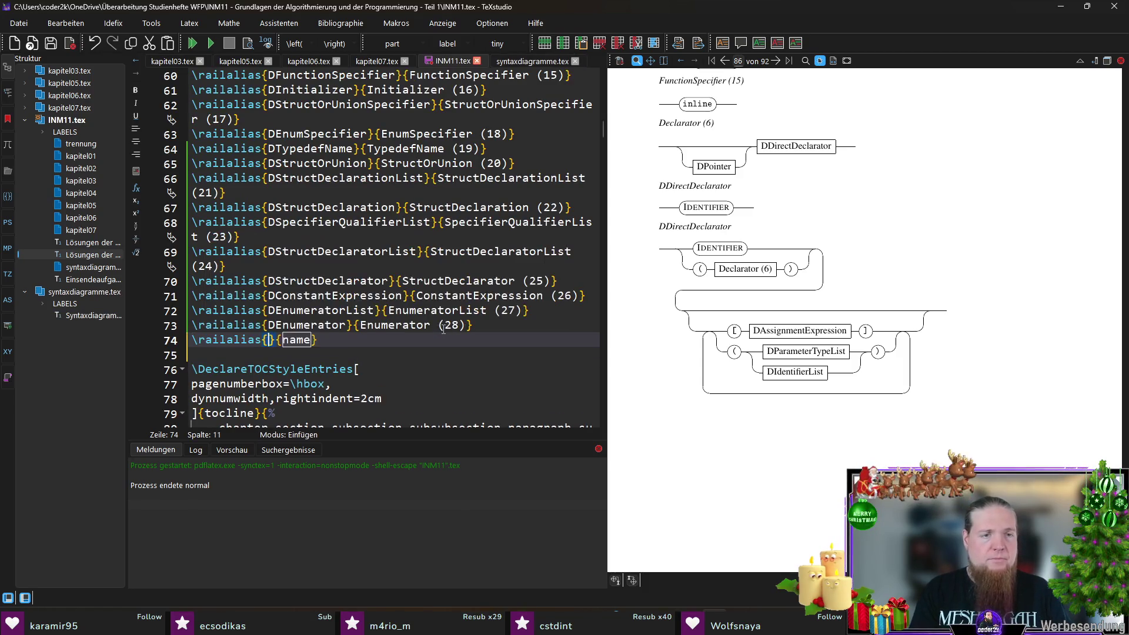
pyautogui.hotkey('ctrl', 'v')
pyautogui.hotkey('ctrl', 'Right')
pyautogui.hotkey('ctrl', 'v')
pyautogui.hotkey('ctrl', 'Left')
pyautogui.press('Delete')
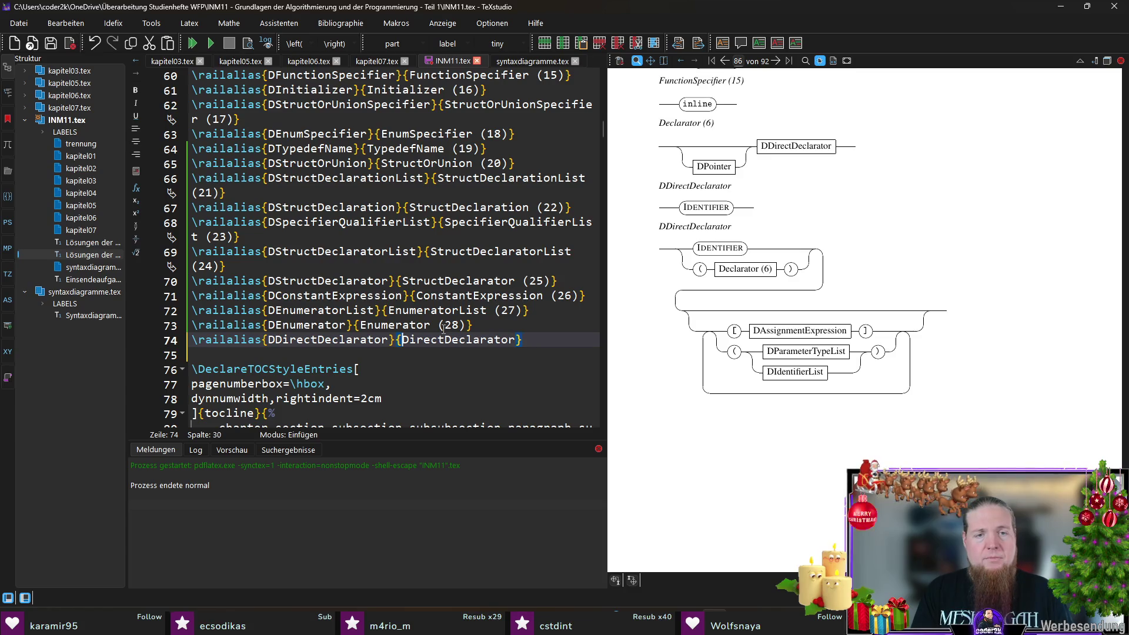
pyautogui.press('End')
pyautogui.press('Left')
pyautogui.write('(29)')
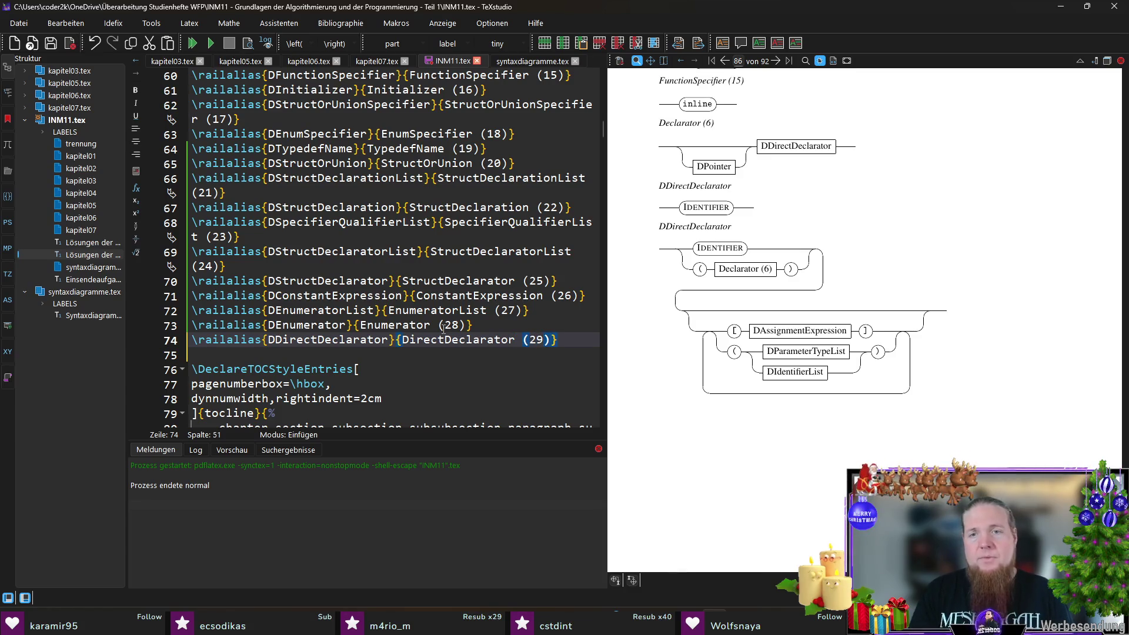
# - Copy DAssignmentExpression from the diagram source and alias it as 'AssignmentExpression (30)'
pyautogui.click(533, 61)
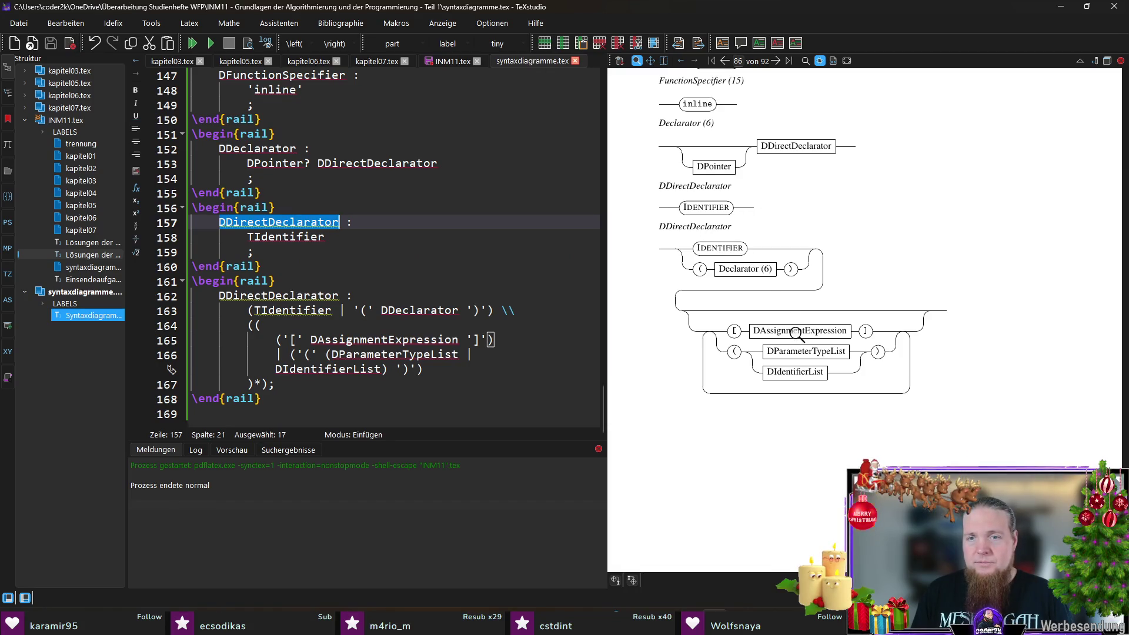
pyautogui.doubleClick(389, 339)
pyautogui.hotkey('ctrl', 'c')
pyautogui.click(453, 61)
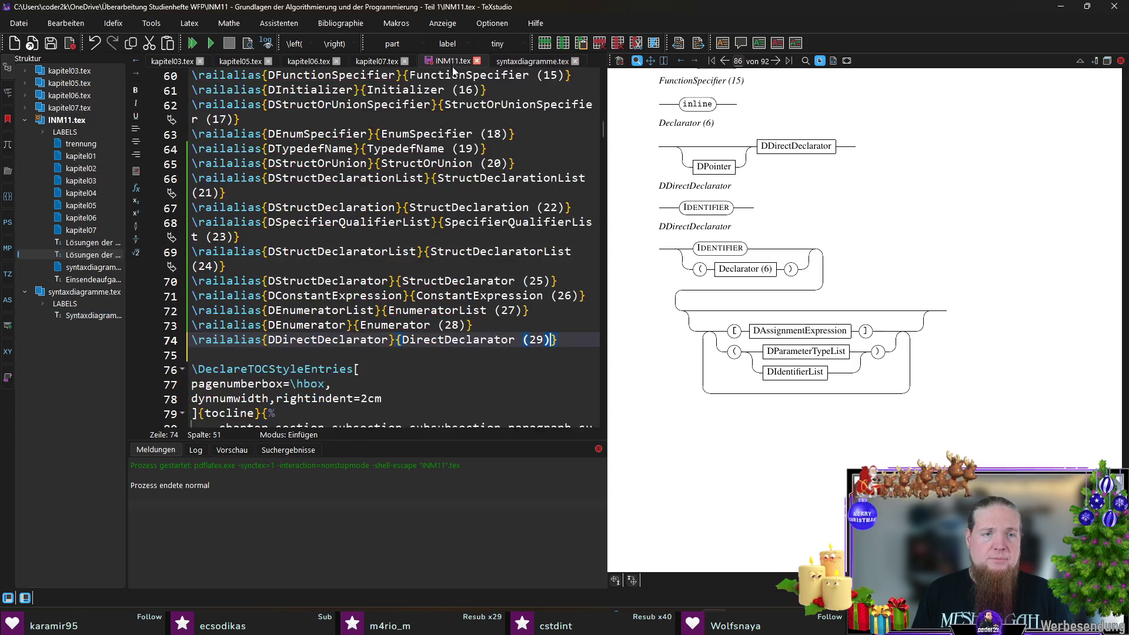
pyautogui.press('End')
pyautogui.press('Return')
pyautogui.write('ai')
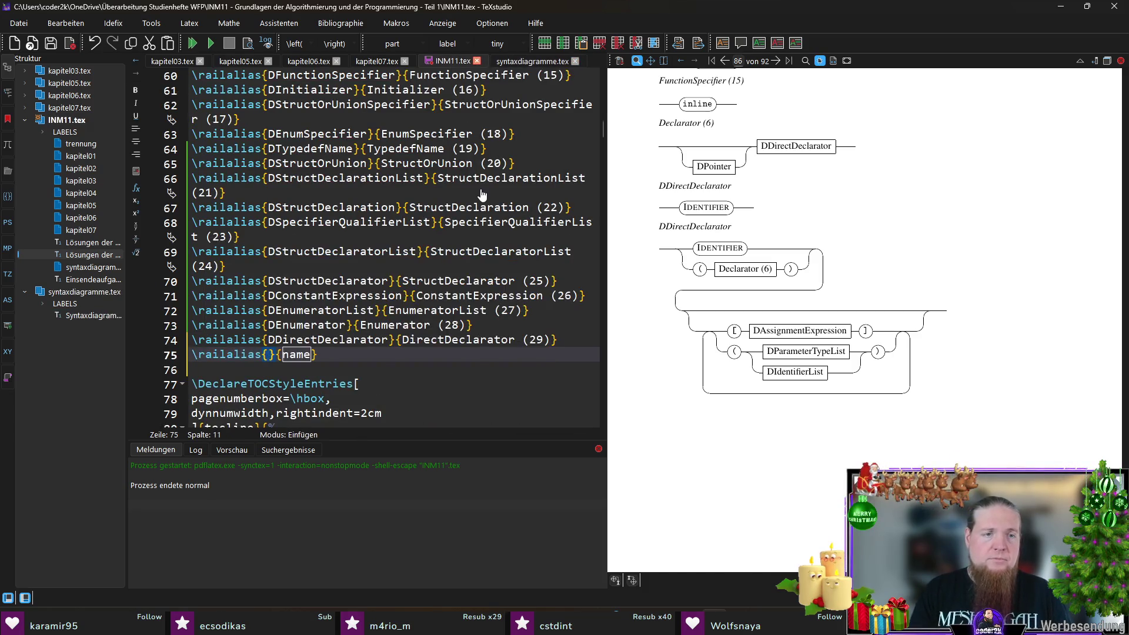
pyautogui.press('Return')
pyautogui.hotkey('ctrl', 'v')
pyautogui.press('Tab')
pyautogui.hotkey('ctrl', 'v')
pyautogui.hotkey('ctrl', 'Left')
pyautogui.press('Delete')
pyautogui.hotkey('ctrl', 'Right')
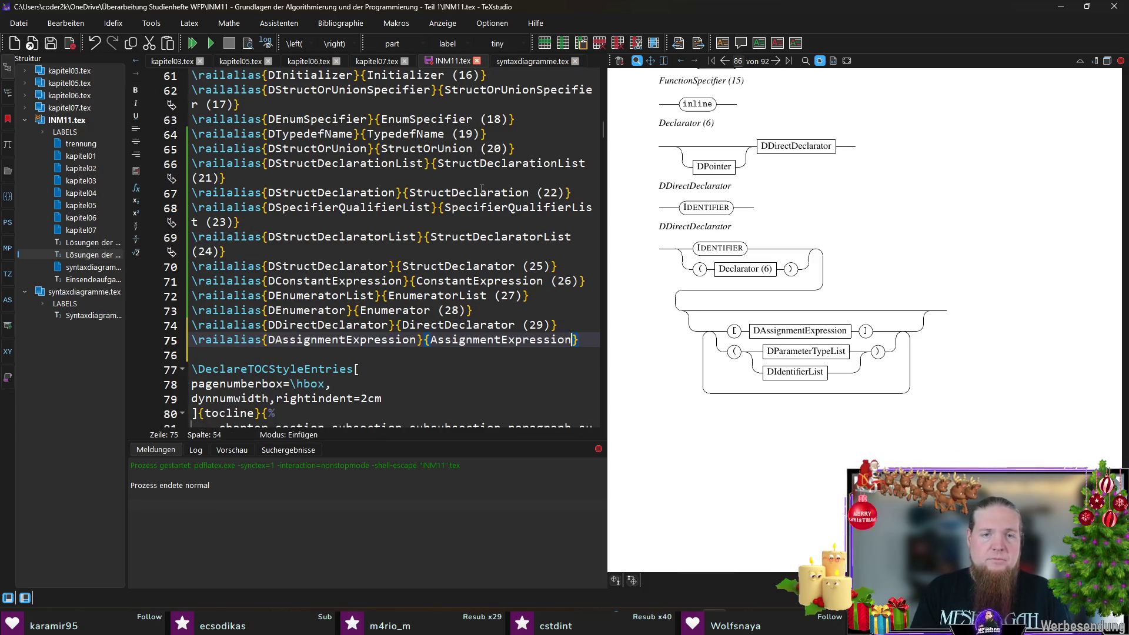
pyautogui.write('(30)')
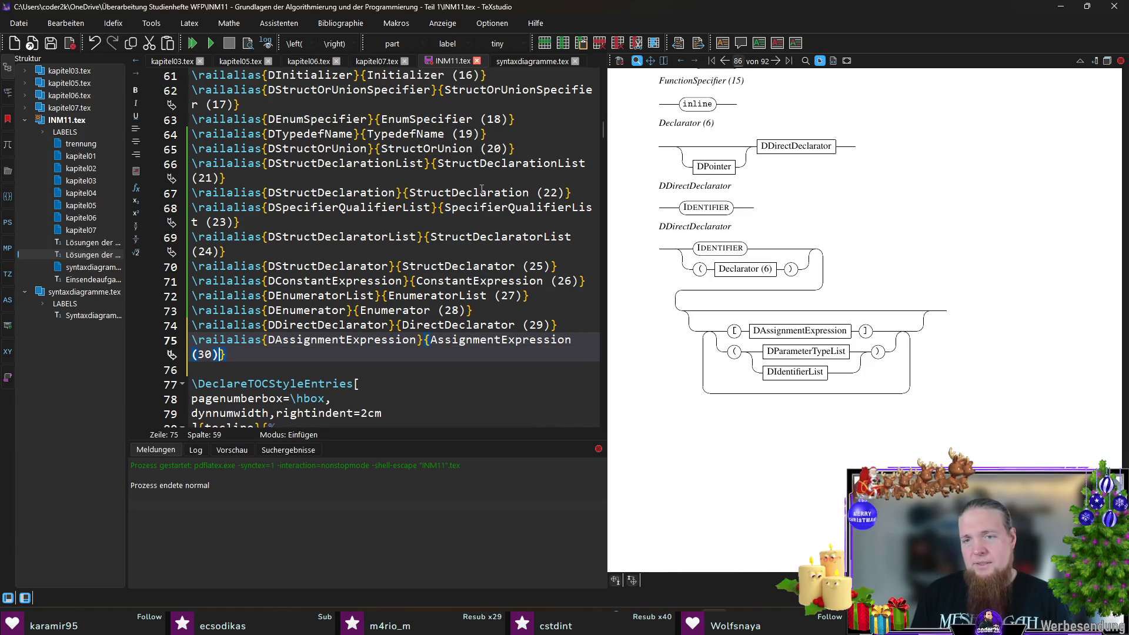
# - Copy DParameterTypeList and alias it as 'ParameterTypeList (31)'
pyautogui.click(561, 63)
pyautogui.doubleClick(340, 370)
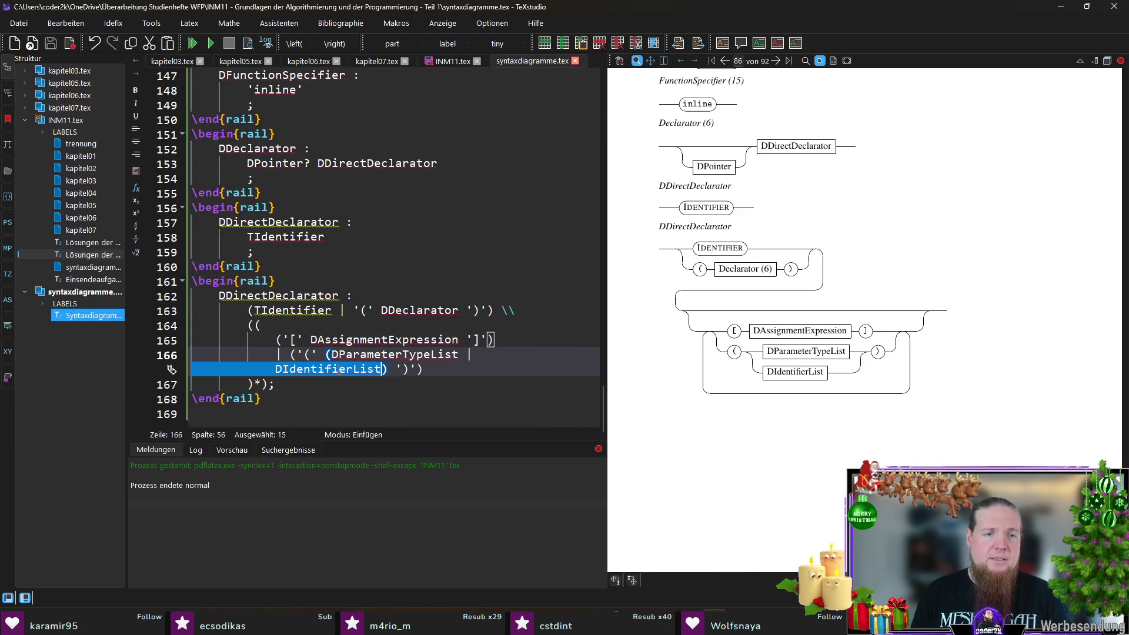
pyautogui.doubleClick(365, 354)
pyautogui.hotkey('ctrl', 'c')
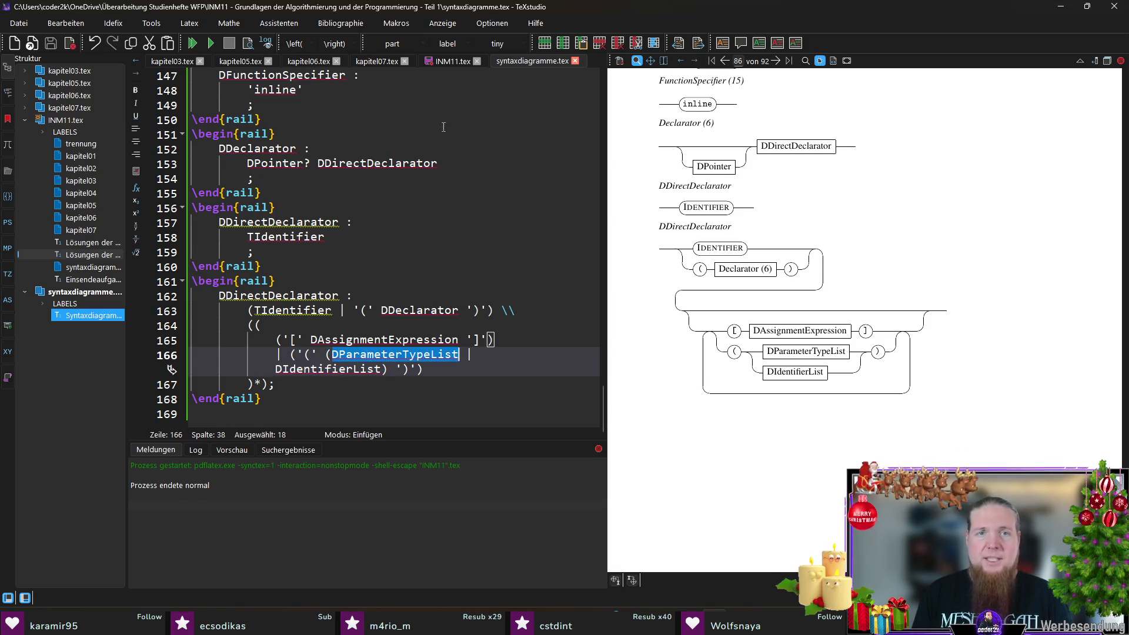
pyautogui.click(451, 62)
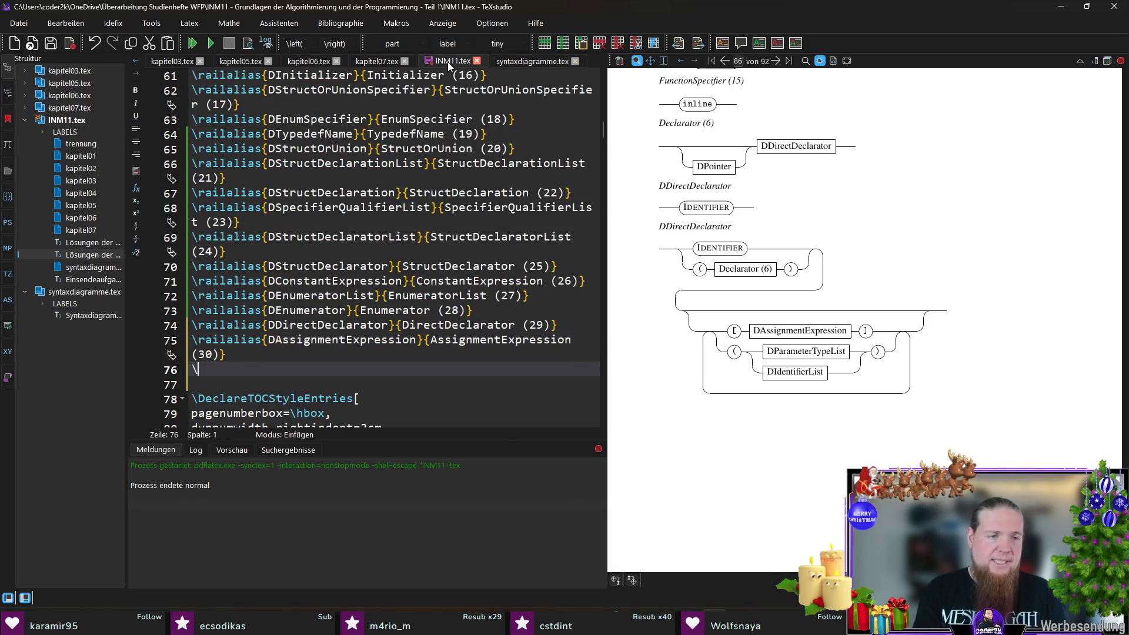
pyautogui.press('Return')
pyautogui.hotkey('ctrl', 'v')
pyautogui.hotkey('ctrl', 'Right')
pyautogui.hotkey('ctrl', 'v')
pyautogui.write('(31')
pyautogui.press('End')
pyautogui.press('Return')
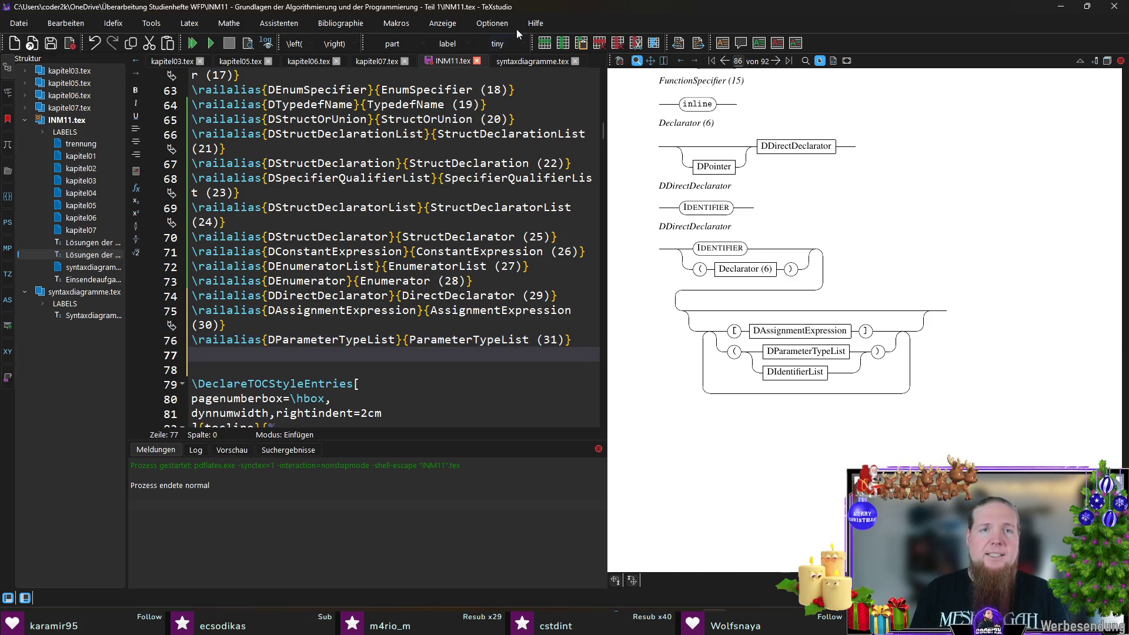
# - Alias DIdentifierList as 'IdentifierList (32)' and rebuild the document
pyautogui.click(539, 61)
pyautogui.doubleClick(342, 369)
pyautogui.hotkey('ctrl', 'c')
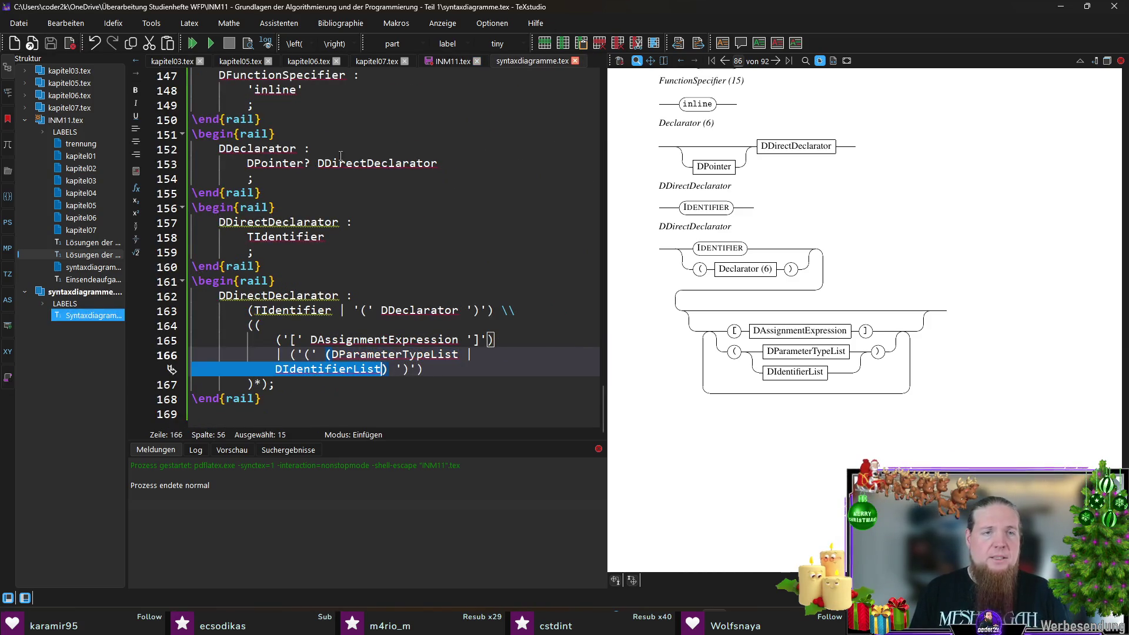
pyautogui.click(448, 60)
pyautogui.write('\\raila')
pyautogui.press('Return')
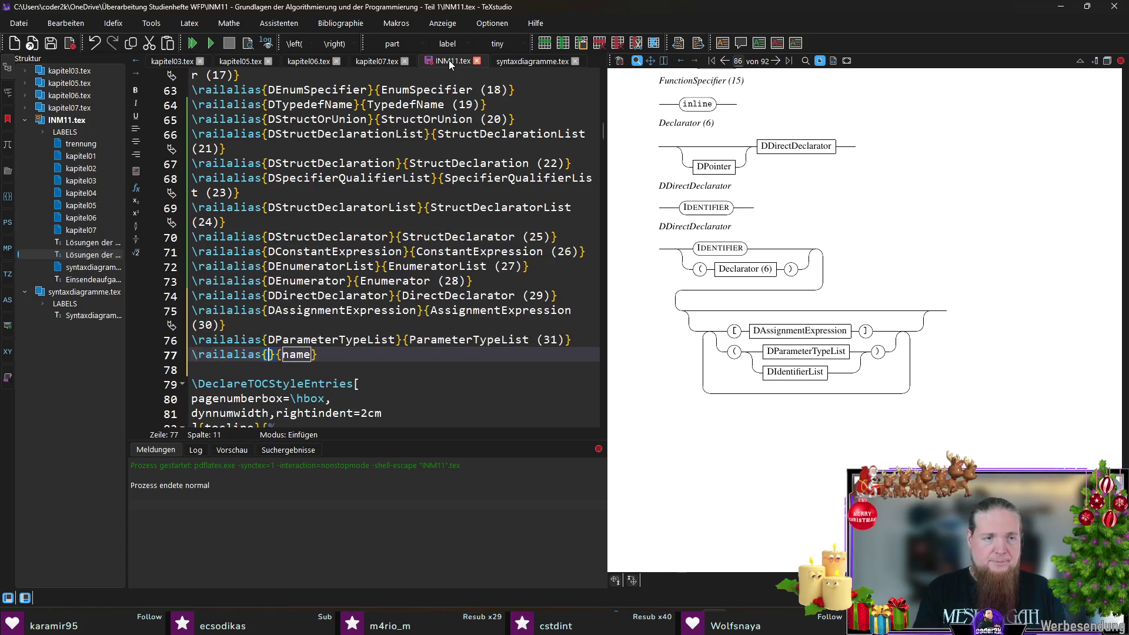
pyautogui.hotkey('ctrl', 'v')
pyautogui.hotkey('ctrl', 'Right')
pyautogui.write('IdentifierList')
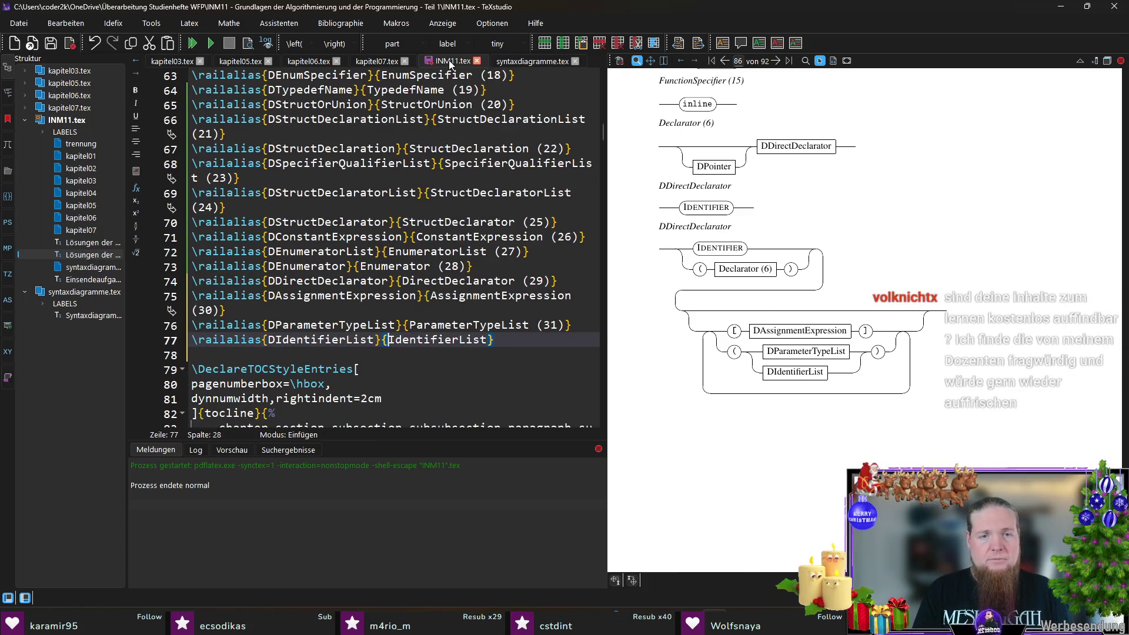
pyautogui.write(' (32)')
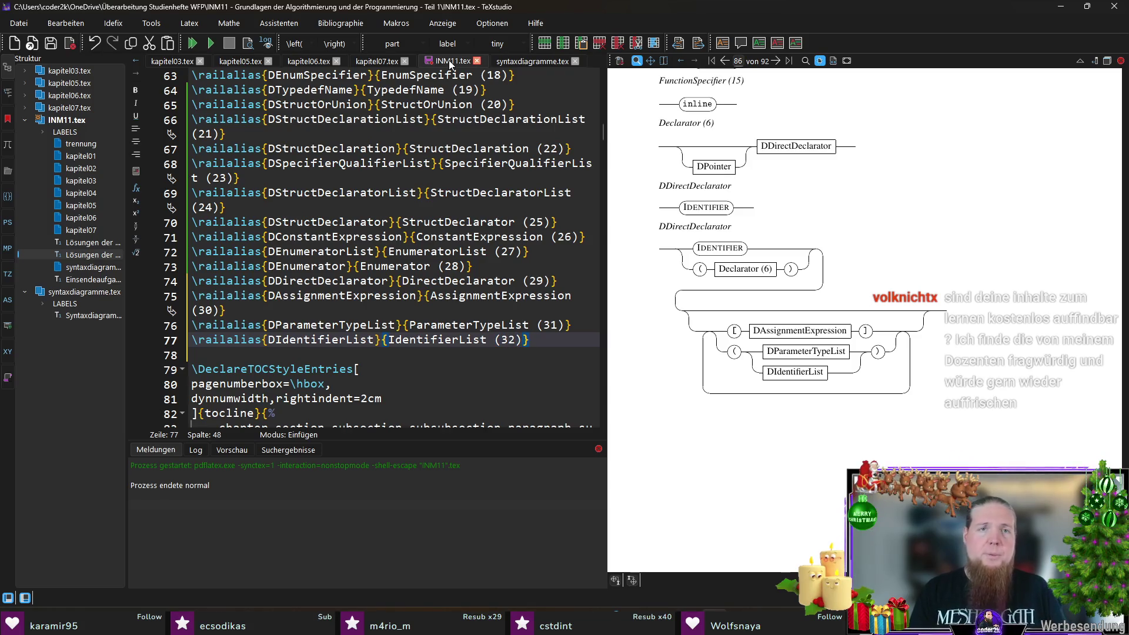
pyautogui.click(525, 61)
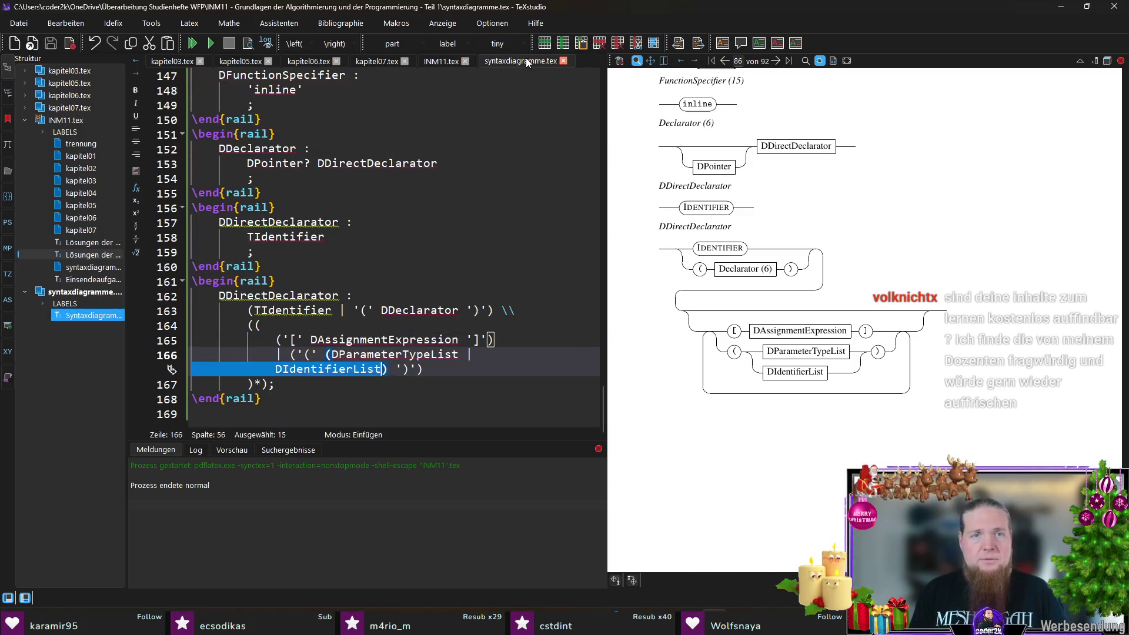
pyautogui.click(454, 368)
pyautogui.press('F5')
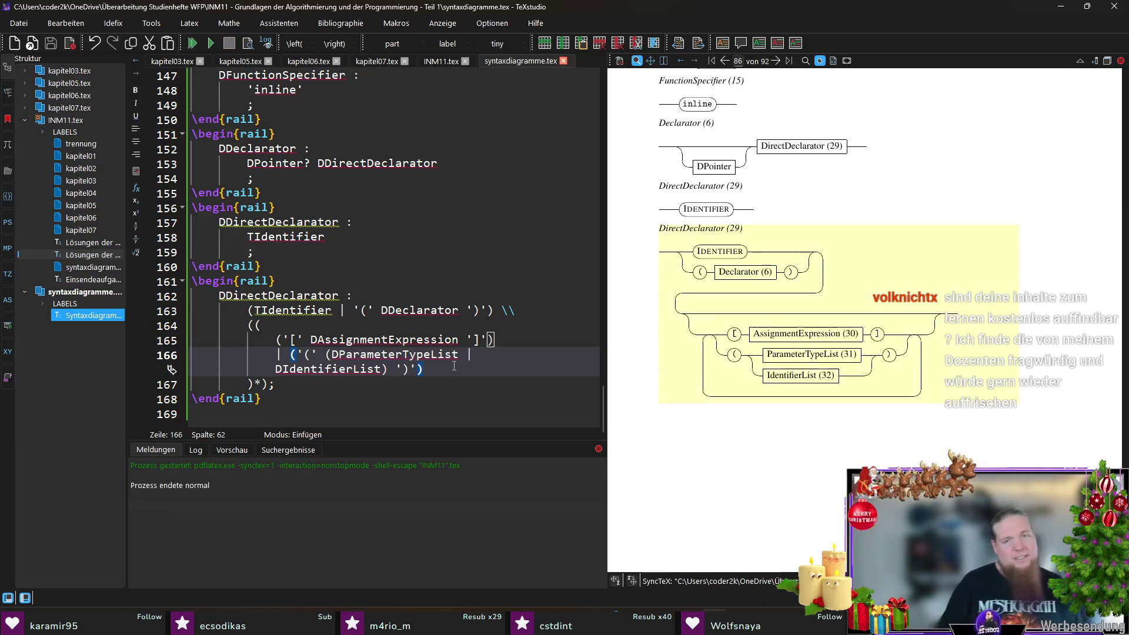
# - Rerun rail, recompile, and begin a new rule after DPointer at the end of syntaxdiagramme.tex
pyautogui.hotkey('alt', 'Tab')
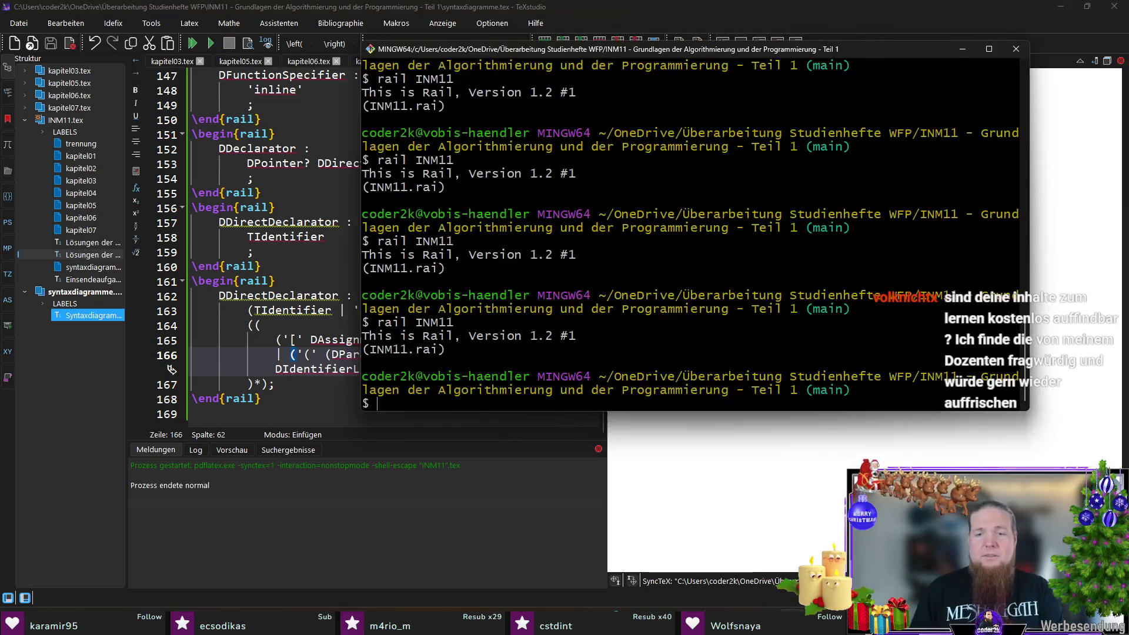
pyautogui.hotkey('alt', 'Tab')
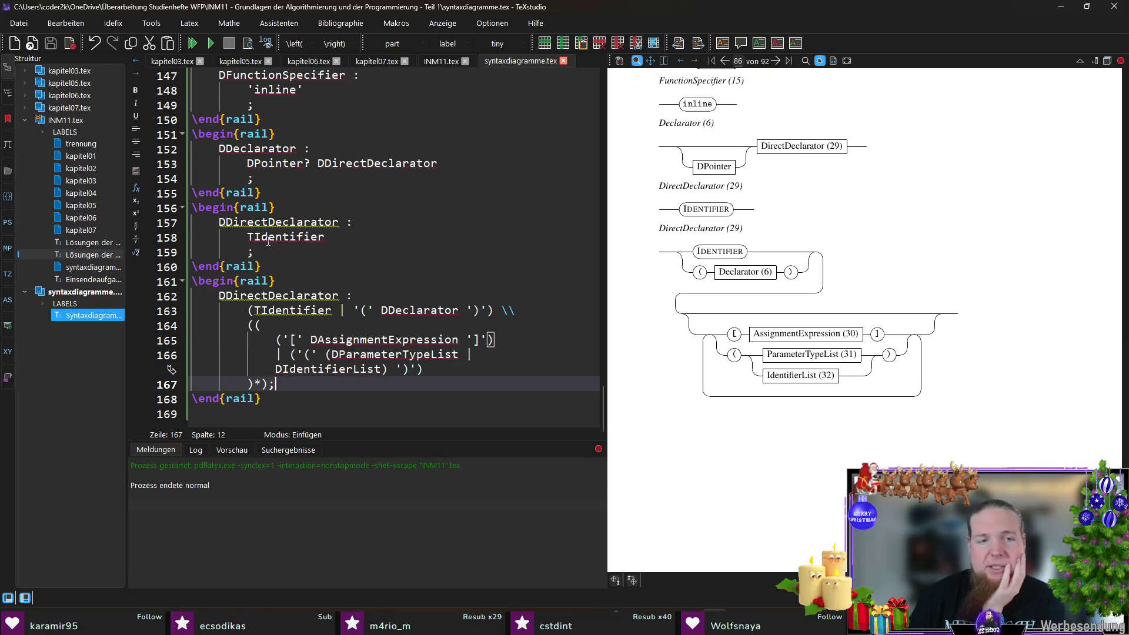
pyautogui.click(275, 411)
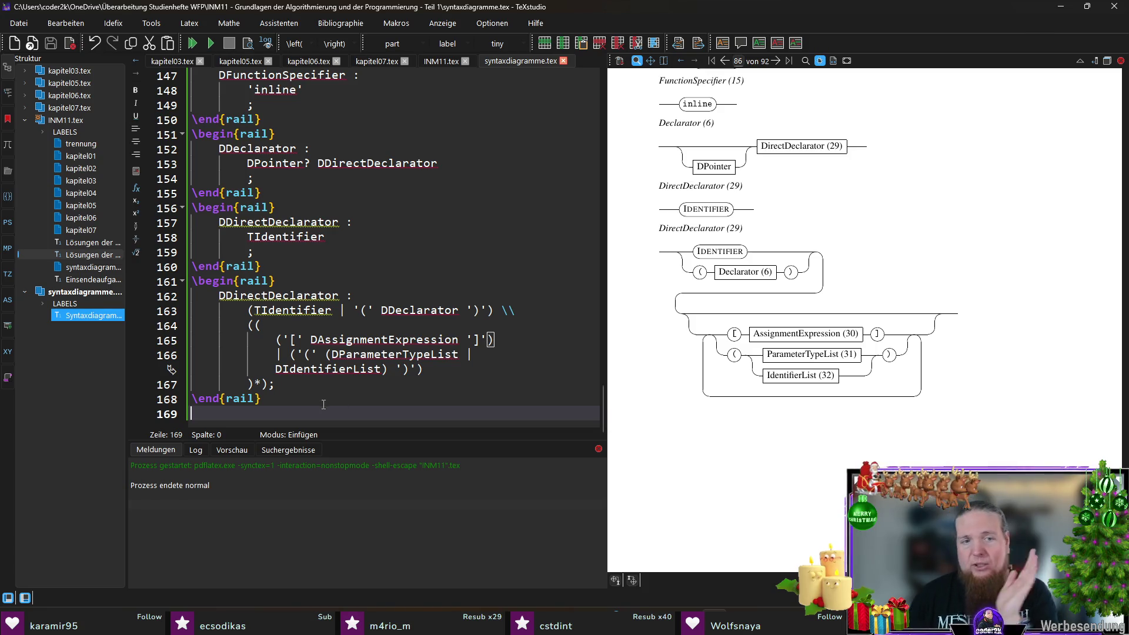
pyautogui.doubleClick(264, 163)
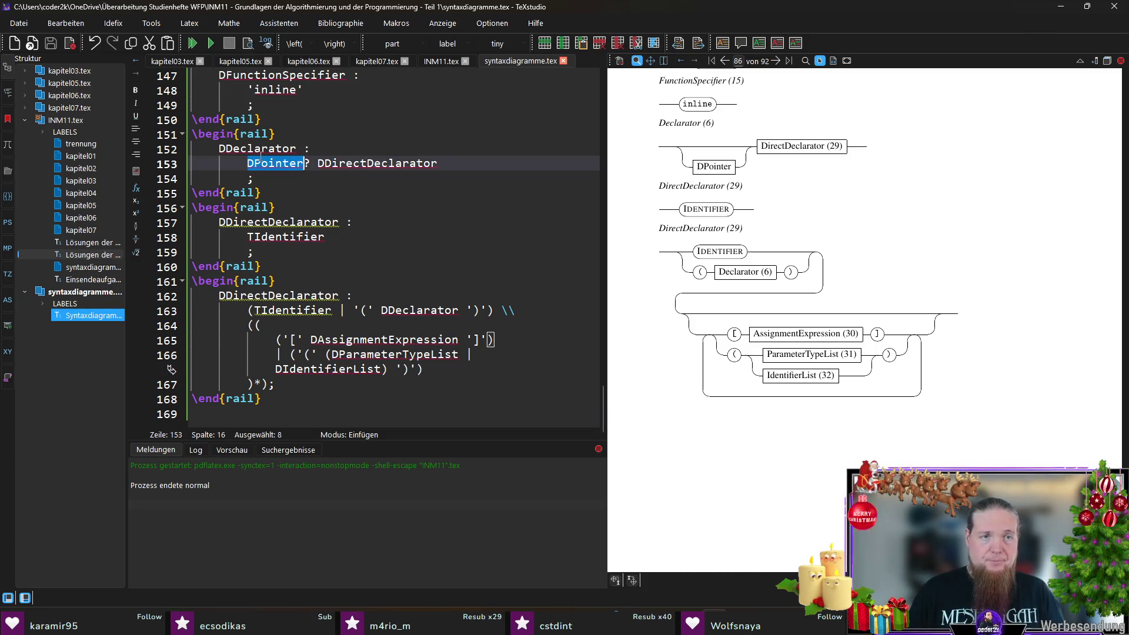
pyautogui.click(270, 419)
pyautogui.write('\\')
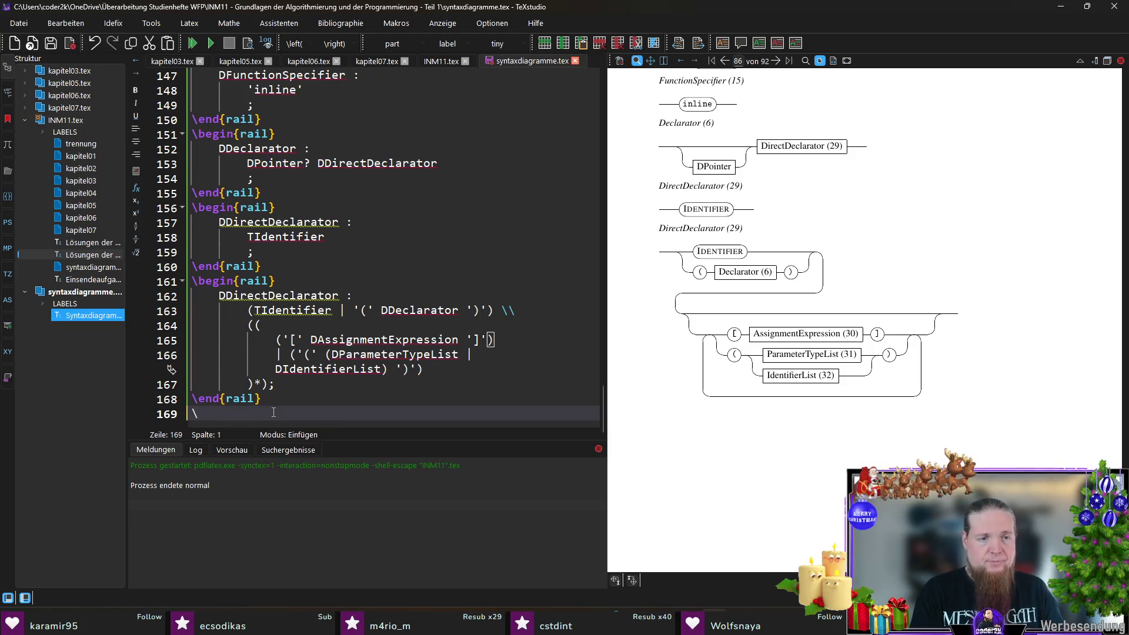
pyautogui.write('begin{rail}')
# - Write the DPointer rule as ('*' DTypeQualifierList?)+ in a new rail block and compile
pyautogui.press('Return')
pyautogui.write('DPointer :')
pyautogui.press('Return')
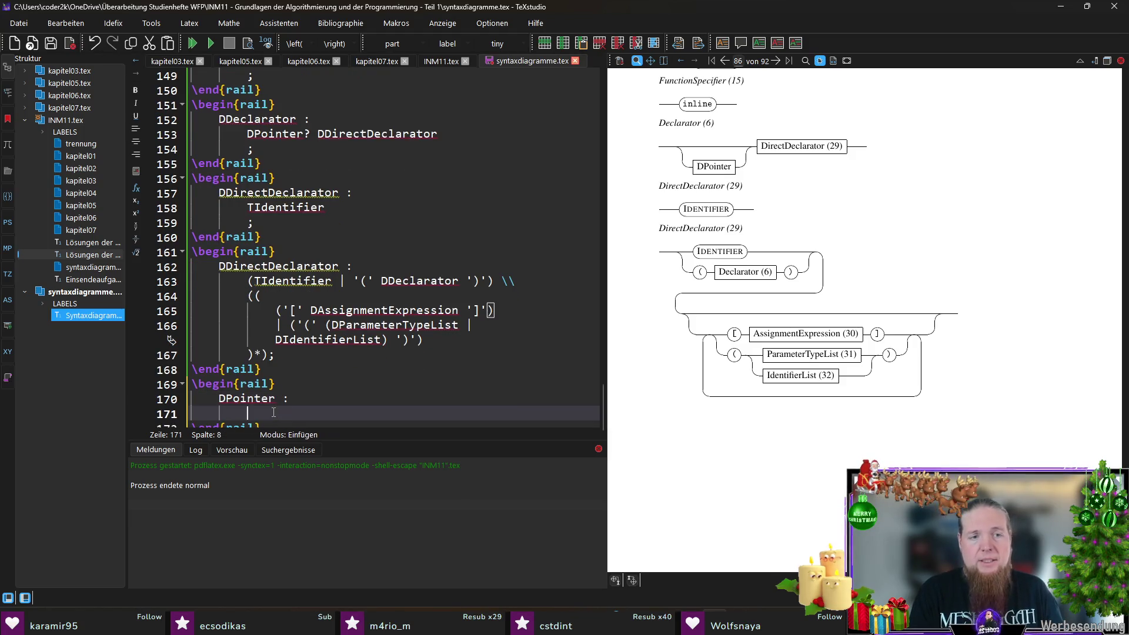
pyautogui.write("'*'")
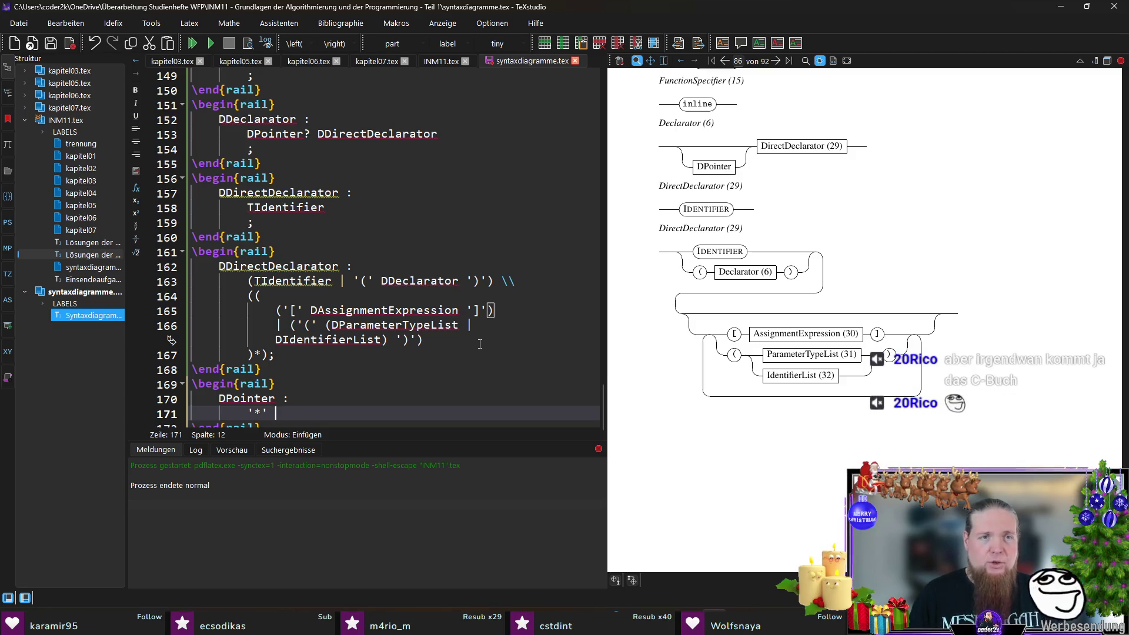
pyautogui.write('DTypeQualifierList')
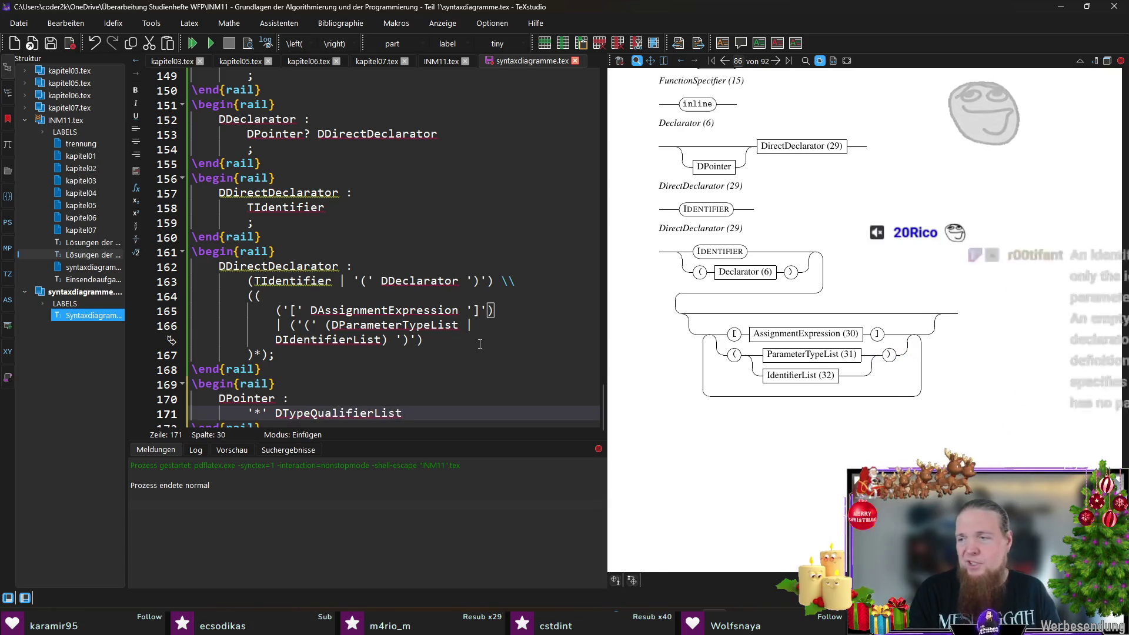
pyautogui.write('?')
pyautogui.hotkey('ctrl', 'shift', 'Left')
pyautogui.write('(')
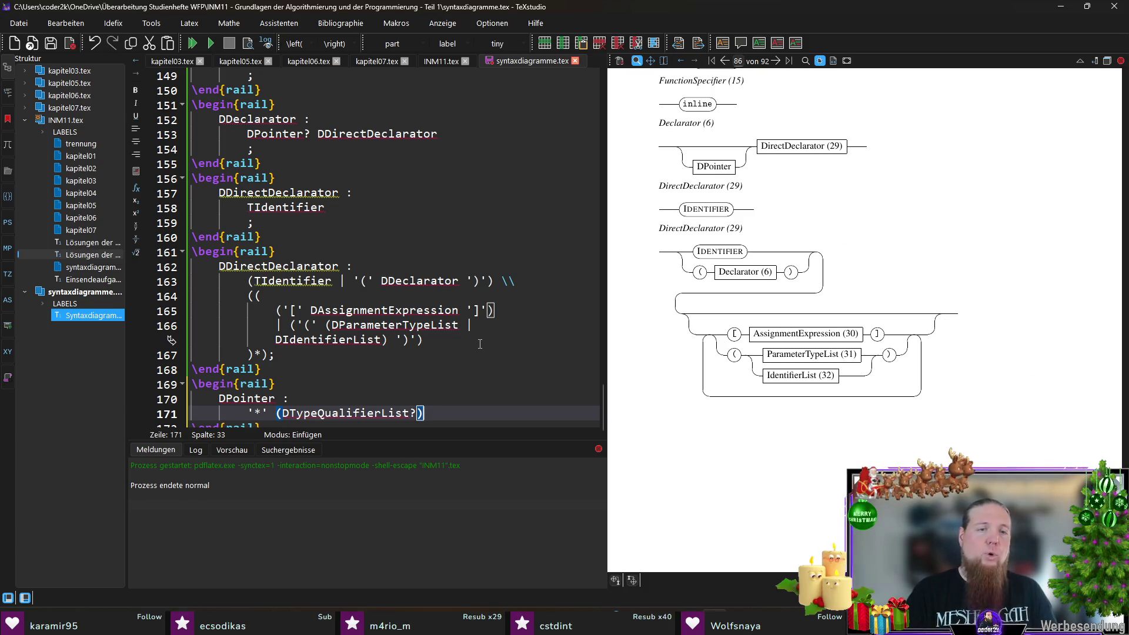
pyautogui.press('BackSpace')
pyautogui.hotkey('shift', 'Home')
pyautogui.write('(')
pyautogui.press('Right')
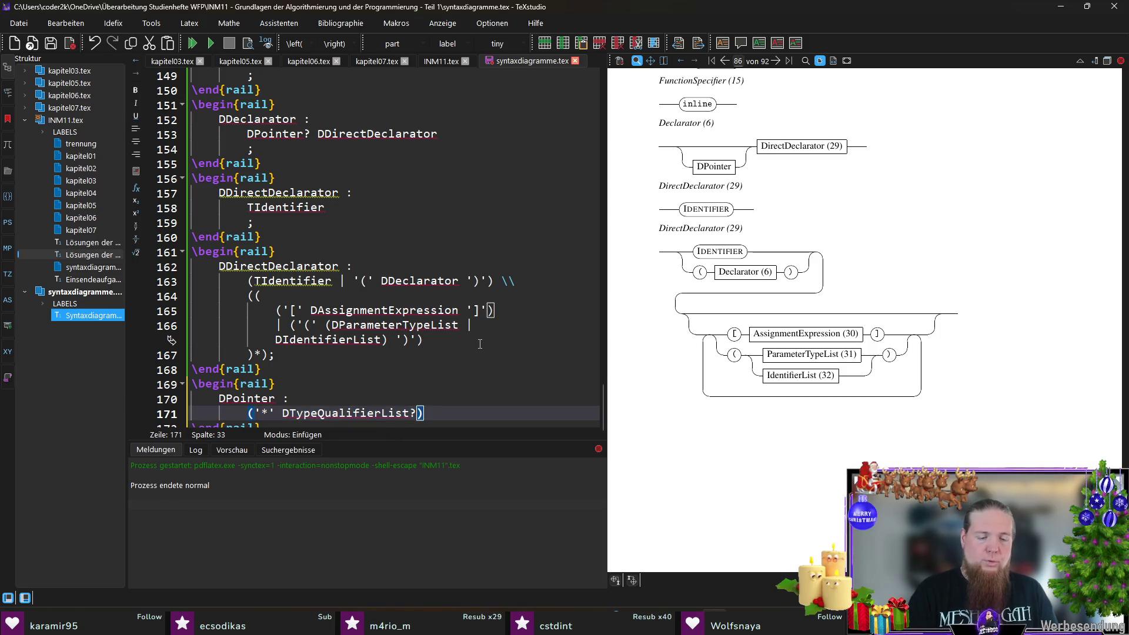
pyautogui.write('+;')
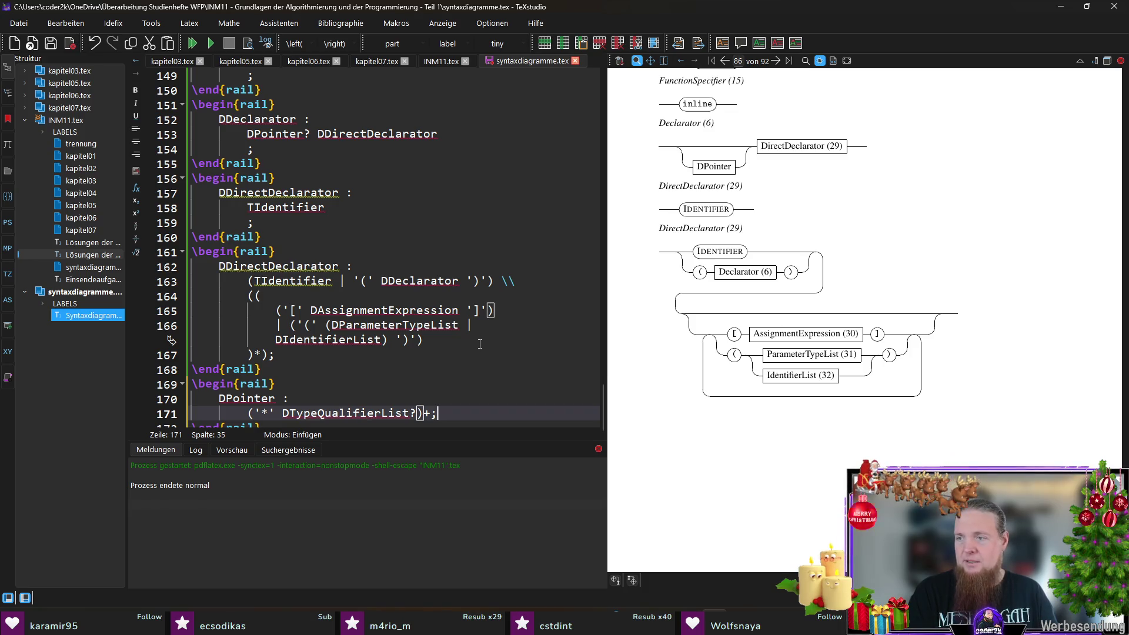
pyautogui.press('Return')
pyautogui.press('F5')
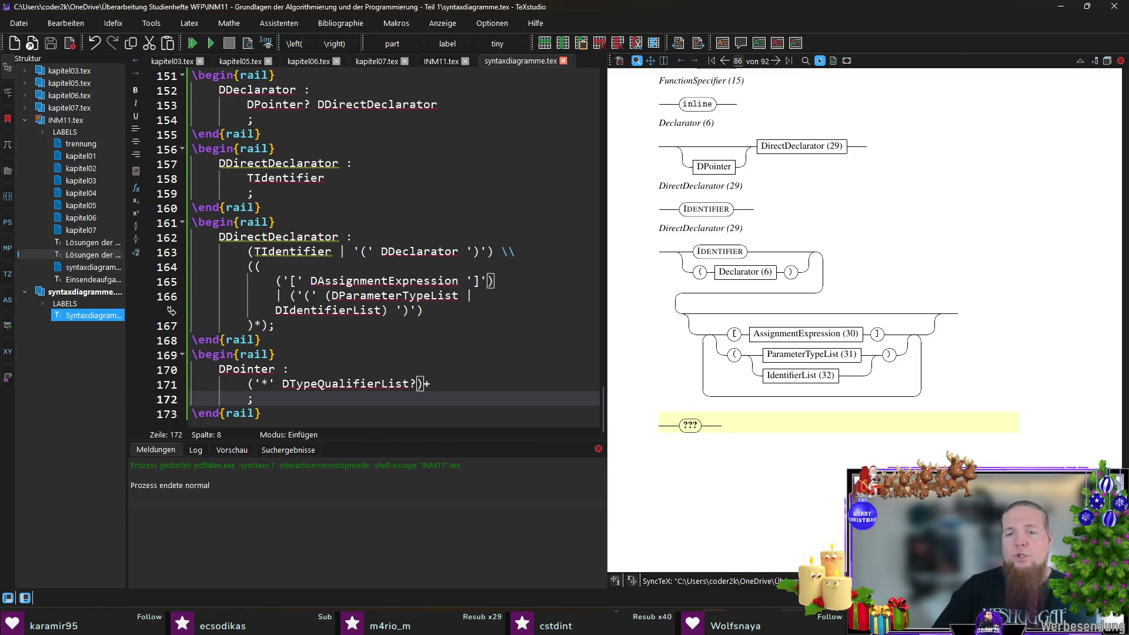
# - Rerun rail in the terminal and return to view the DPointer diagram
pyautogui.hotkey('alt', 'Tab')
pyautogui.hotkey('alt', 'Tab')
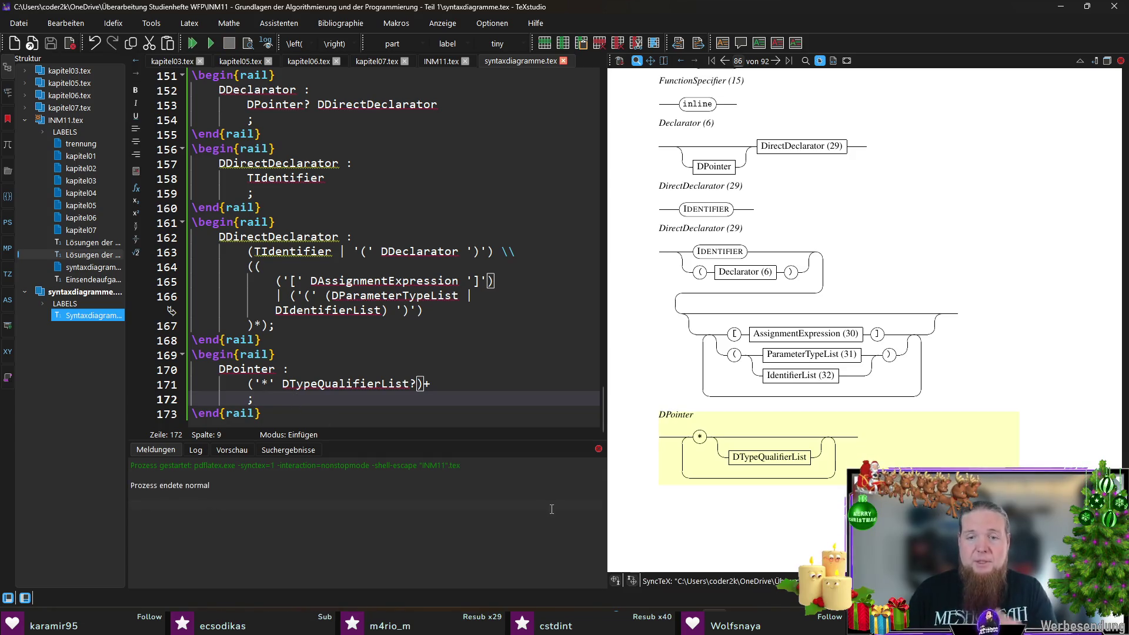
pyautogui.hotkey('alt', 'Tab')
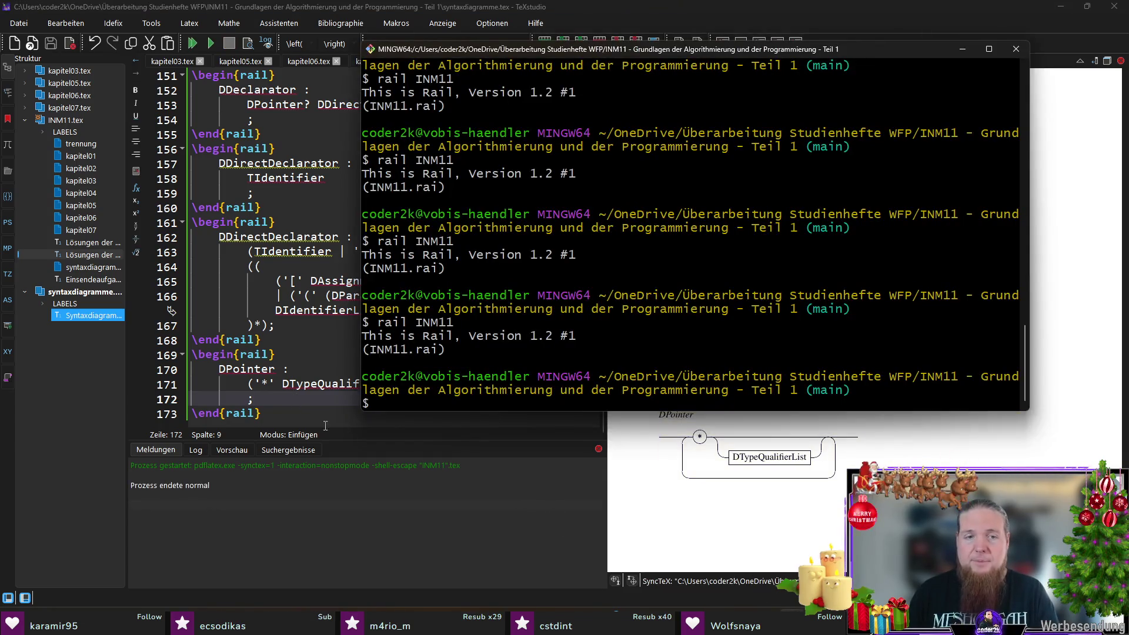
pyautogui.hotkey('alt', 'Tab')
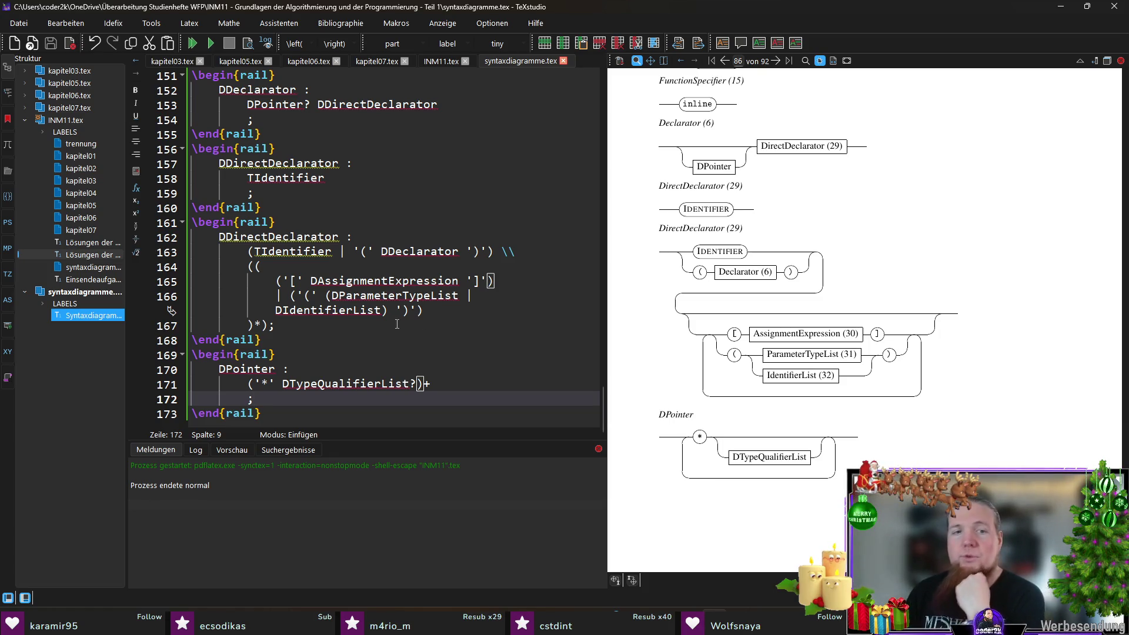
# - Review the rule names, copy DPointer and switch to INM11.tex
pyautogui.doubleClick(247, 368)
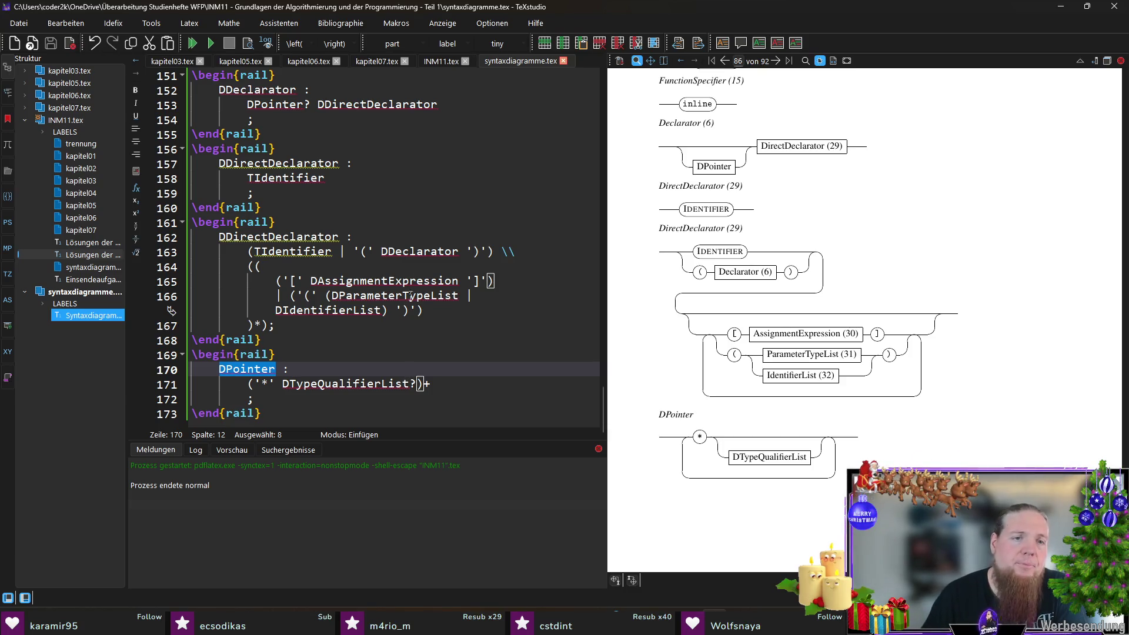
pyautogui.doubleClick(331, 311)
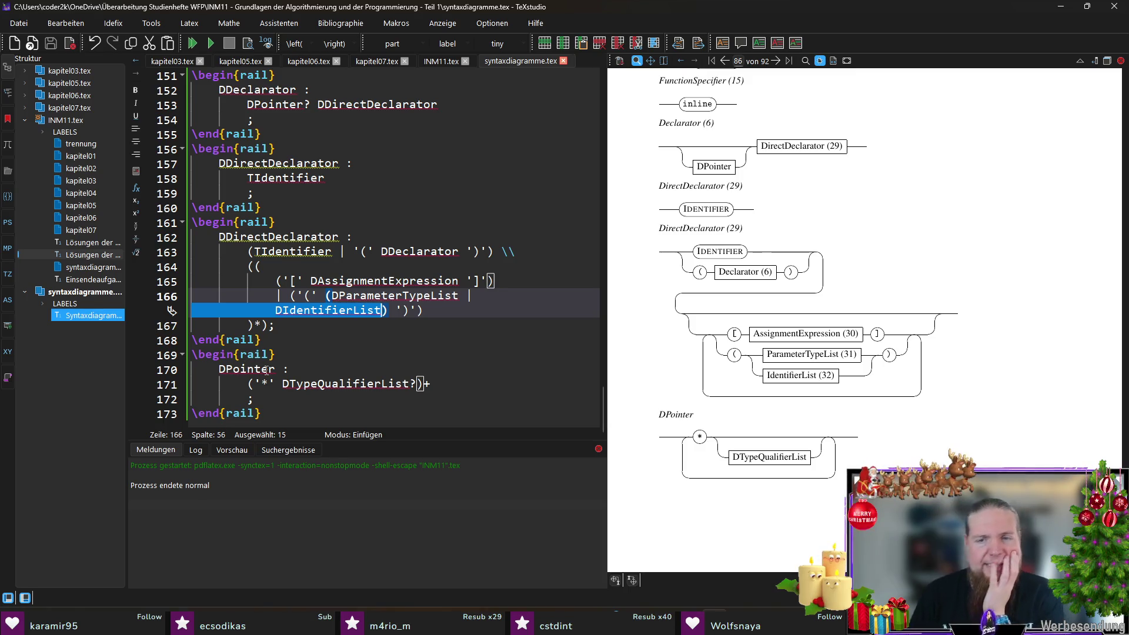
pyautogui.doubleClick(343, 383)
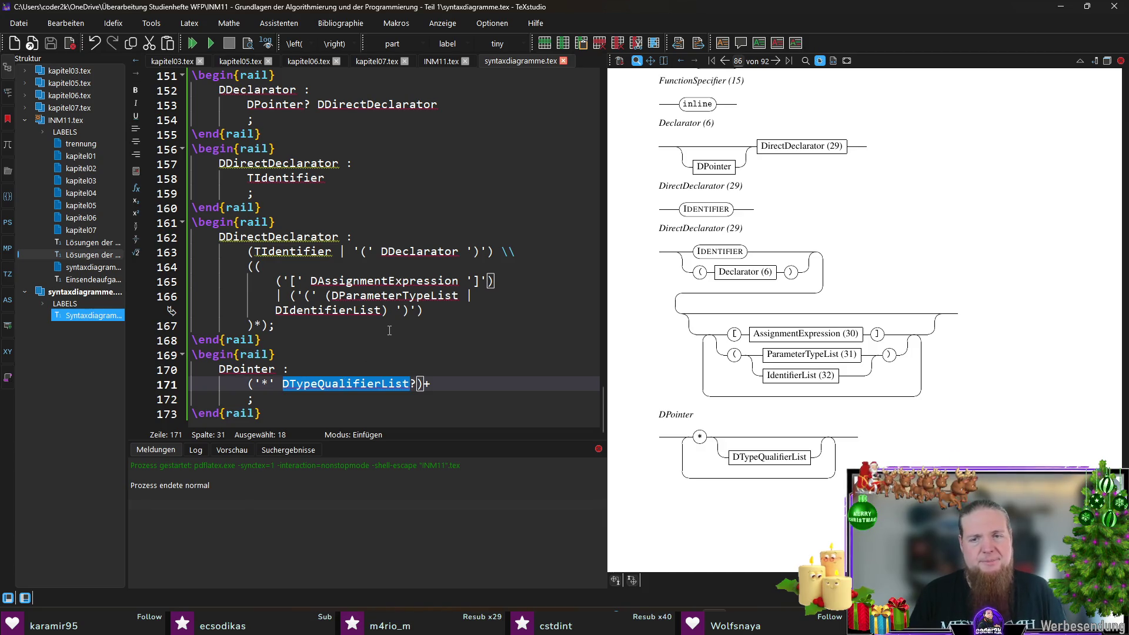
pyautogui.doubleClick(248, 368)
pyautogui.hotkey('ctrl', 'c')
pyautogui.click(443, 61)
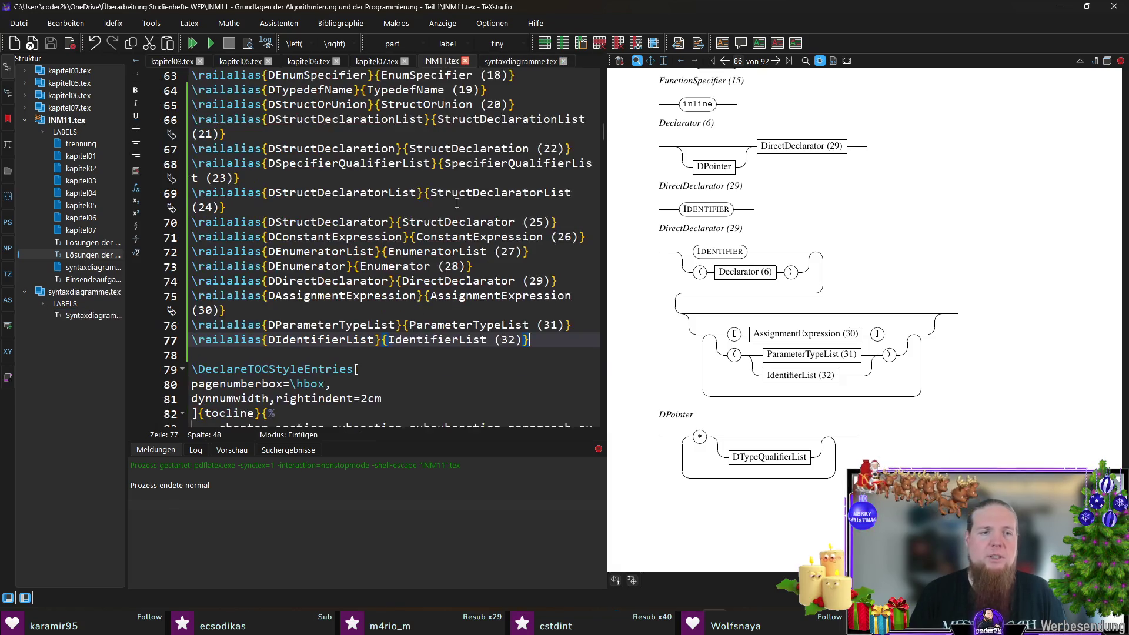
# - Add \railalias{DPointer}{Pointer (33)} after the IdentifierList alias
pyautogui.press('Return')
pyautogui.hotkey('ctrl', 'v')
pyautogui.hotkey('shift', 'Home')
pyautogui.write('\\')
pyautogui.write('rail')
pyautogui.press('Return')
pyautogui.hotkey('ctrl', 'v')
pyautogui.hotkey('ctrl', 'Right')
pyautogui.write('Pointer (33)')
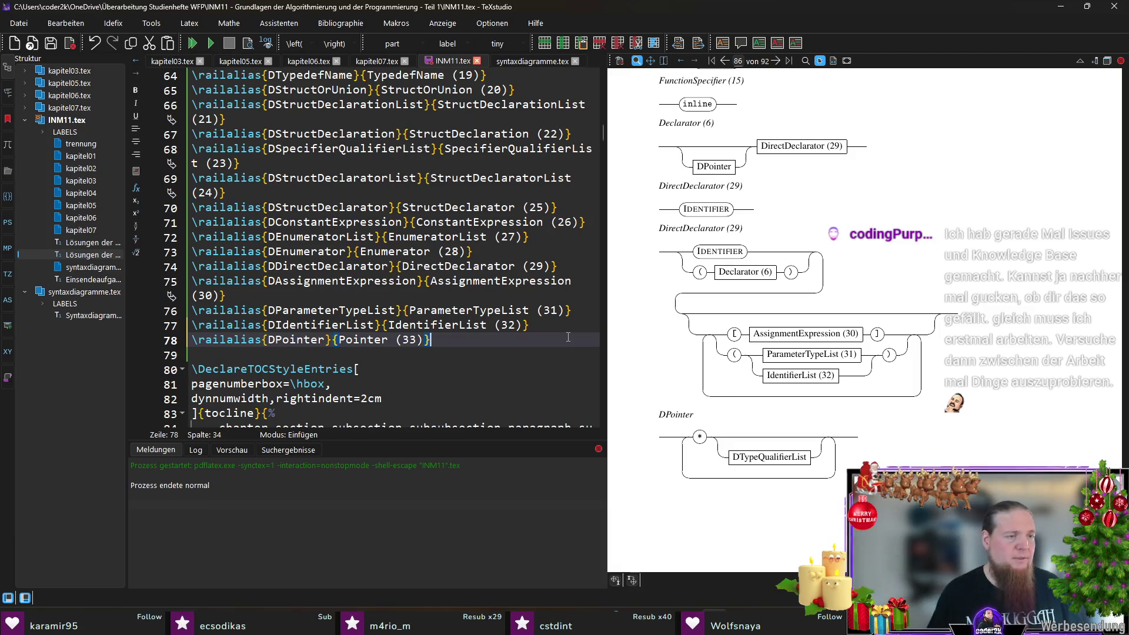
pyautogui.press('Return')
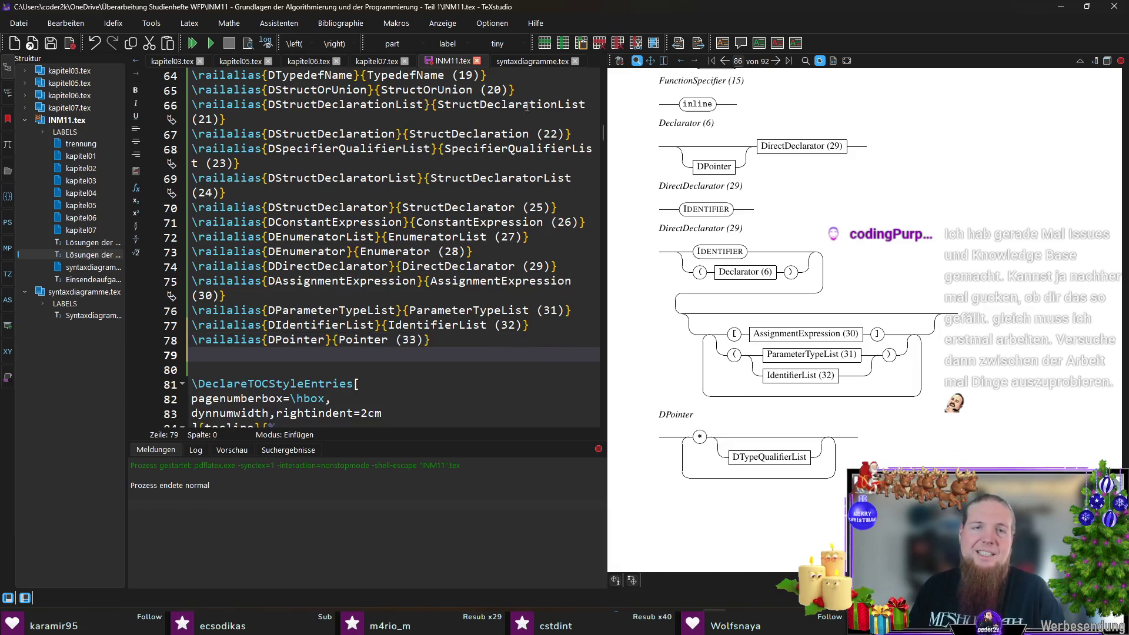
# - Add \railalias{DTypeQualifierList}{TypeQualifierList (34)} and save INM11.tex
pyautogui.click(536, 63)
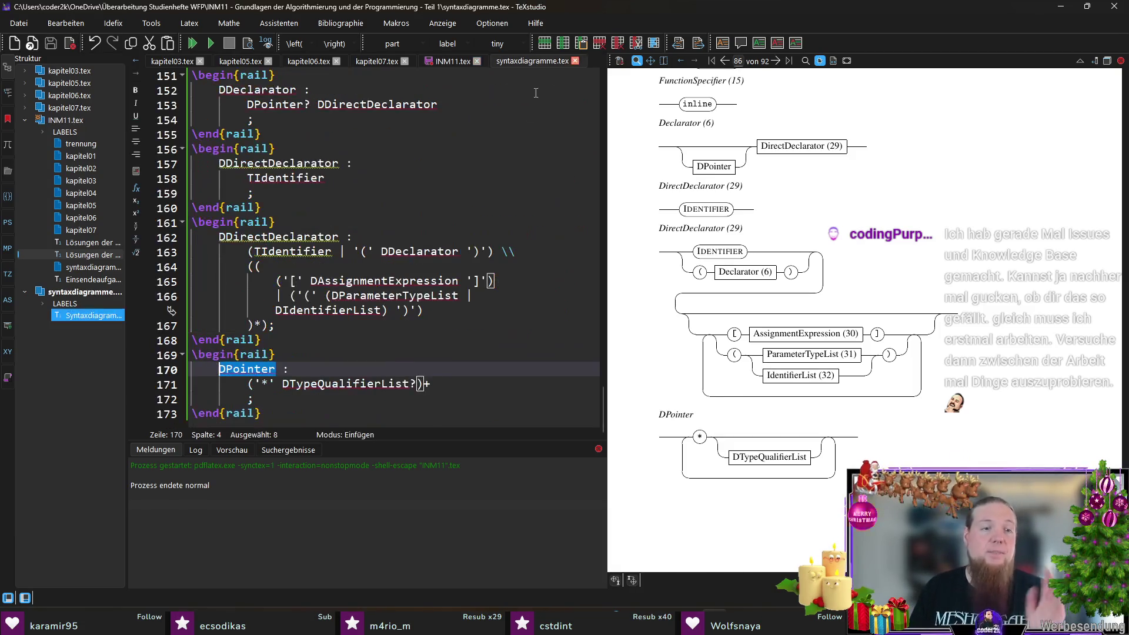
pyautogui.click(357, 368)
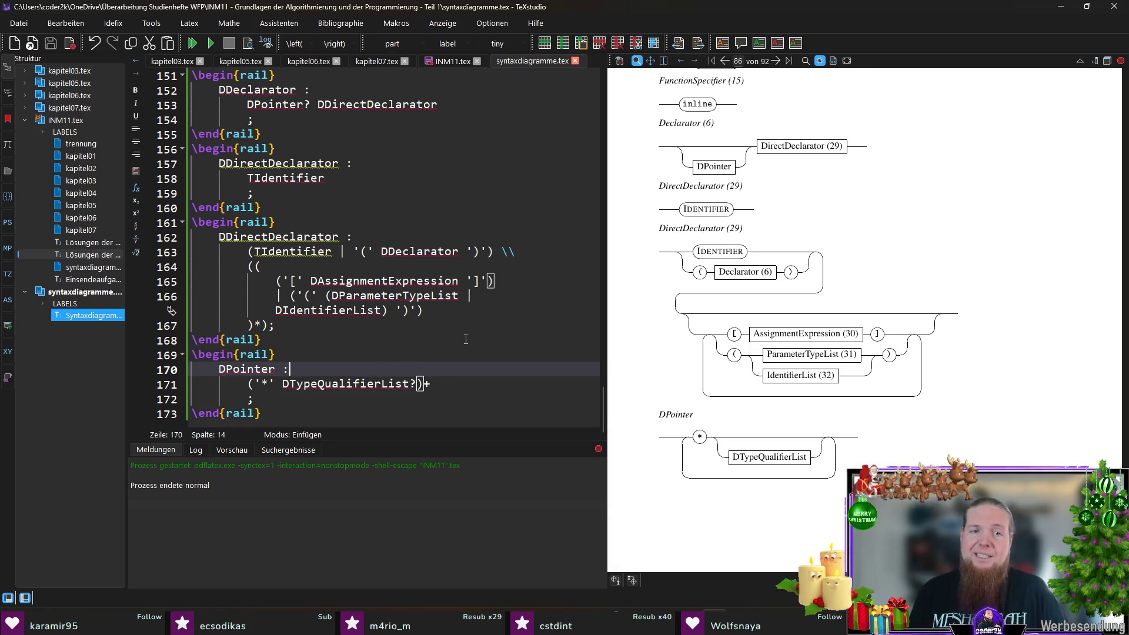
pyautogui.doubleClick(343, 386)
pyautogui.hotkey('ctrl', 'c')
pyautogui.click(453, 61)
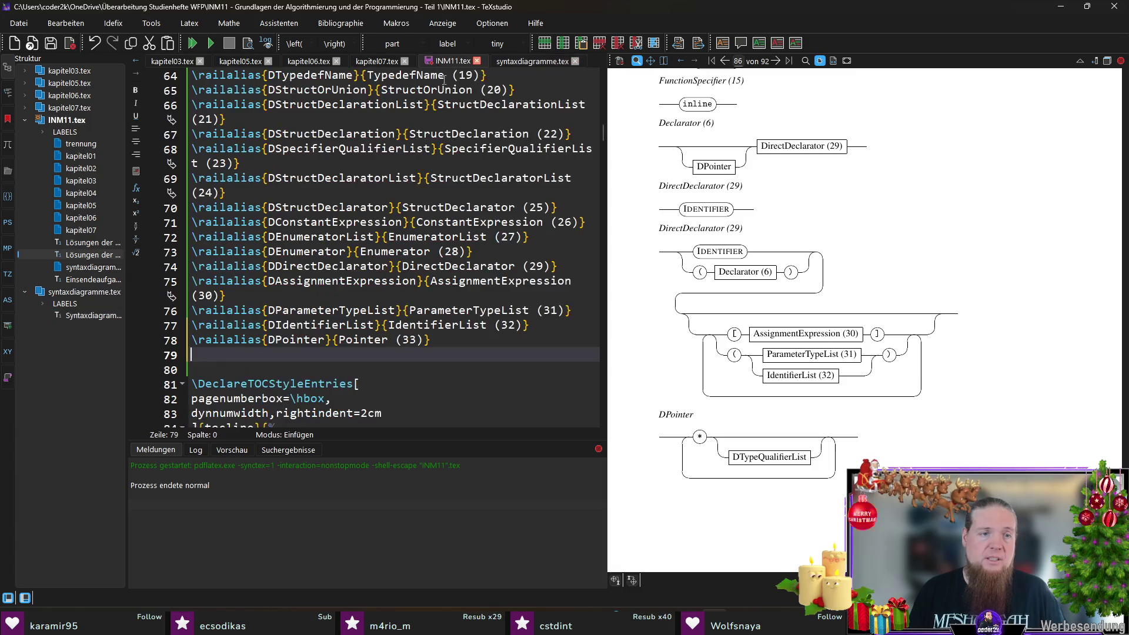
pyautogui.write('\\rail')
pyautogui.press('Return')
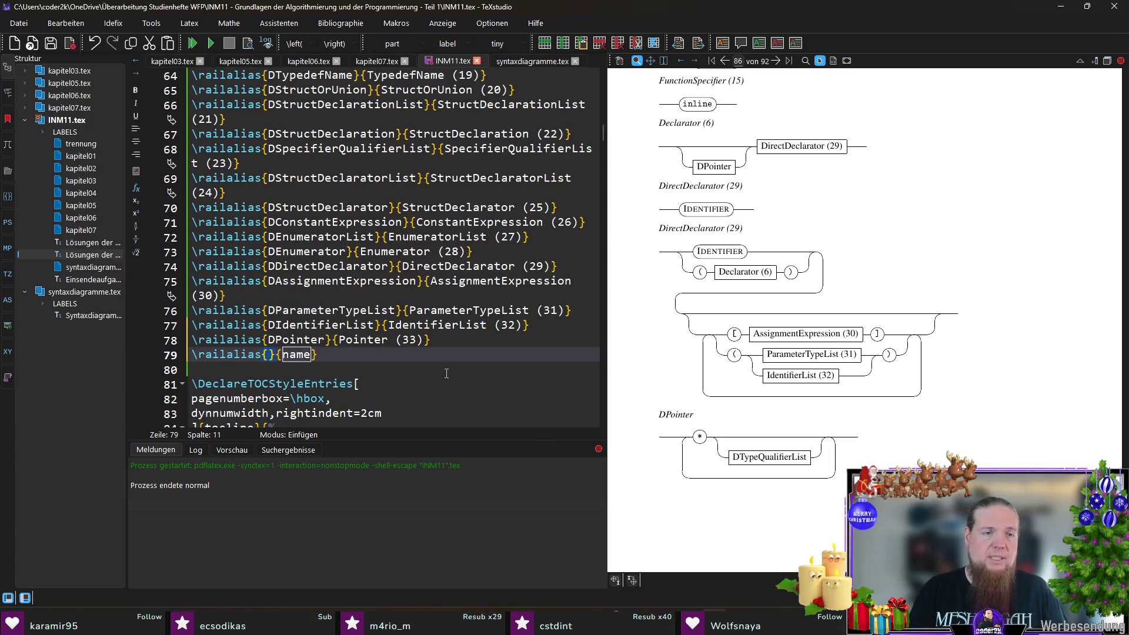
pyautogui.hotkey('ctrl', 'v')
pyautogui.press('Tab')
pyautogui.hotkey('ctrl', 'd')
pyautogui.hotkey('ctrl', 'v')
pyautogui.press('Delete')
pyautogui.press('End')
pyautogui.press('Left')
pyautogui.write('(34)')
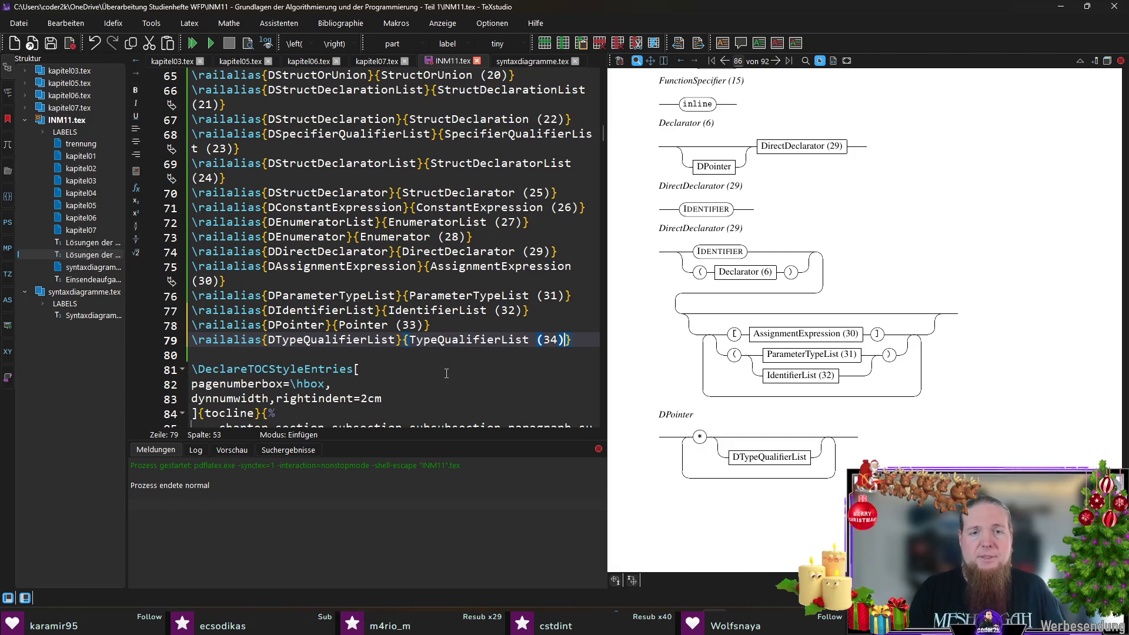
pyautogui.press('Right')
pyautogui.hotkey('ctrl', 's')
# - Rerun rail INM11, rebuild, and view the numbered Pointer diagram in the preview
pyautogui.press('F5')
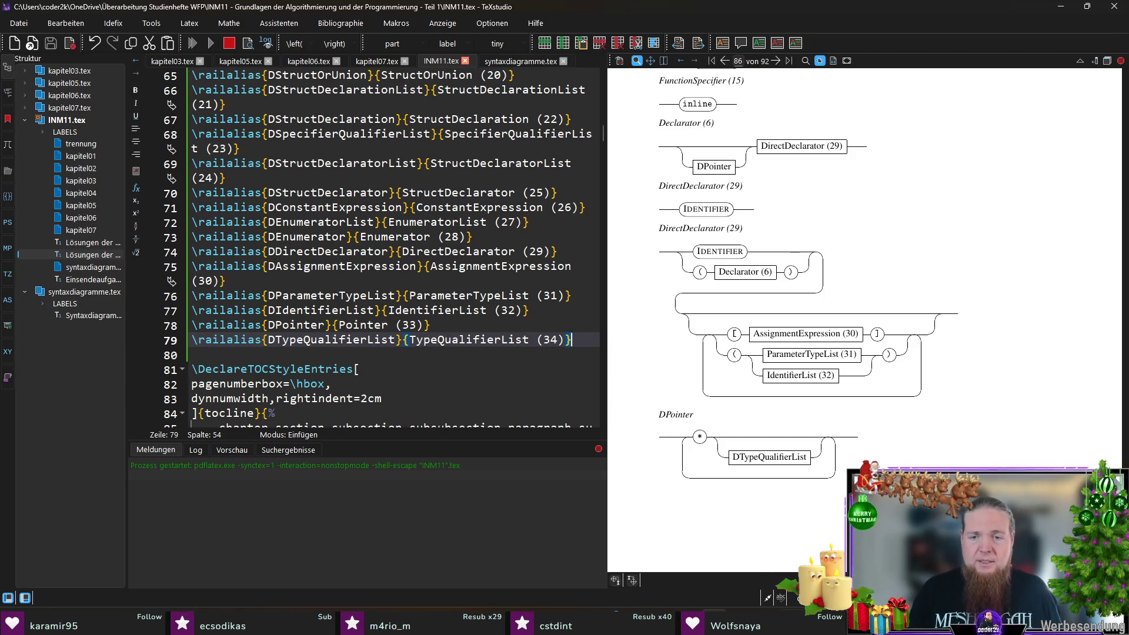
pyautogui.hotkey('alt', 'Tab')
pyautogui.press('Up')
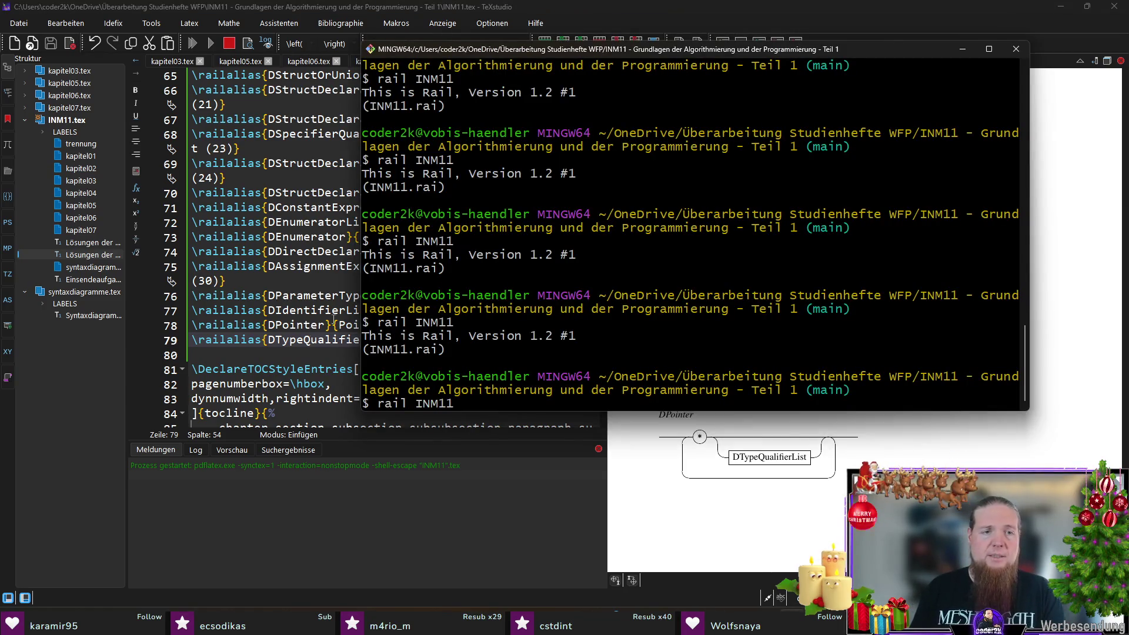
pyautogui.press('Return')
pyautogui.hotkey('alt', 'Tab')
pyautogui.press('F5')
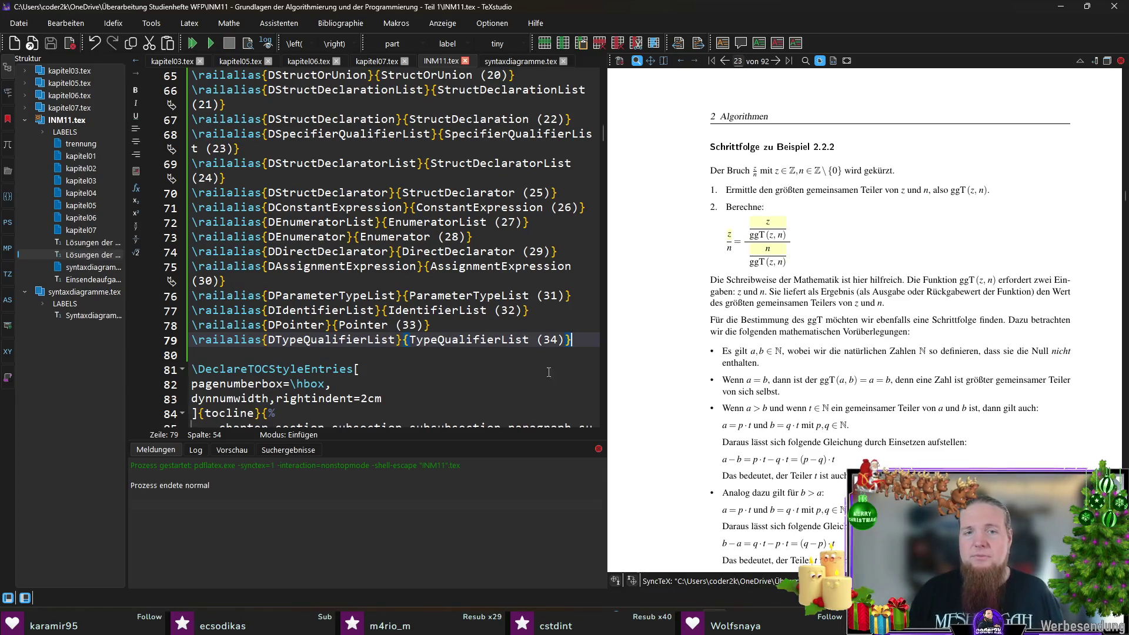
pyautogui.click(521, 61)
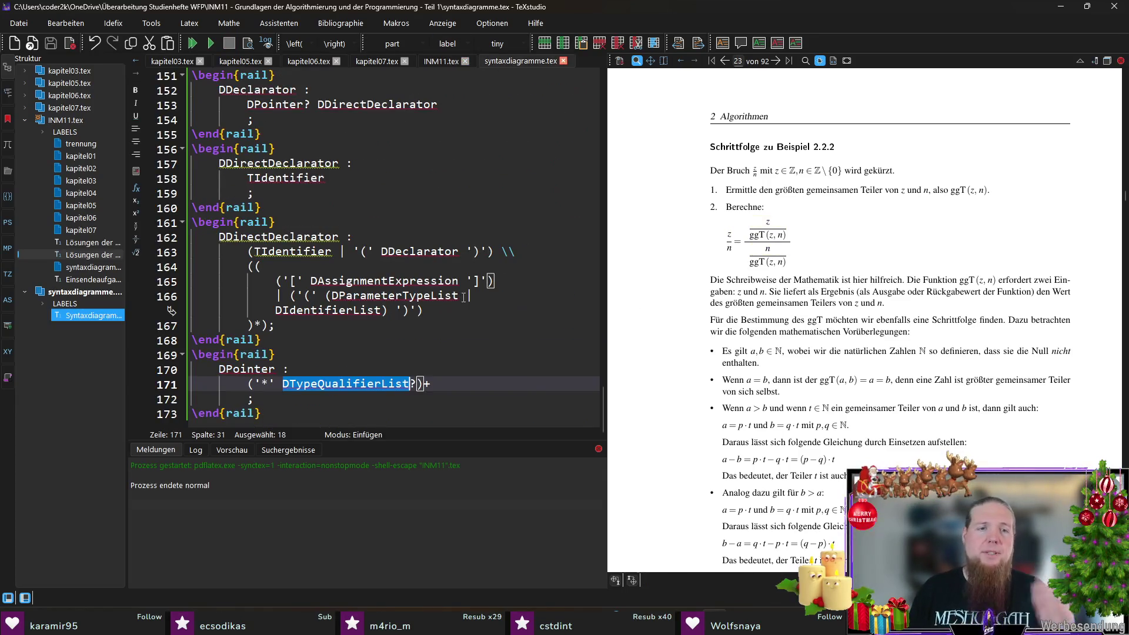
pyautogui.keyDown('ctrl'); pyautogui.click(275, 355); pyautogui.keyUp('ctrl')
pyautogui.scroll(-5, 860, 361)
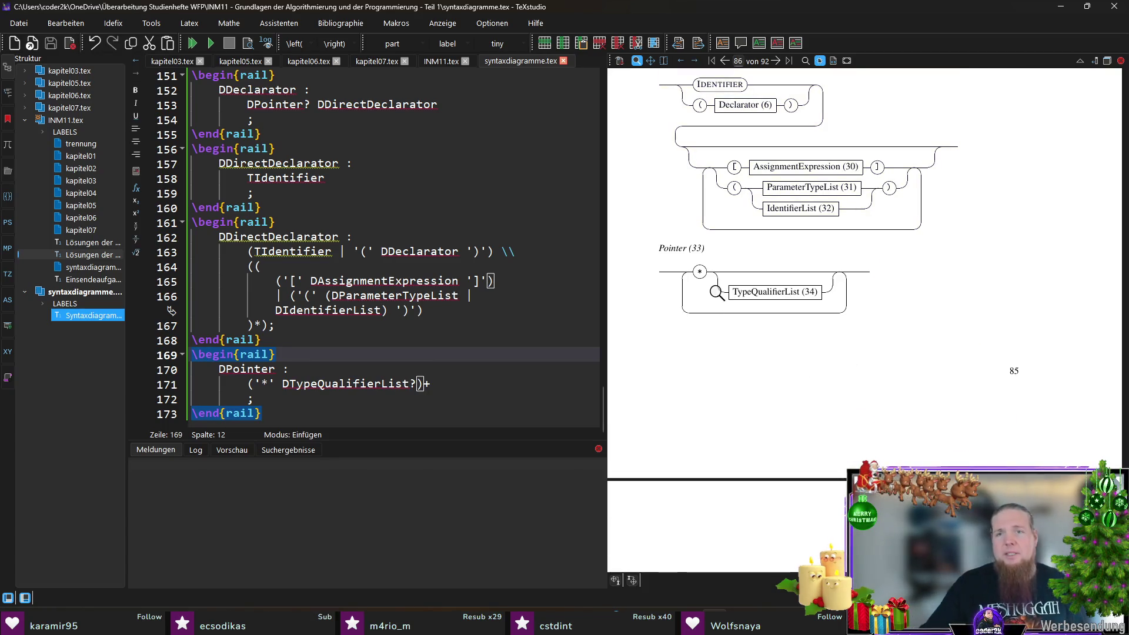
pyautogui.scroll(2, 831, 259)
pyautogui.scroll(-5, 829, 273)
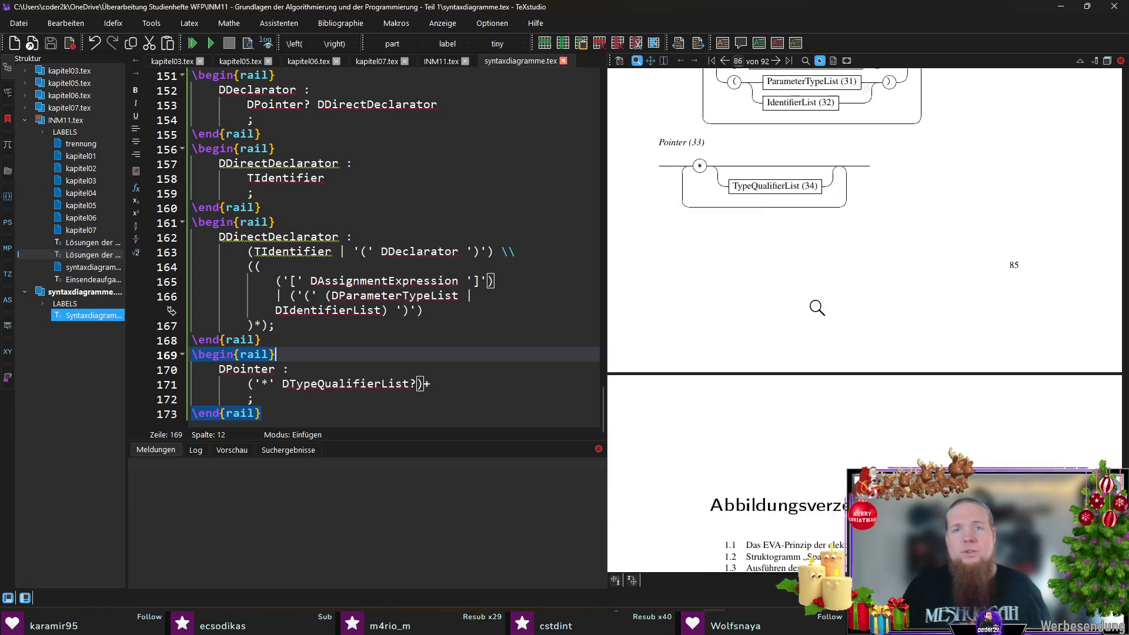
pyautogui.scroll(-3, 827, 288)
pyautogui.scroll(5, 827, 288)
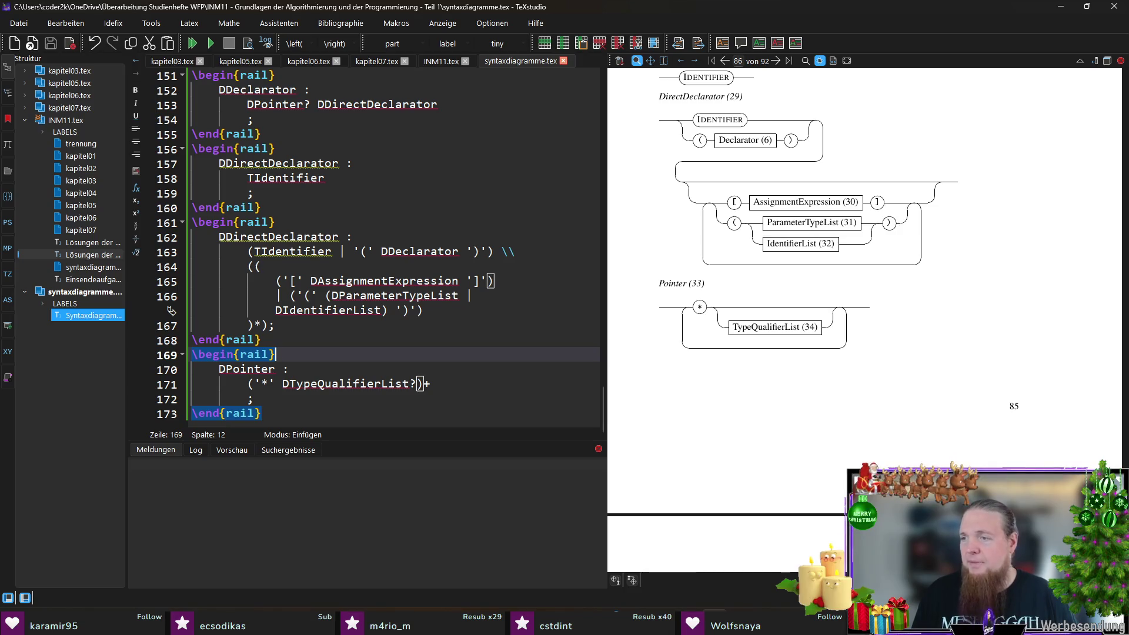
pyautogui.click(277, 413)
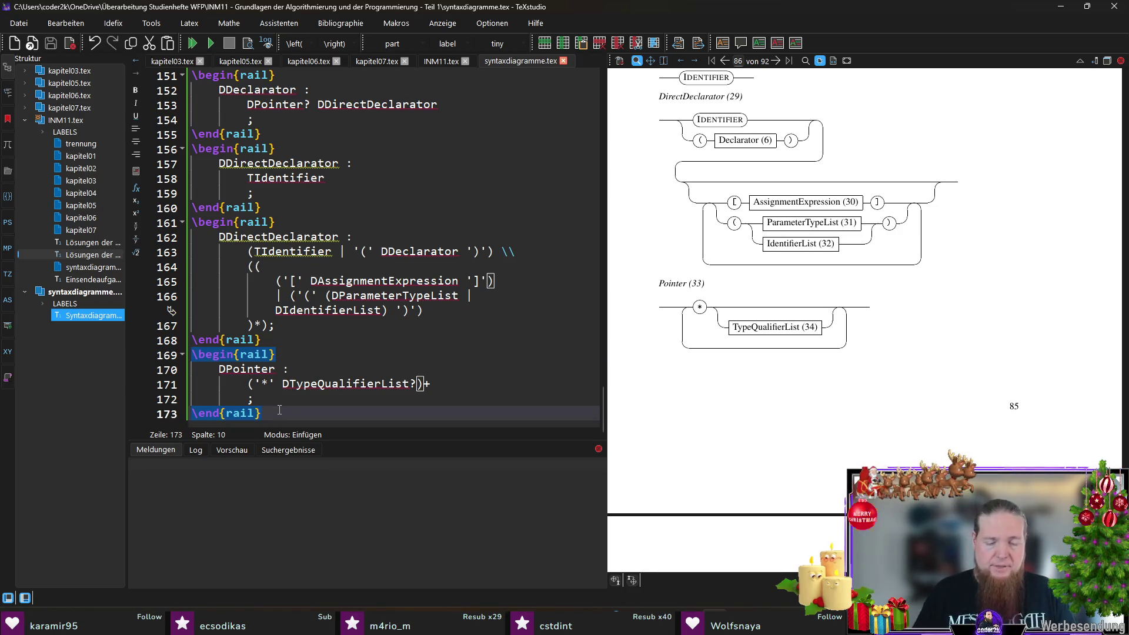
# - Write a rail block defining DTypeQualifierList as DTypeQualifier+ after the DPointer block
pyautogui.press('Return')
pyautogui.write('\\')
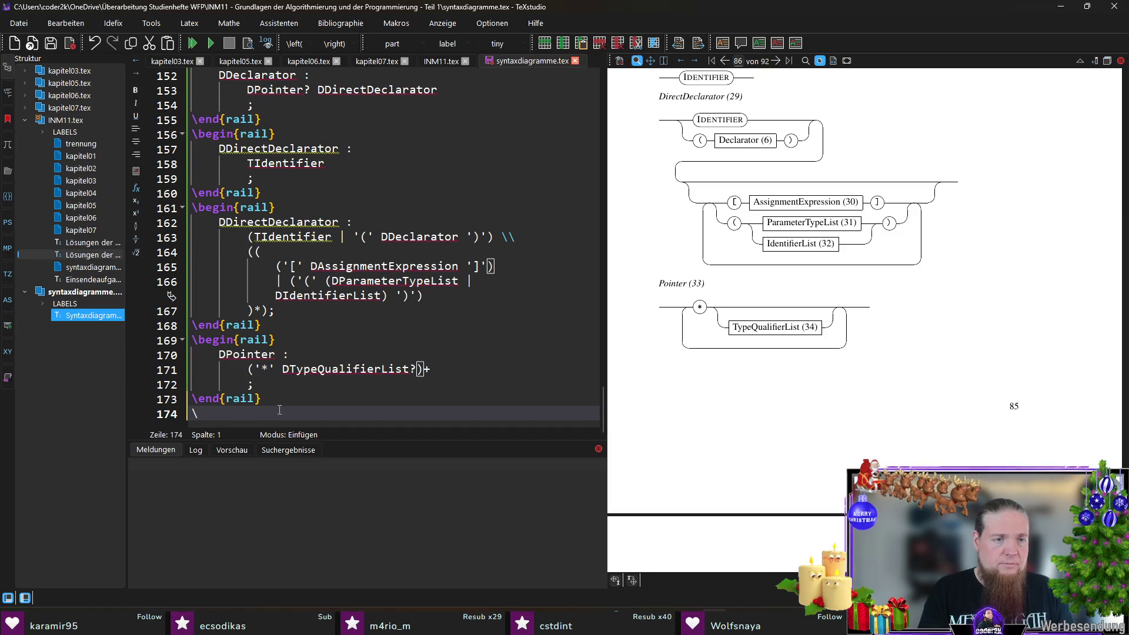
pyautogui.write('begin{rail}')
pyautogui.press('Return')
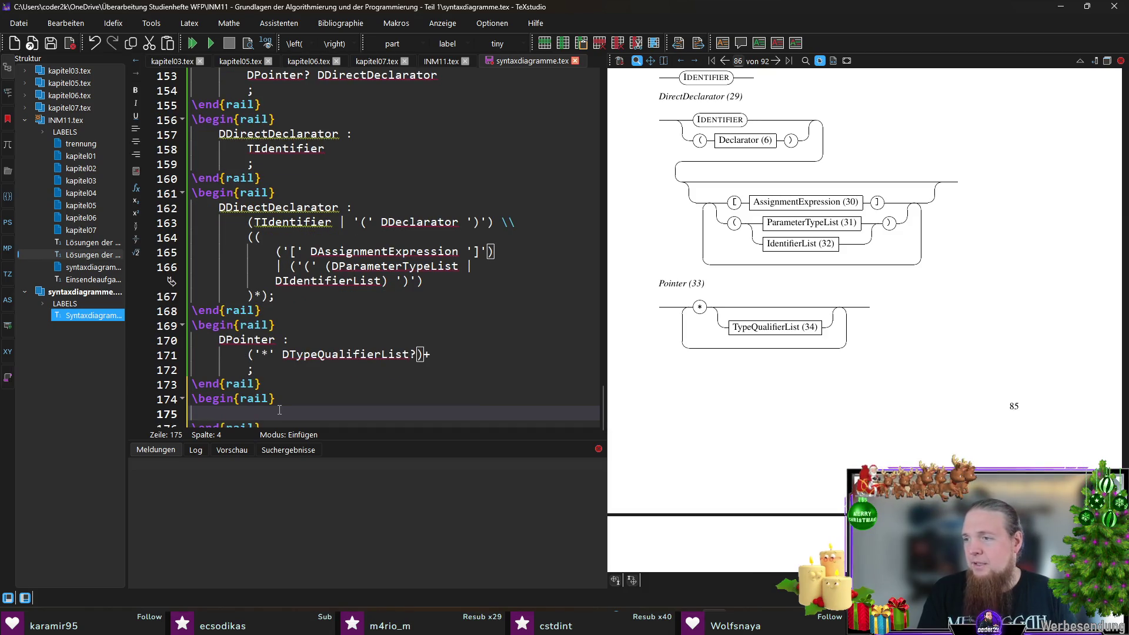
pyautogui.doubleClick(316, 356)
pyautogui.hotkey('ctrl', 'c')
pyautogui.click(322, 412)
pyautogui.hotkey('ctrl', 'v')
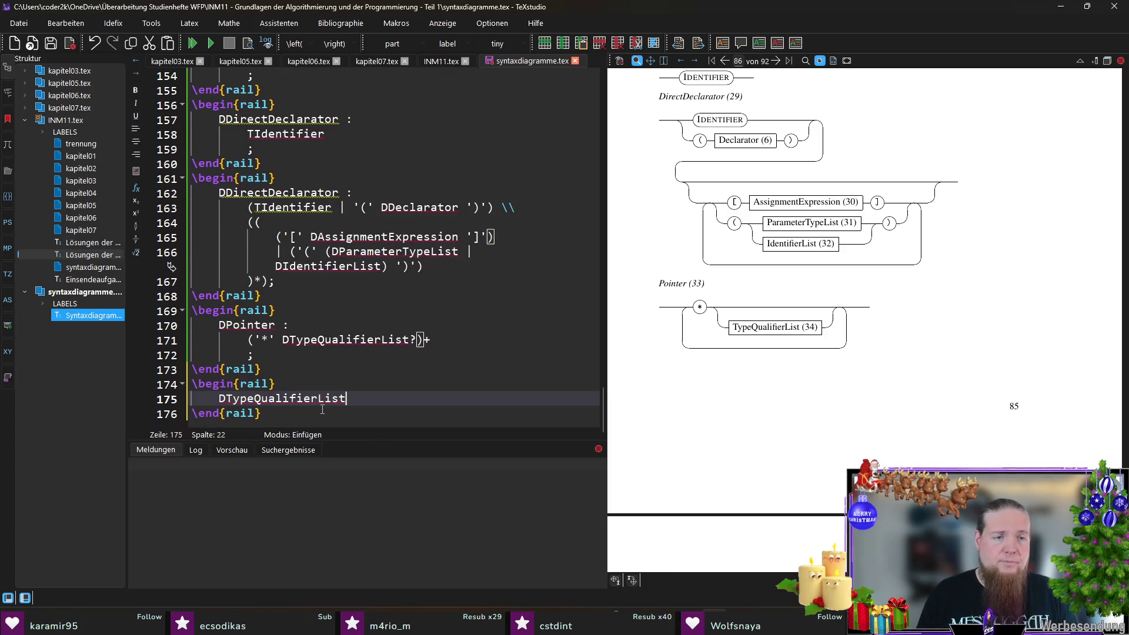
pyautogui.write(' :')
pyautogui.press('Return')
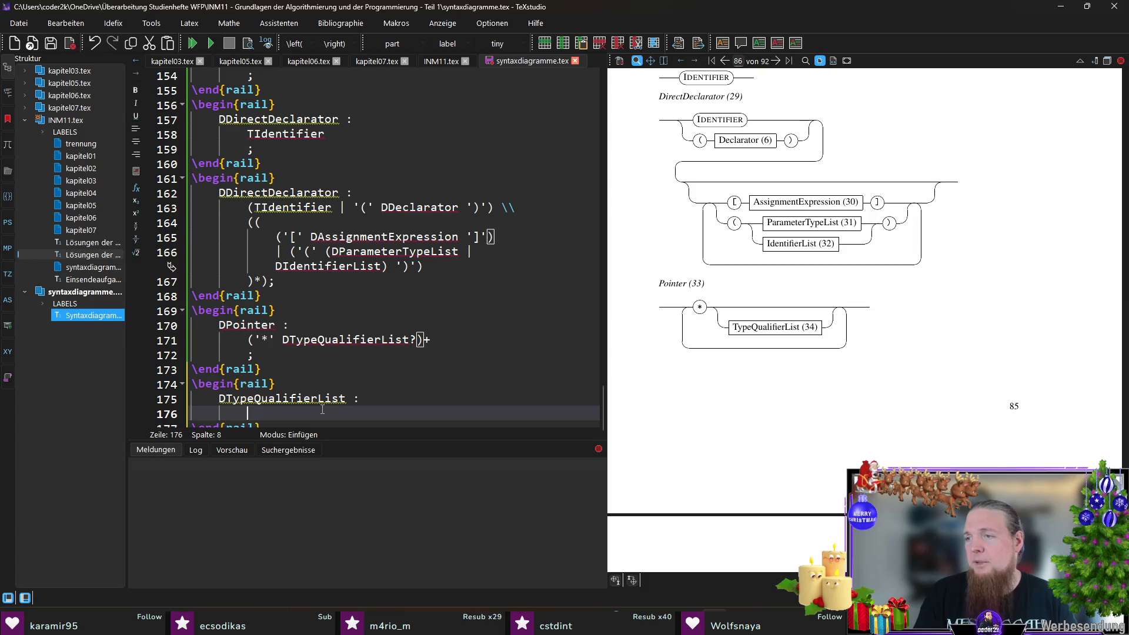
pyautogui.write('DTypeQualifier+;')
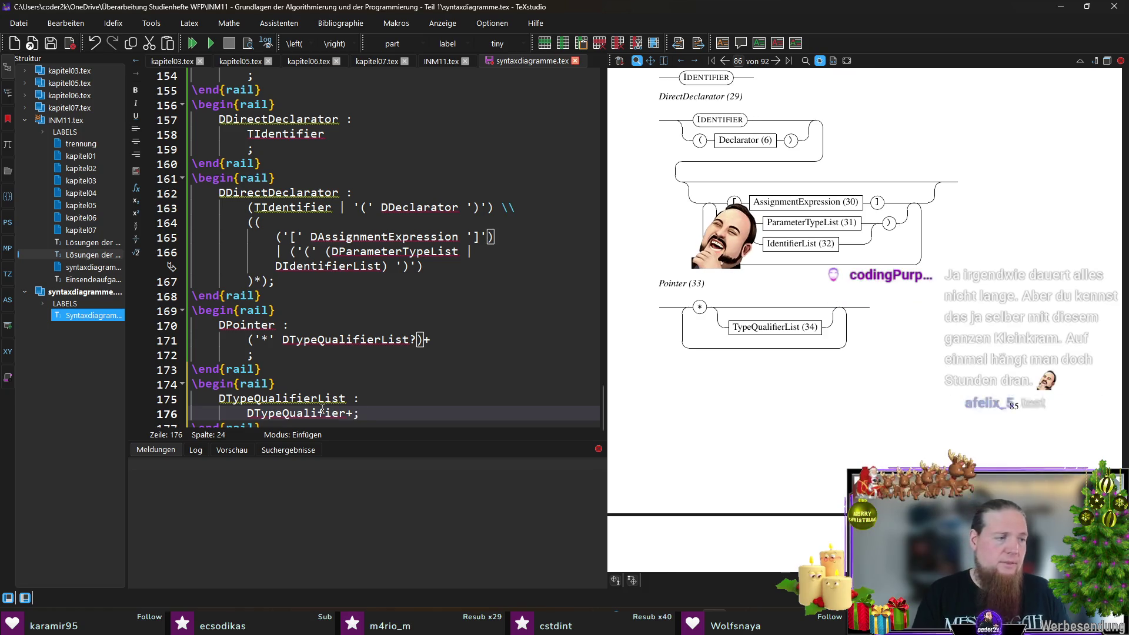
pyautogui.press('Return')
pyautogui.write(';')
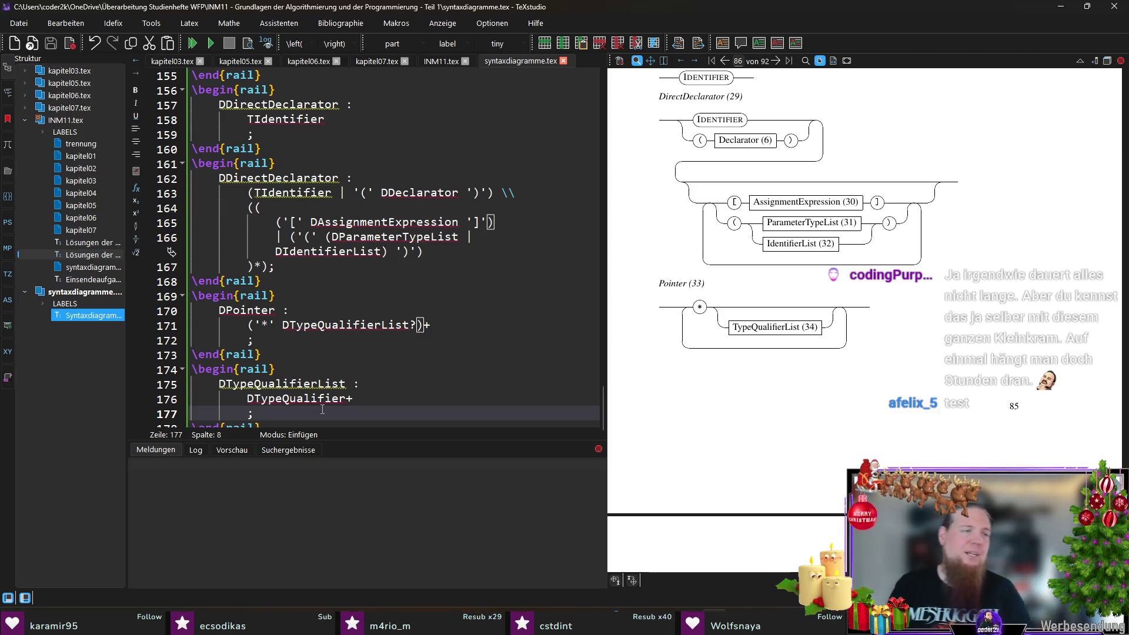
pyautogui.press('Down')
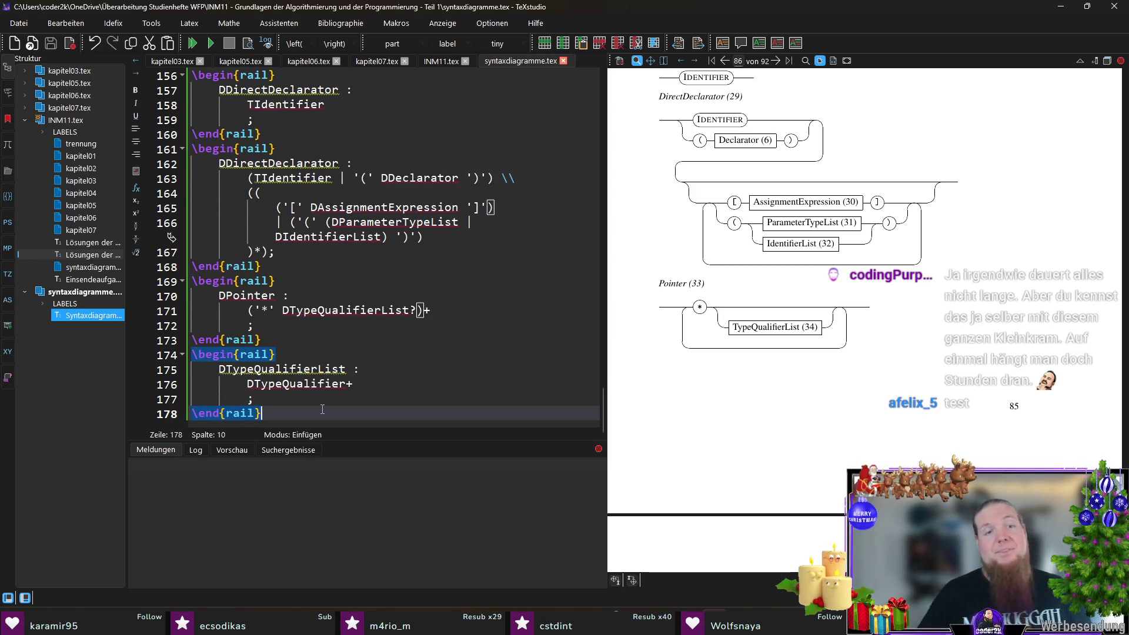
pyautogui.press('End')
pyautogui.press('Return')
pyautogui.press('Return')
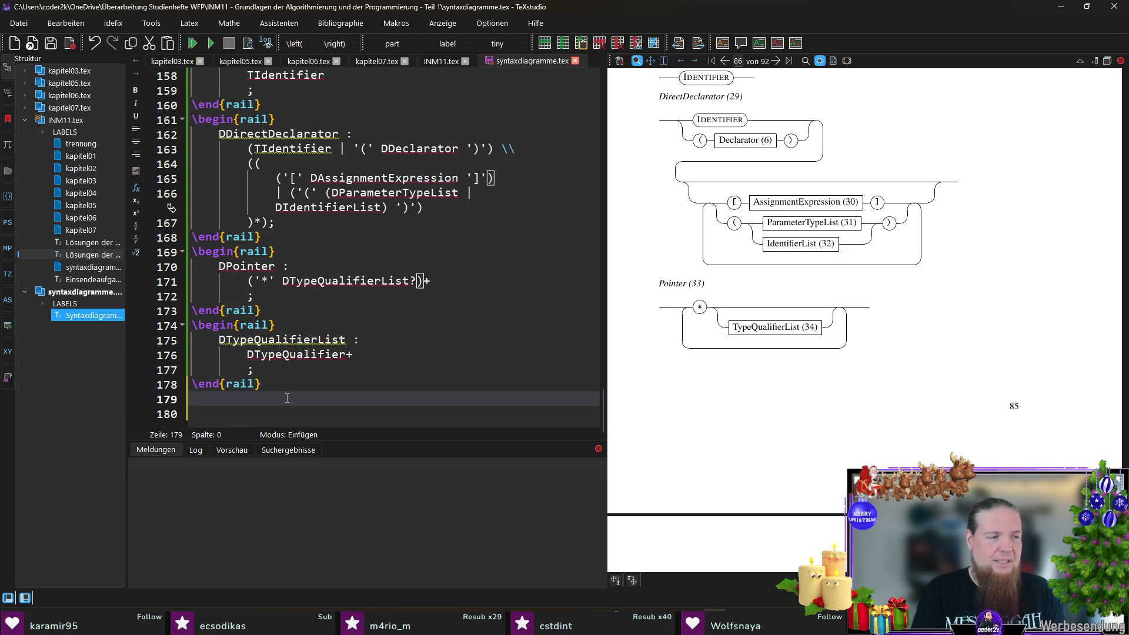
pyautogui.write('\x08eg')
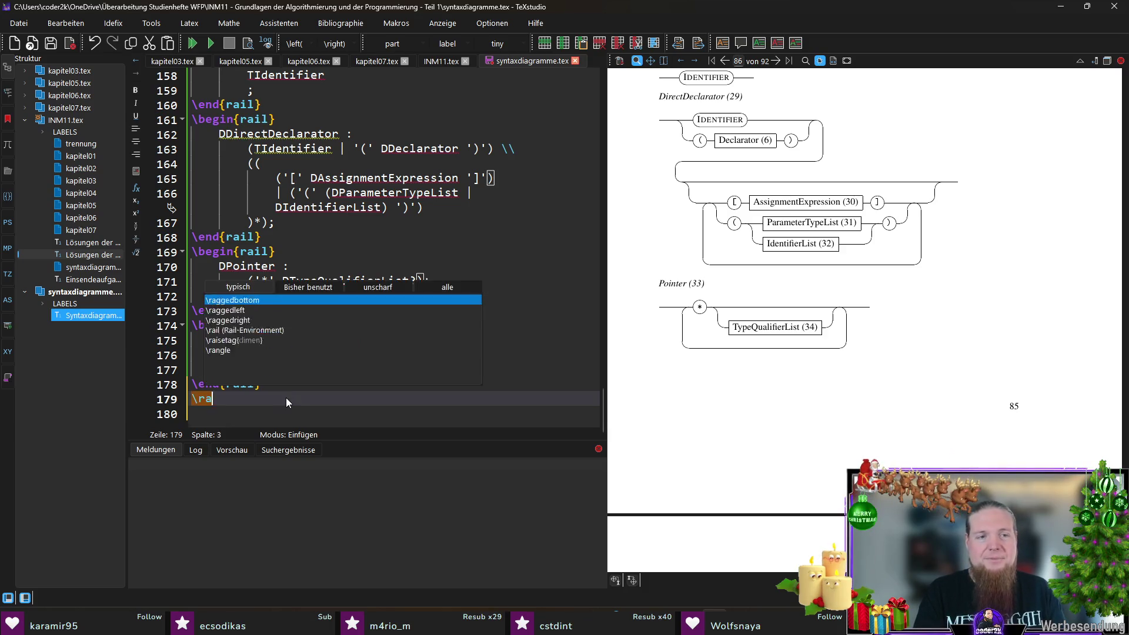
# - Write the DParameterTypeList rule as DParameterList (',' '...')? in a new rail block
pyautogui.press('Return')
pyautogui.write('DTaprameter')
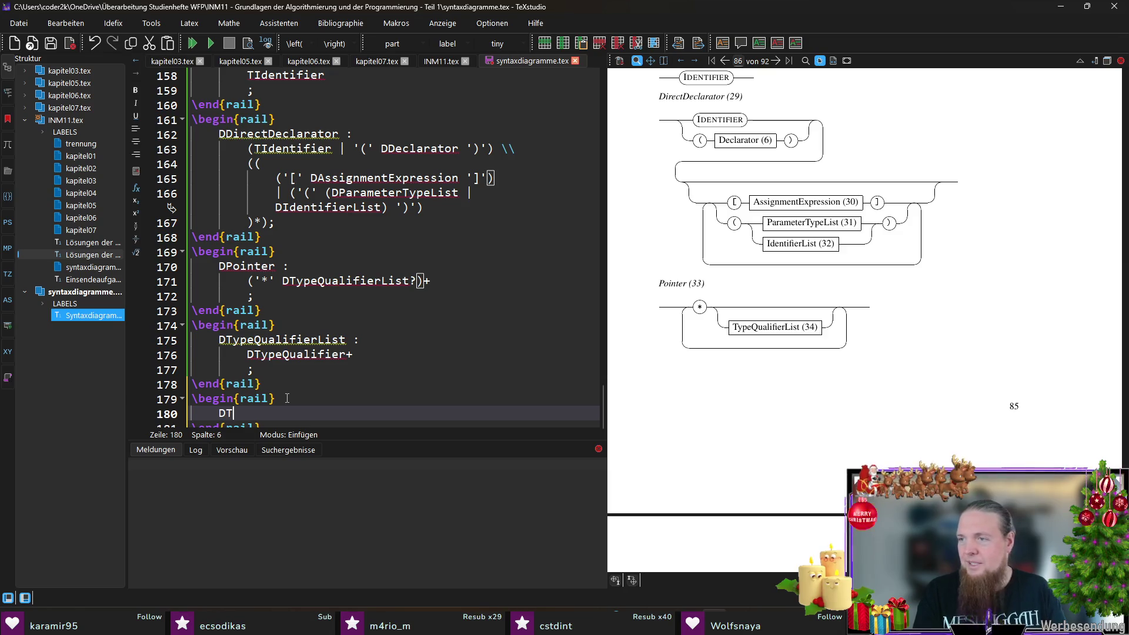
pyautogui.press('BackSpace')
pyautogui.press('BackSpace')
pyautogui.press('BackSpace')
pyautogui.press('BackSpace')
pyautogui.press('BackSpace')
pyautogui.press('BackSpace')
pyautogui.write('ParameterTypeList :')
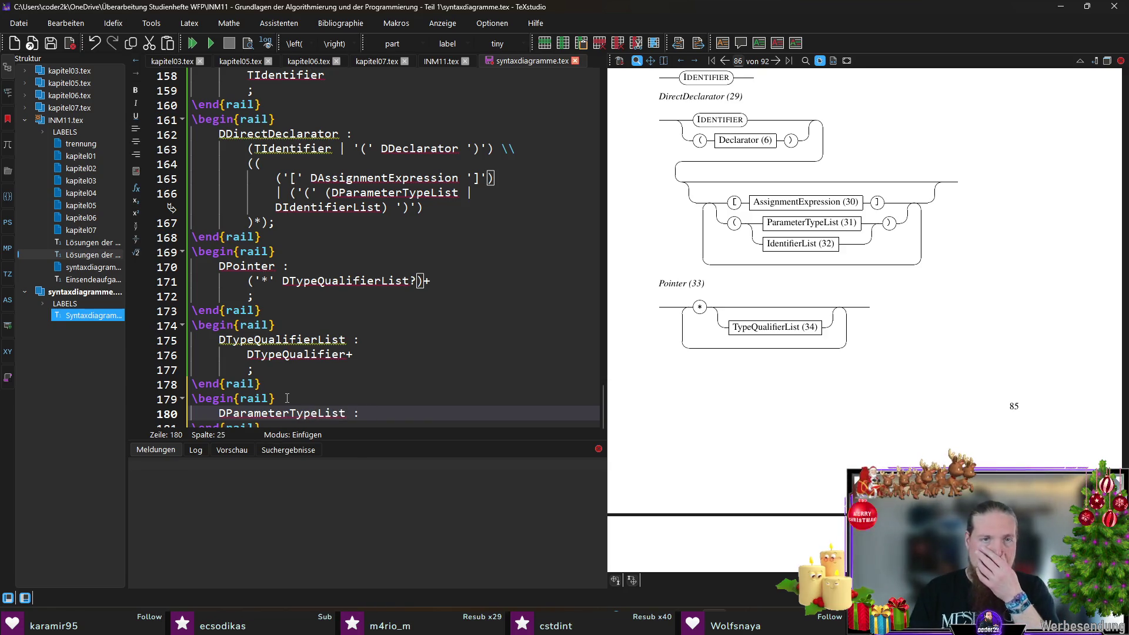
pyautogui.press('BackSpace')
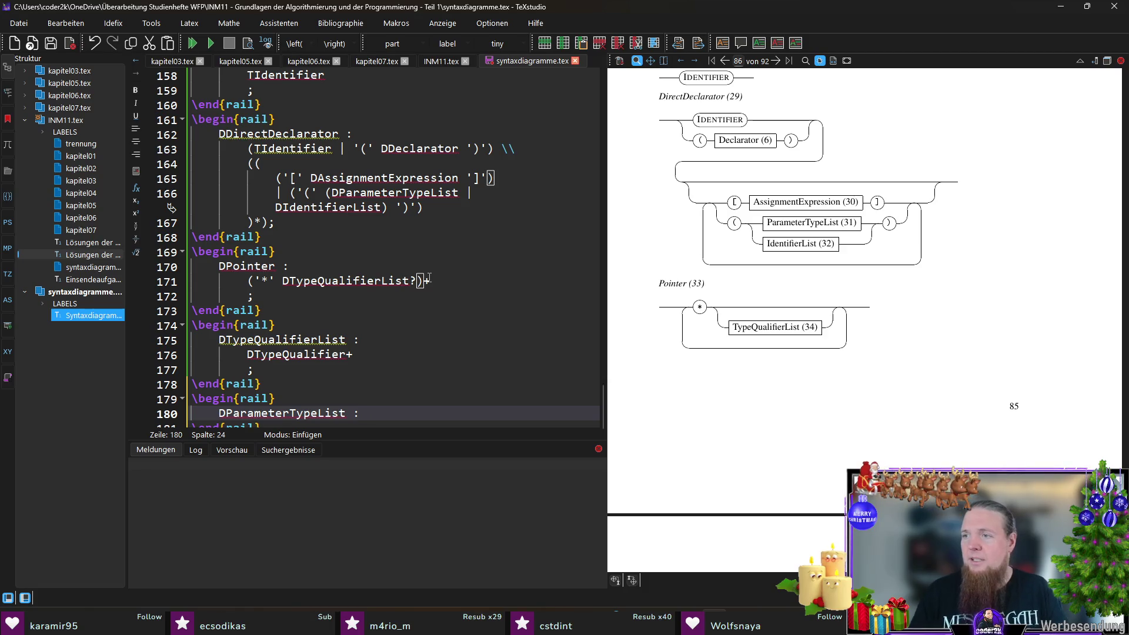
pyautogui.press('Return')
pyautogui.write('DParameterList')
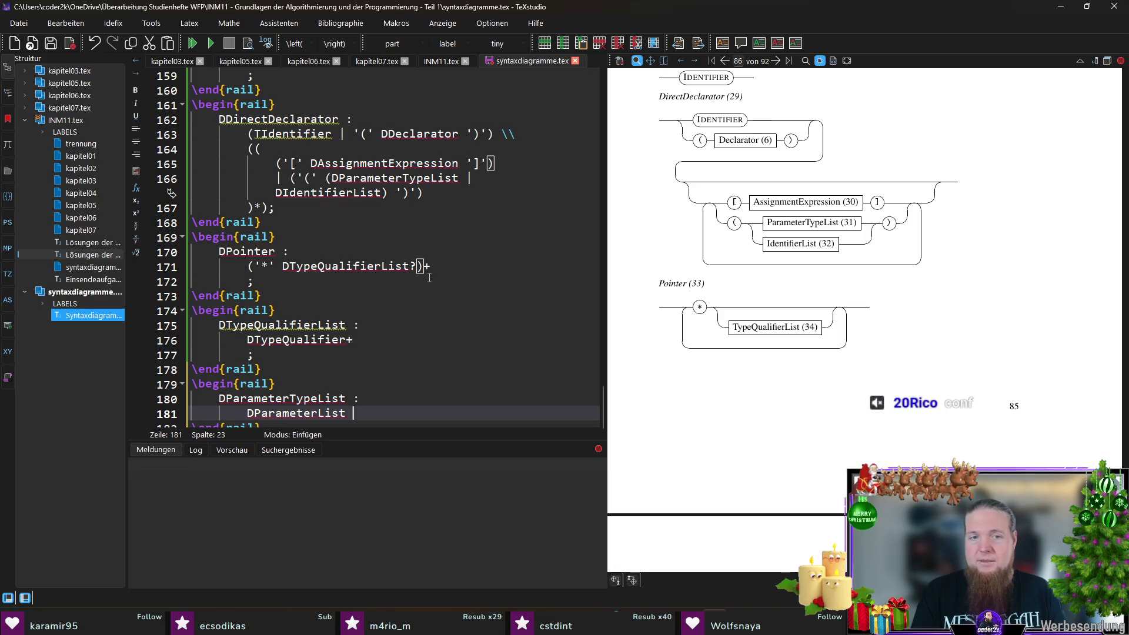
pyautogui.write(" ,' '...'")
pyautogui.press('Left')
pyautogui.press('Left')
pyautogui.press('Left')
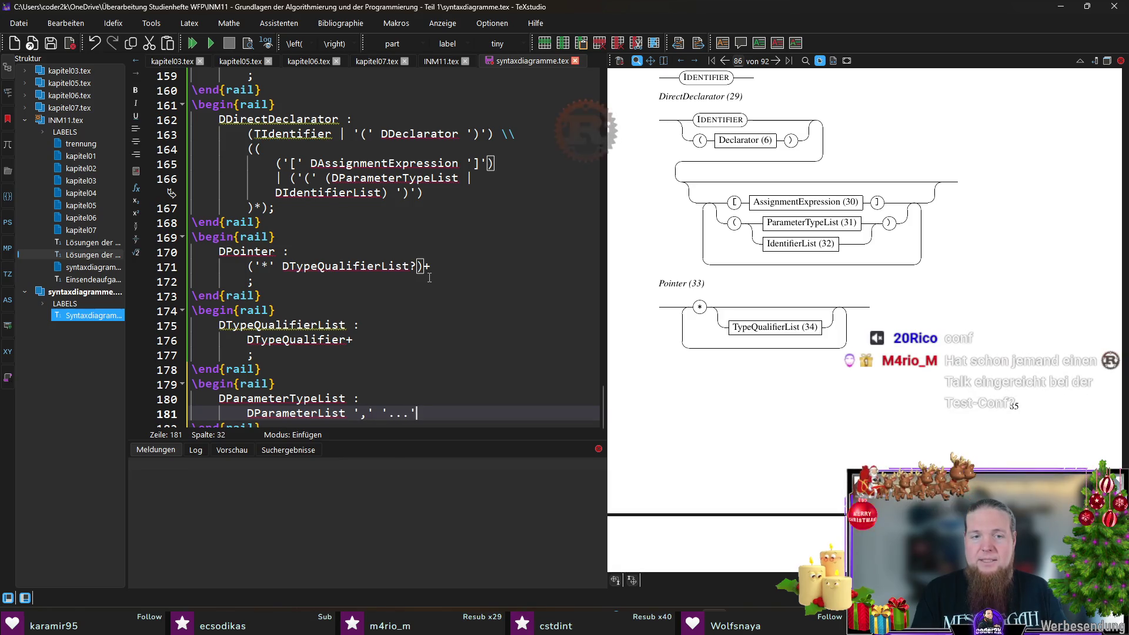
pyautogui.press('End')
pyautogui.hotkey('shift', 'Home')
pyautogui.write('(')
pyautogui.press('End')
pyautogui.write('?;')
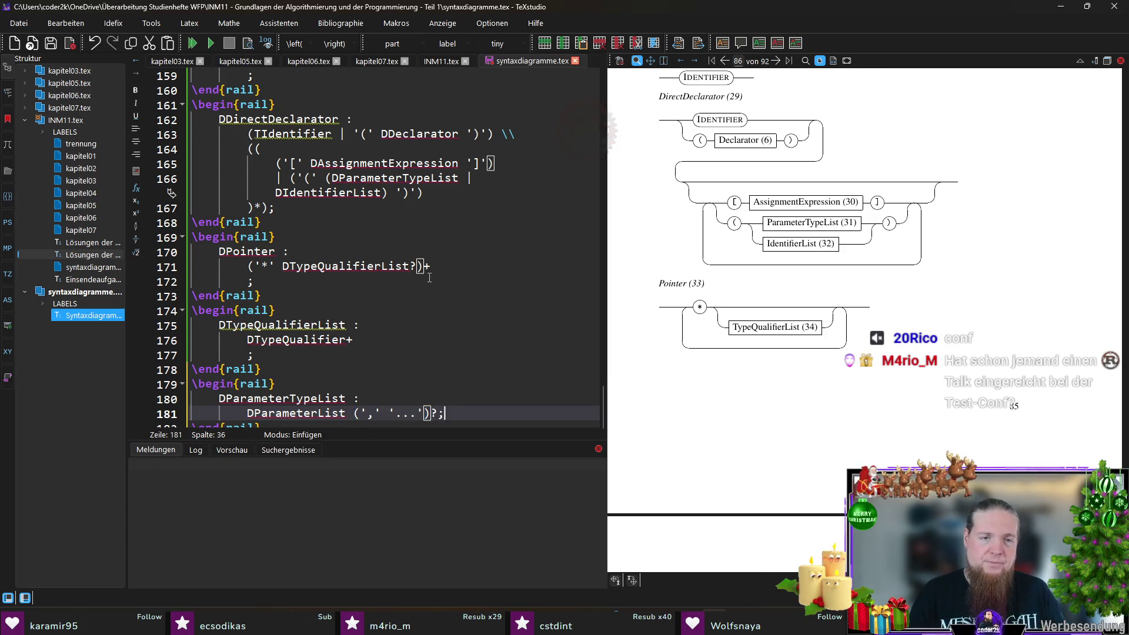
# - Close the block with ';' and \end{rail}, compile, and bring up the rail terminal
pyautogui.press('Left')
pyautogui.press('Return')
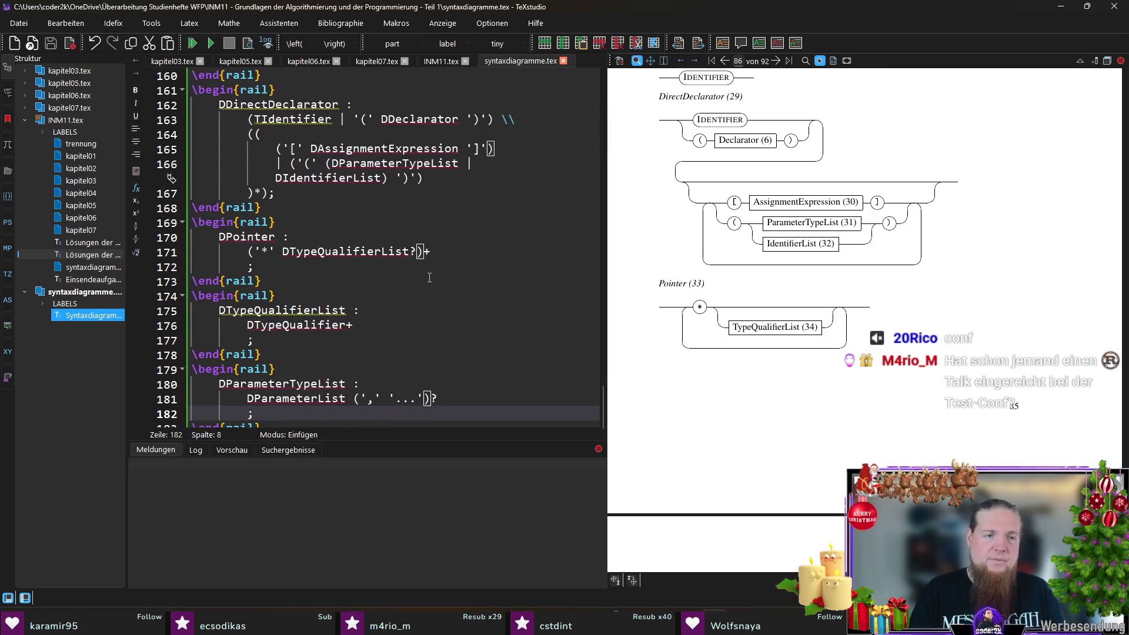
pyautogui.press('Return')
pyautogui.write('\\end{rail}')
pyautogui.press('F5')
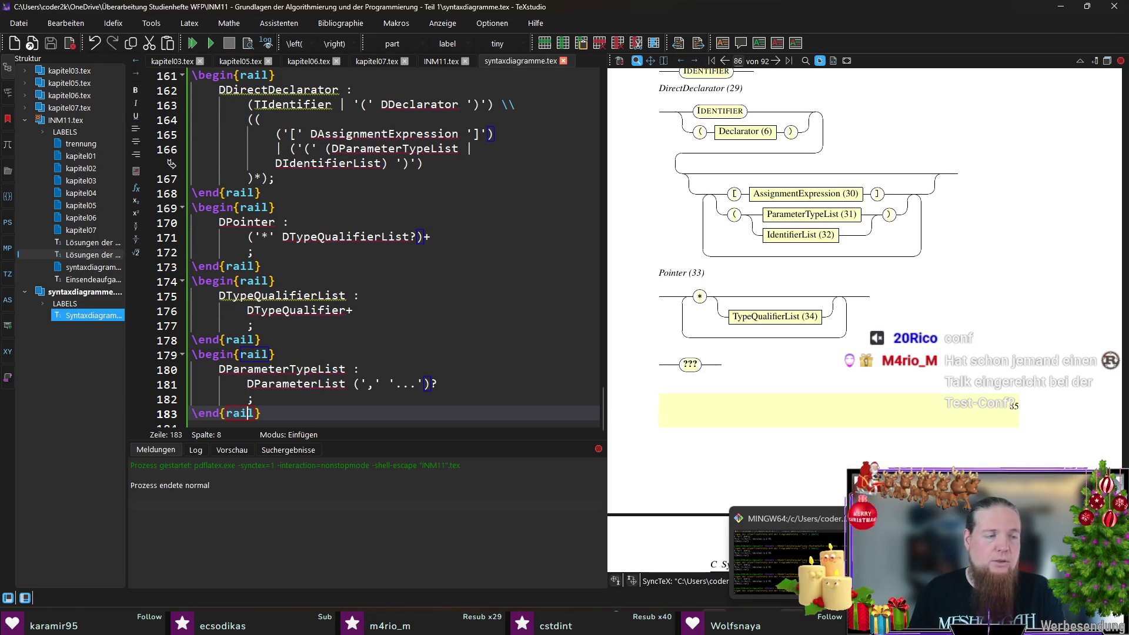
pyautogui.click(785, 552)
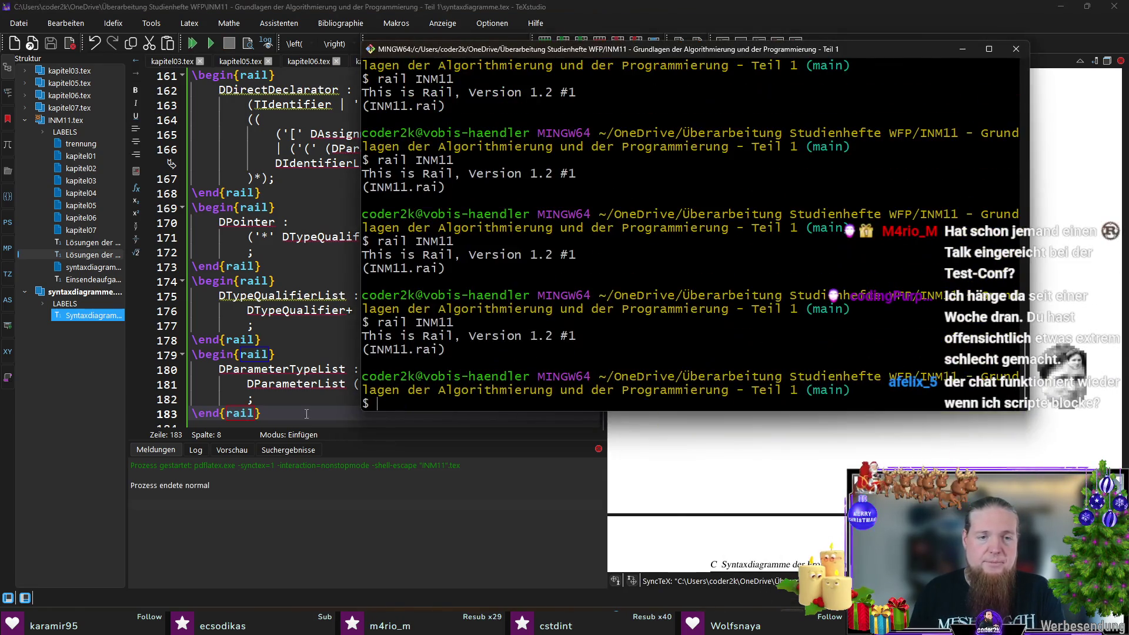
# - Recompile to show the ParameterTypeList (31) diagram, then switch to INM11.tex
pyautogui.click(270, 402)
pyautogui.press('F5')
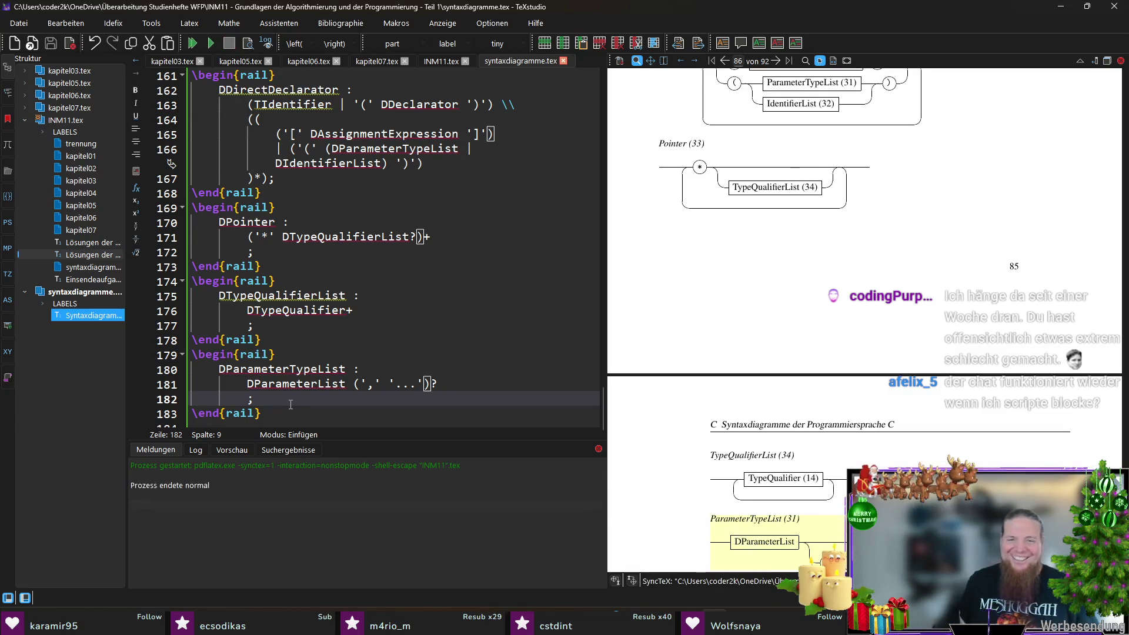
pyautogui.scroll(-3, 821, 378)
pyautogui.scroll(-3, 822, 379)
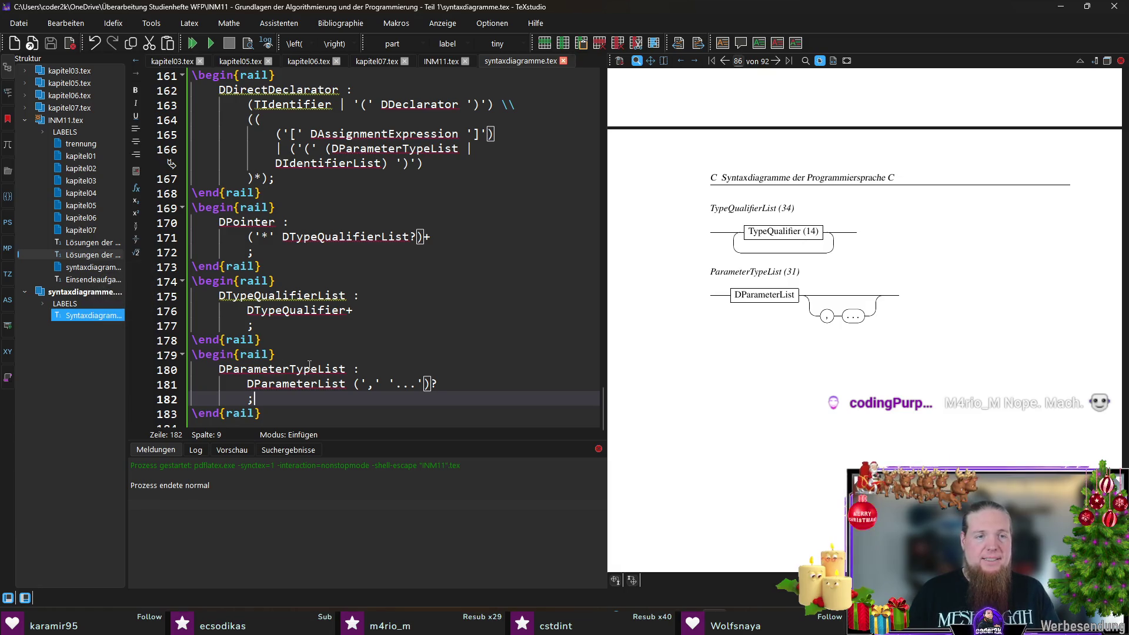
pyautogui.click(308, 382)
pyautogui.click(444, 61)
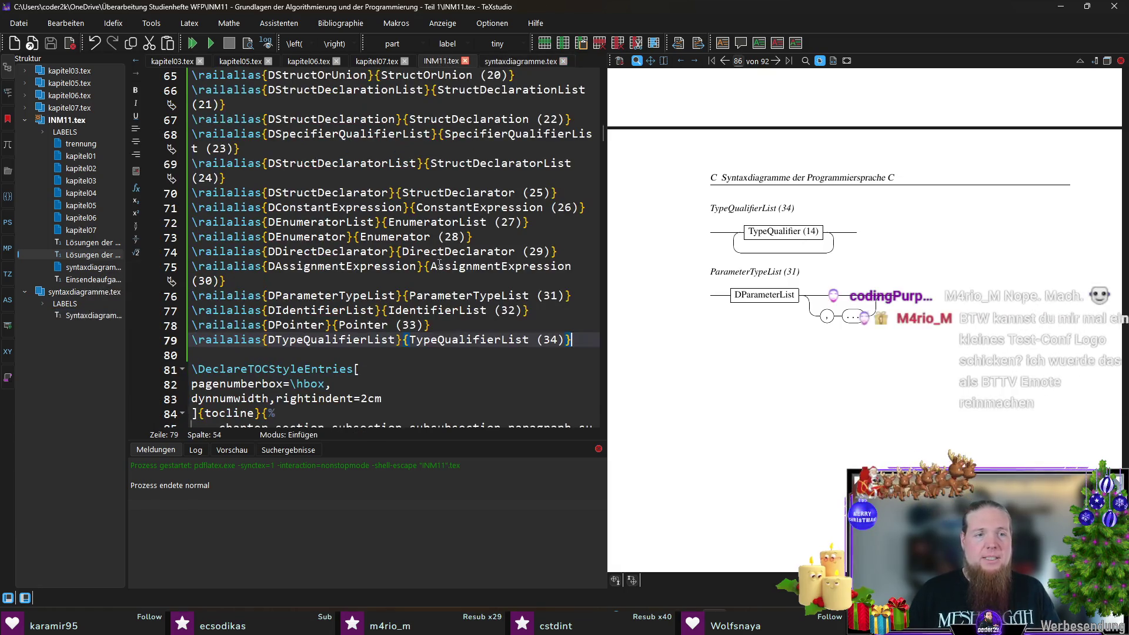
# - Add \railalias{DParameterList}{ParameterList (35)} and return to syntaxdiagramme.tex
pyautogui.press('End')
pyautogui.press('Return')
pyautogui.write('\\rail')
pyautogui.press('Return')
pyautogui.write('DParameterList')
pyautogui.hotkey('ctrl', 'Right')
pyautogui.write('ParameterList')
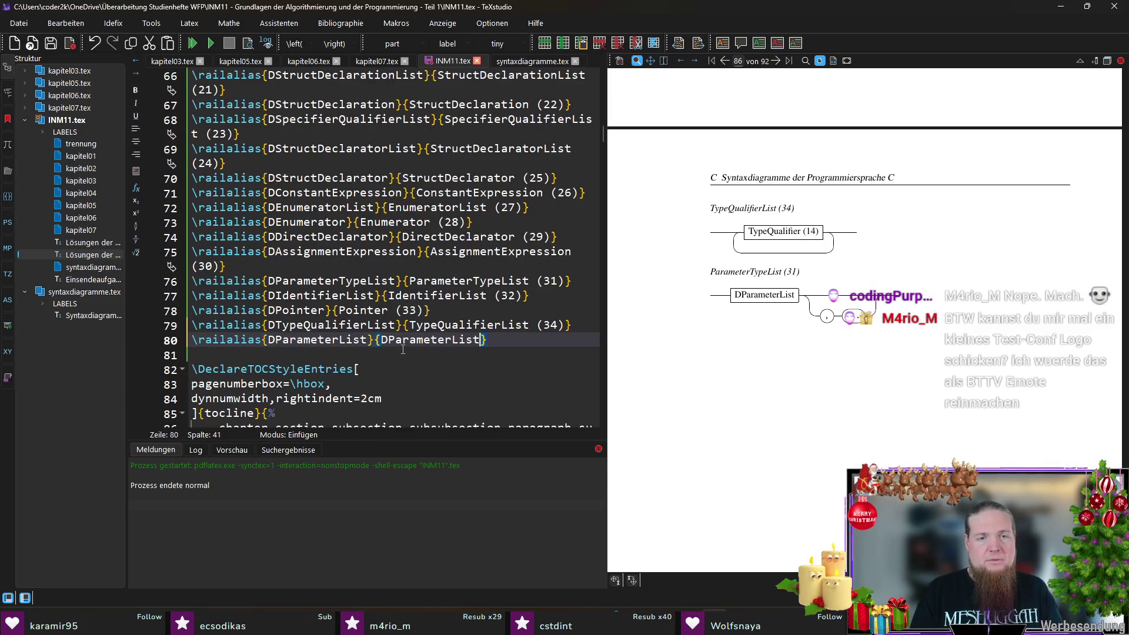
pyautogui.write(' (35)')
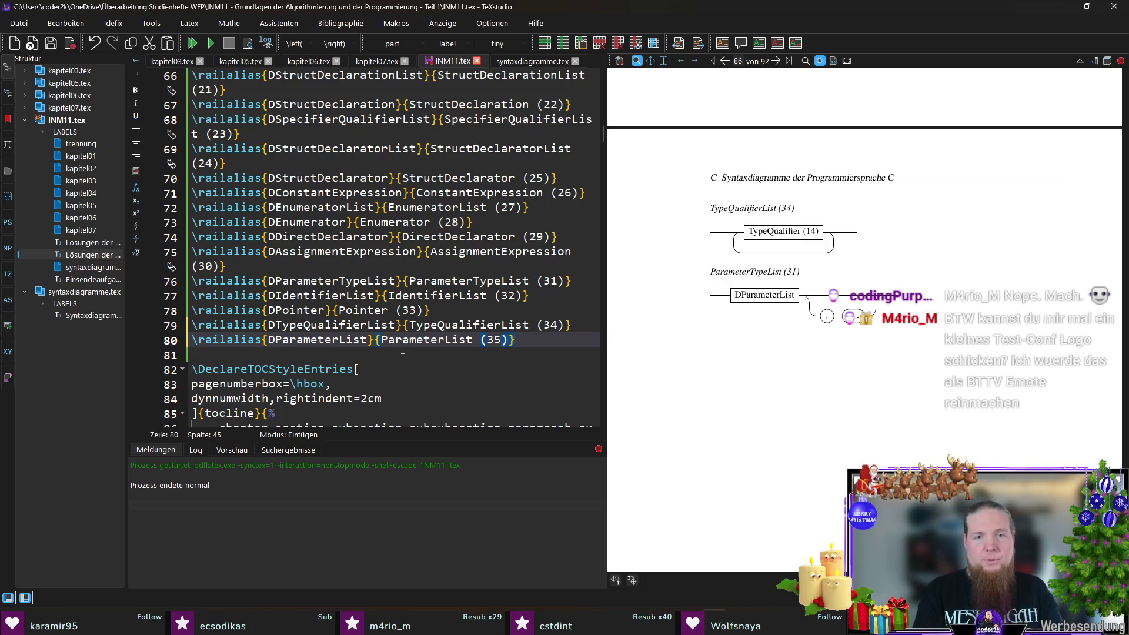
pyautogui.click(521, 60)
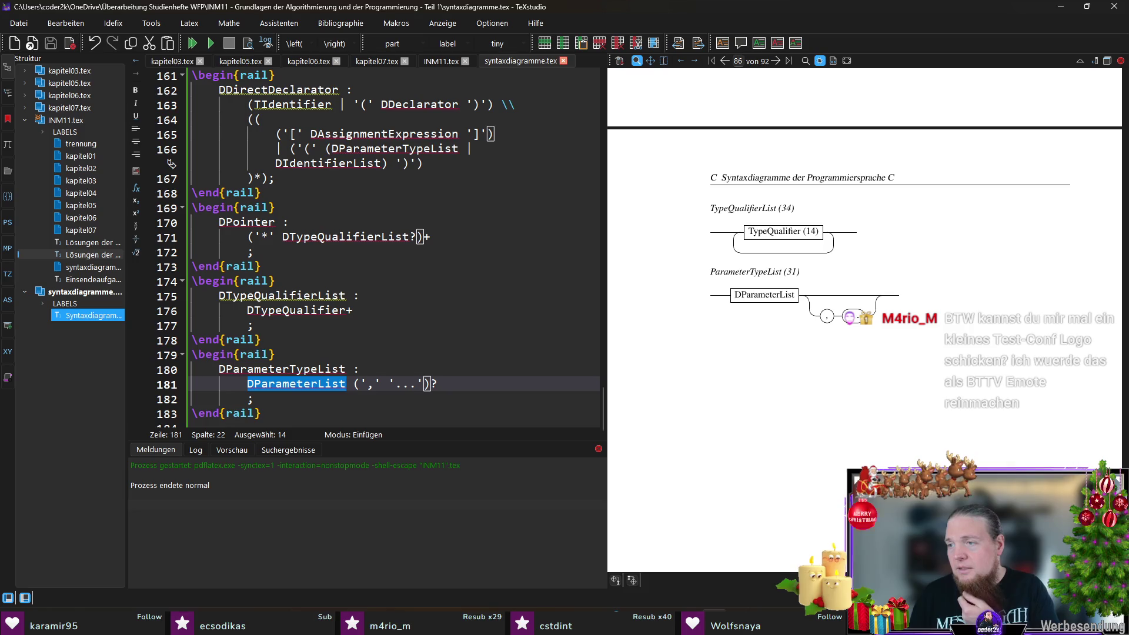
# - Write a rail rule DParameterList : DParameterDeclaration + ',' ; then switch to Firefox
pyautogui.click(848, 329)
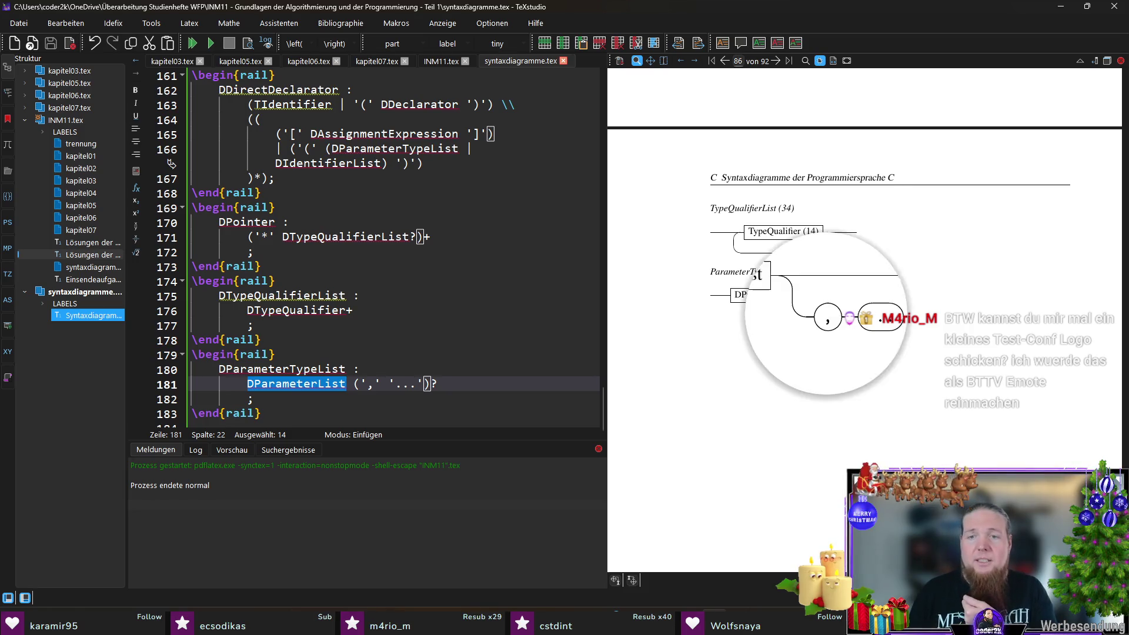
pyautogui.scroll(-1, 236, 369)
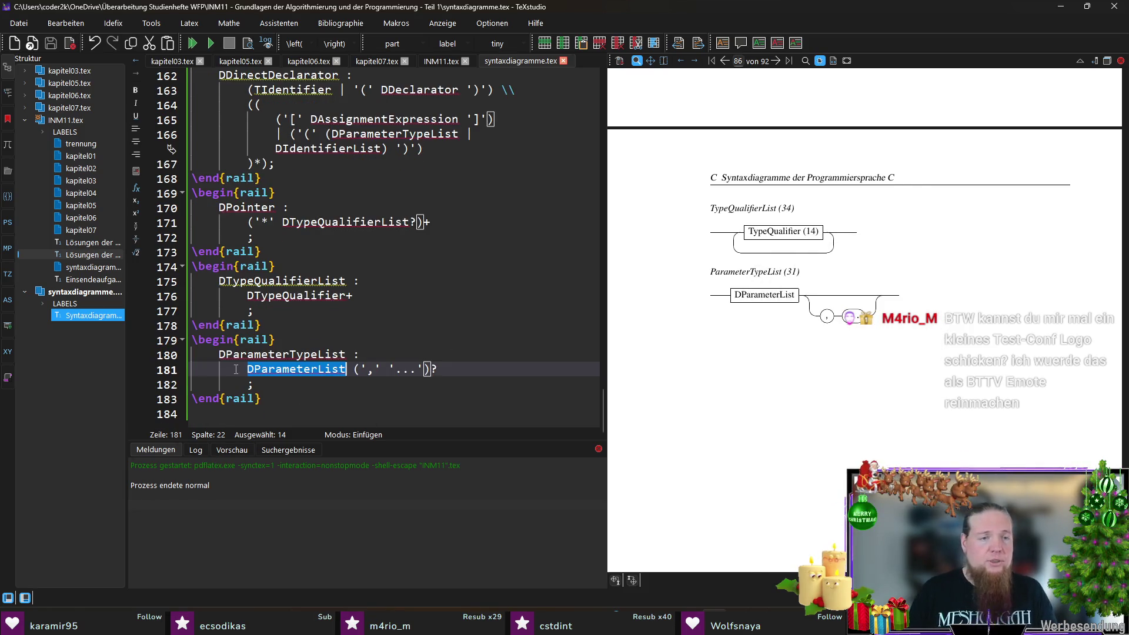
pyautogui.hotkey('ctrl', 'v')
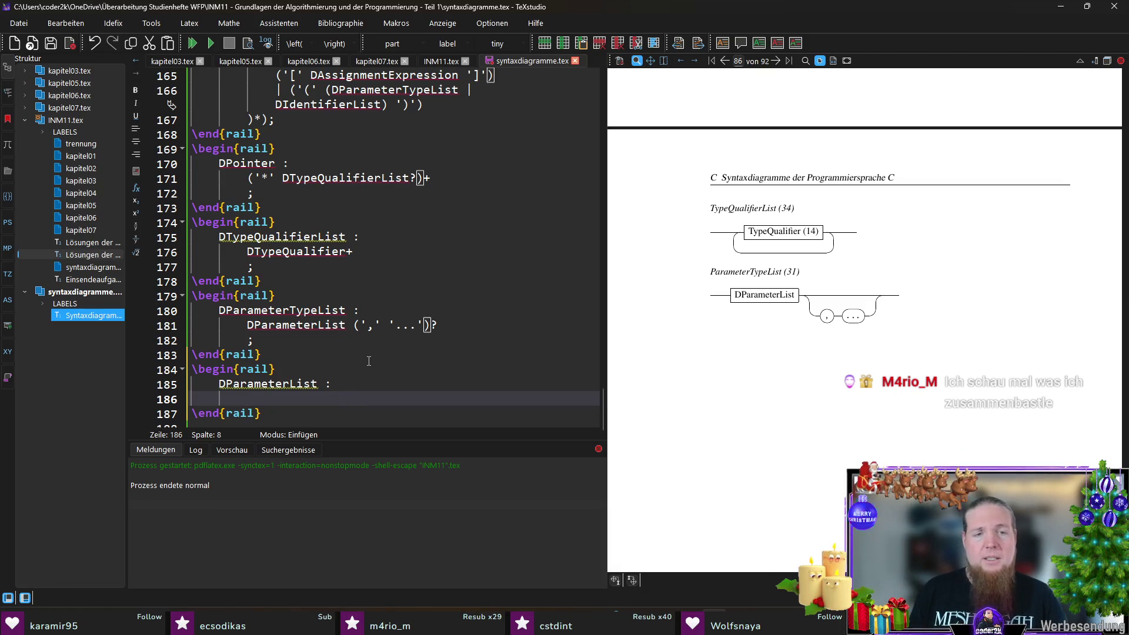
pyautogui.scroll(-1, 369, 361)
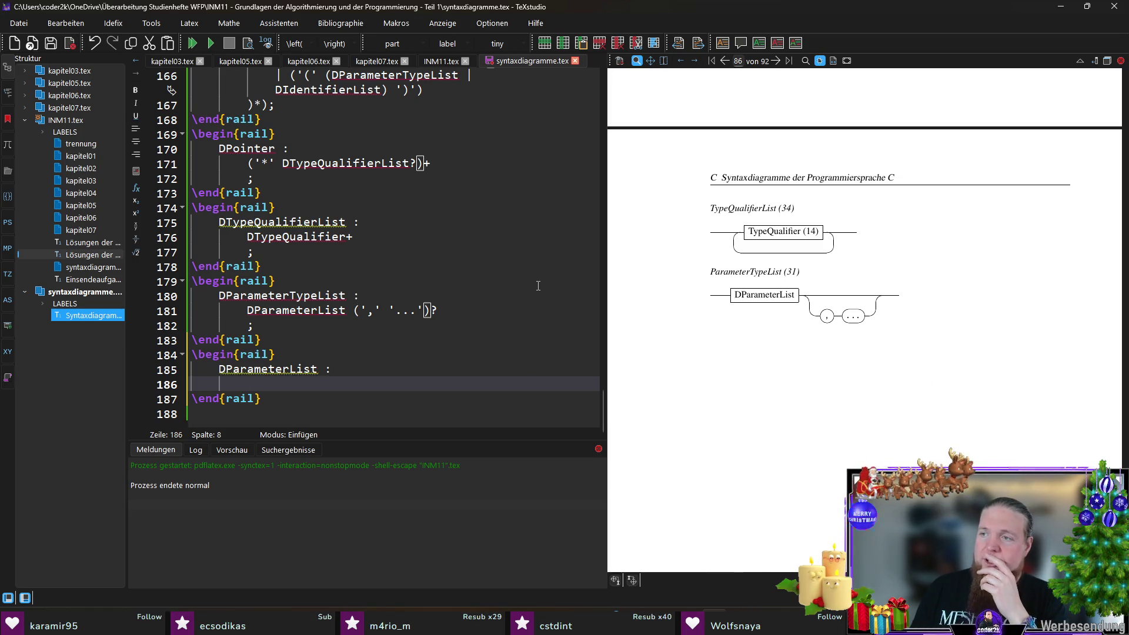
pyautogui.write('DParameterDeclaration')
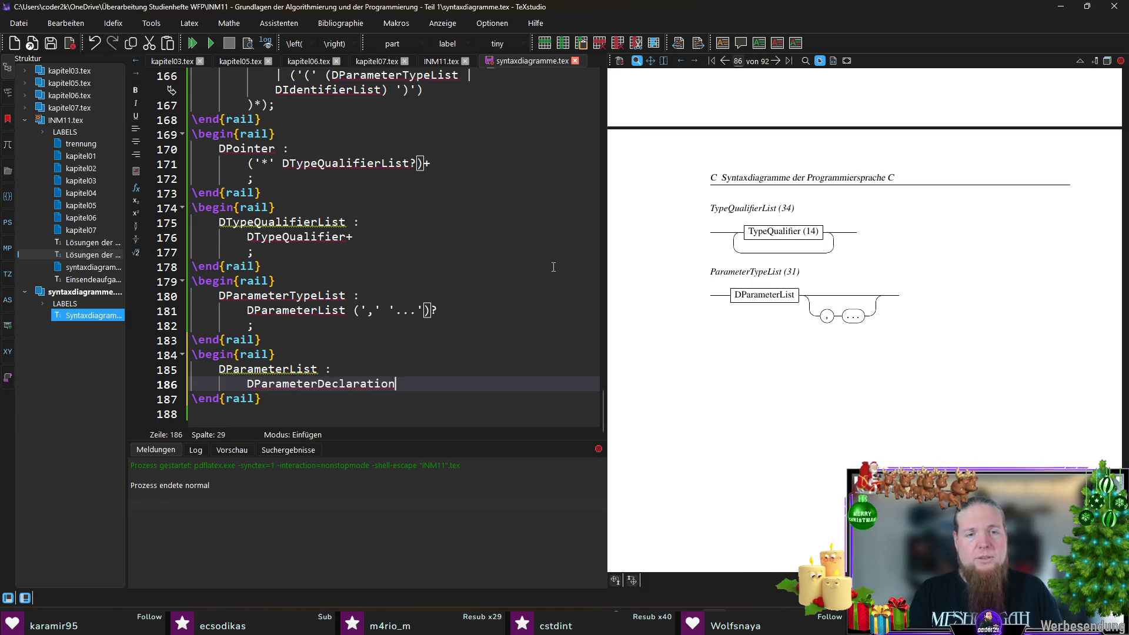
pyautogui.write(' +')
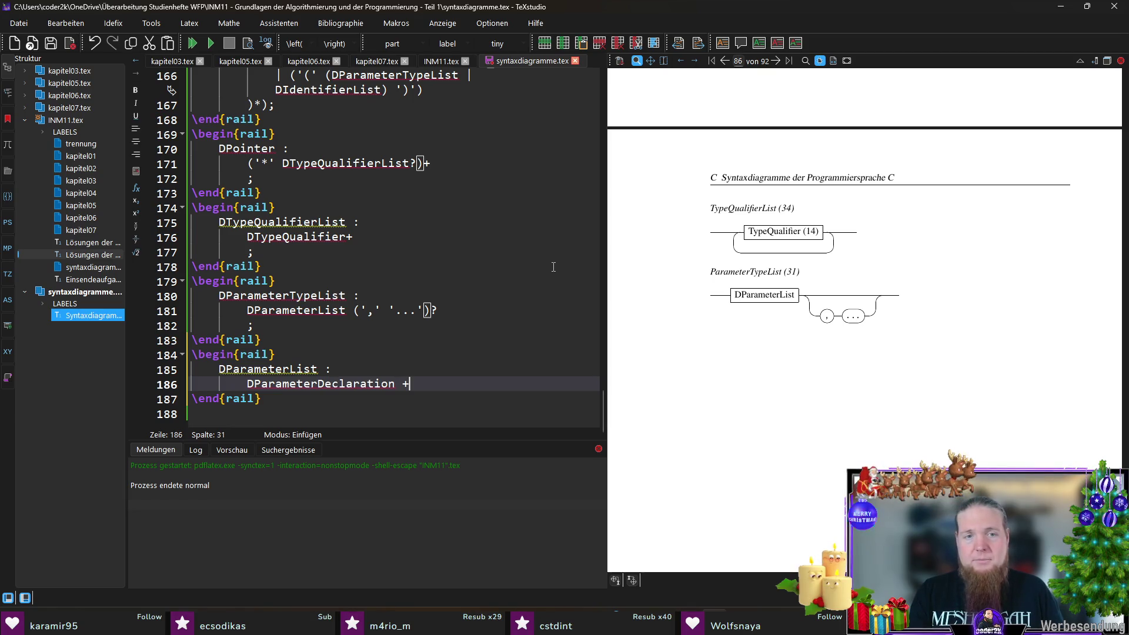
pyautogui.write(" ',")
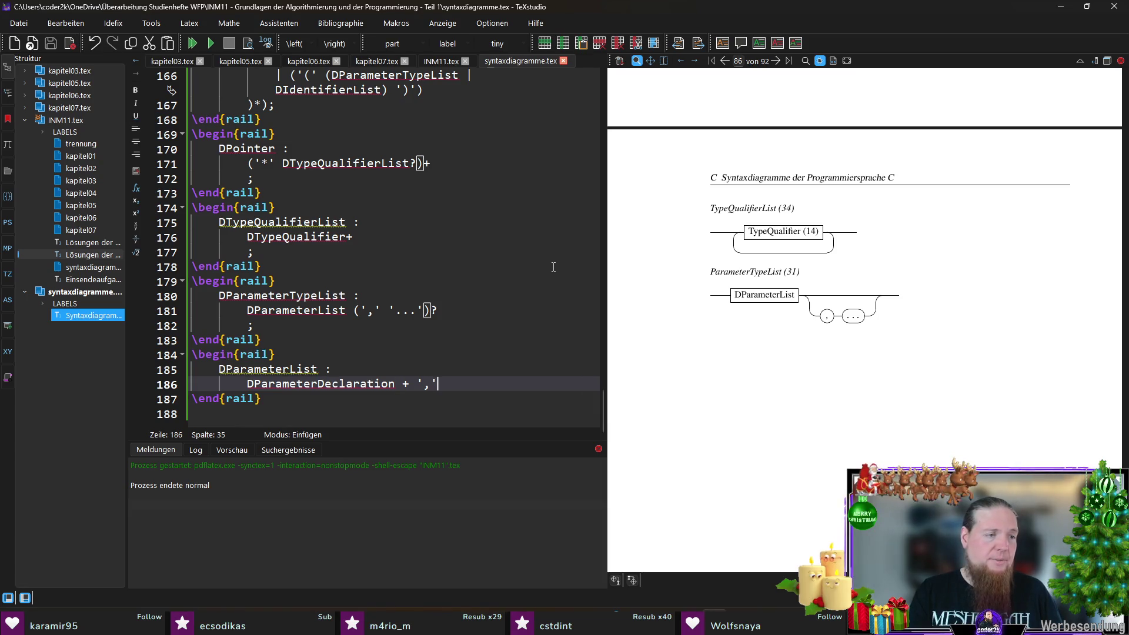
pyautogui.press('Return')
pyautogui.write(';')
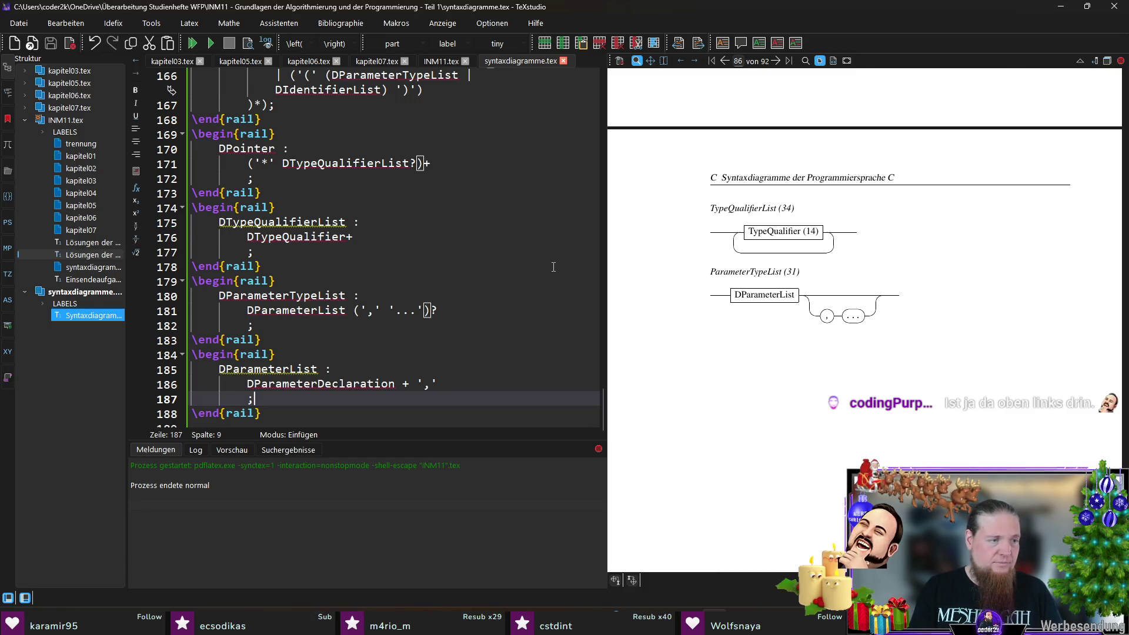
pyautogui.press('Down')
pyautogui.press('Down')
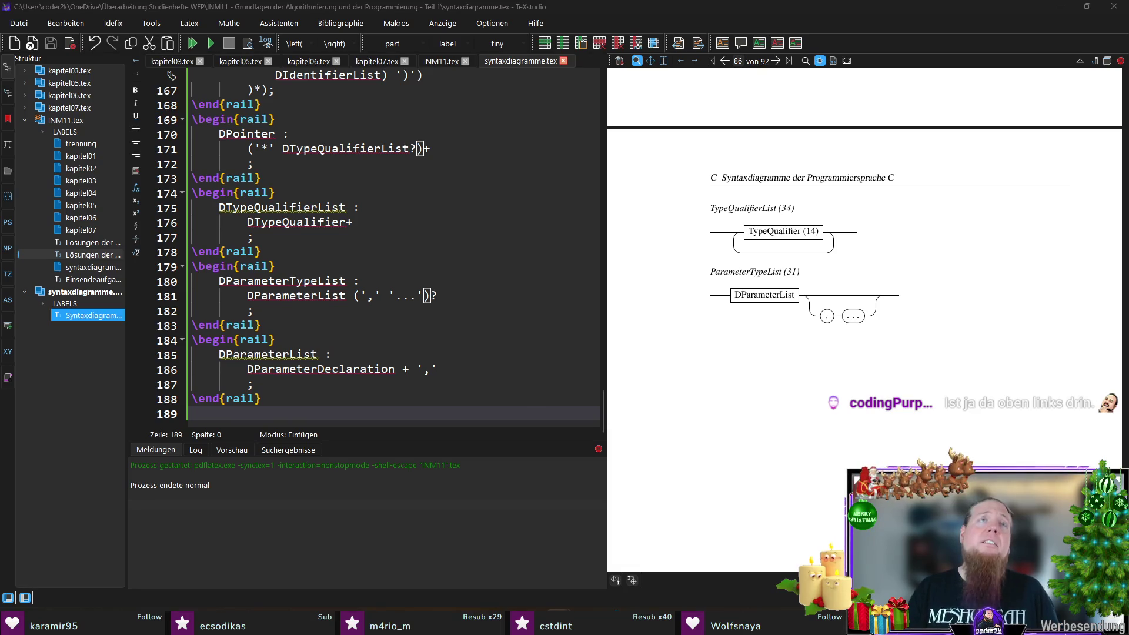
pyautogui.hotkey('alt', 'Tab')
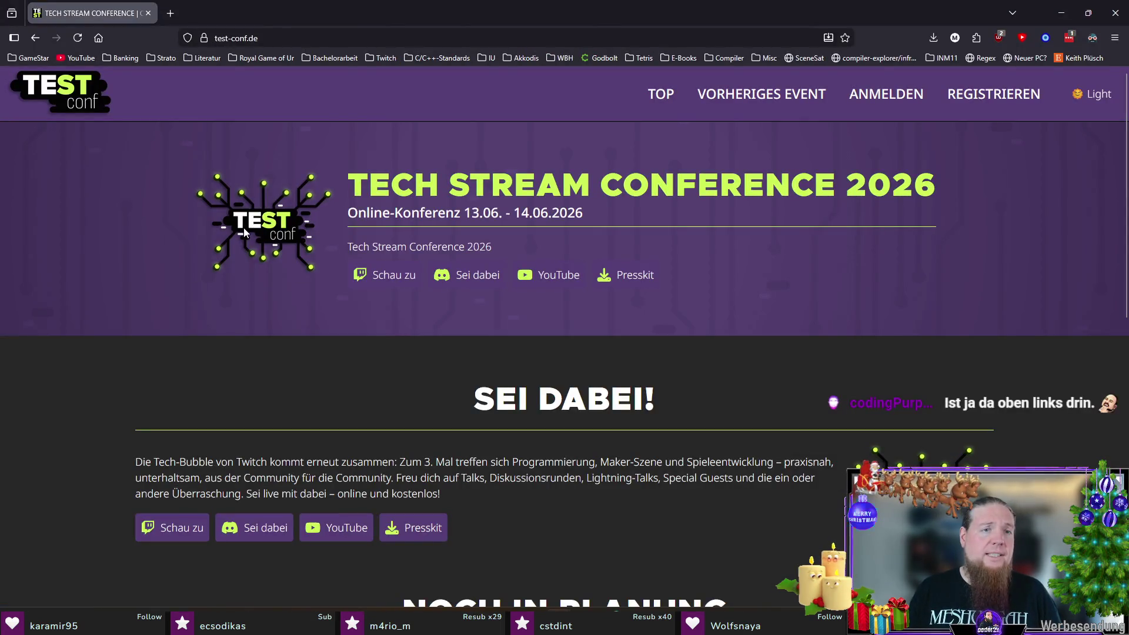
# - View the Test-Conf logo in its own tab, close it, and close the browser window
pyautogui.rightClick(244, 229)
pyautogui.click(280, 236)
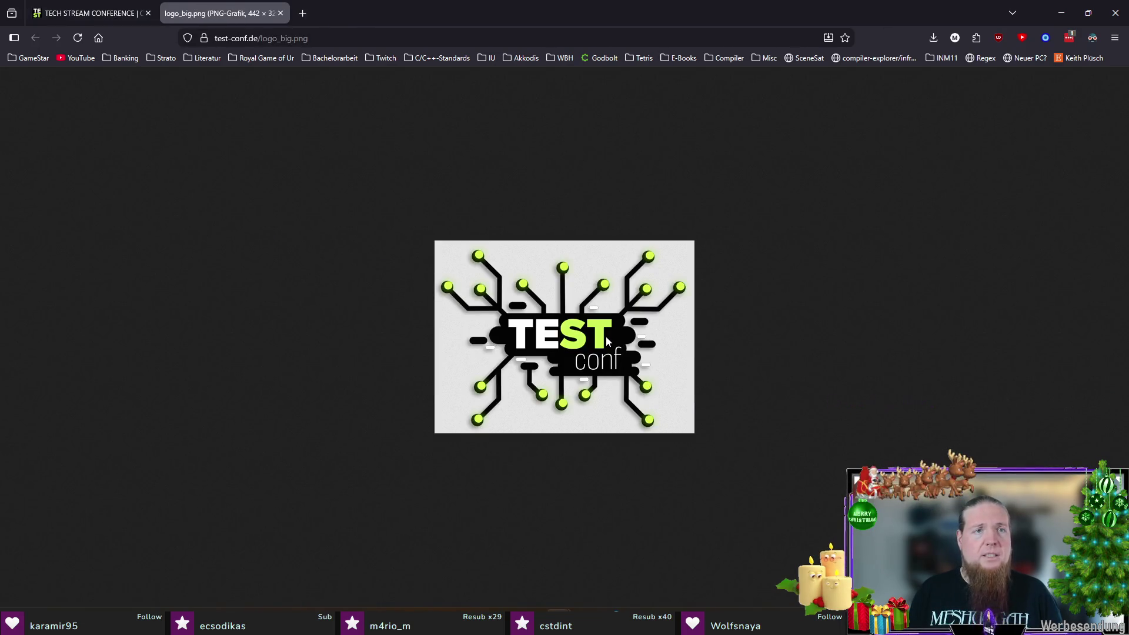
pyautogui.middleClick(222, 13)
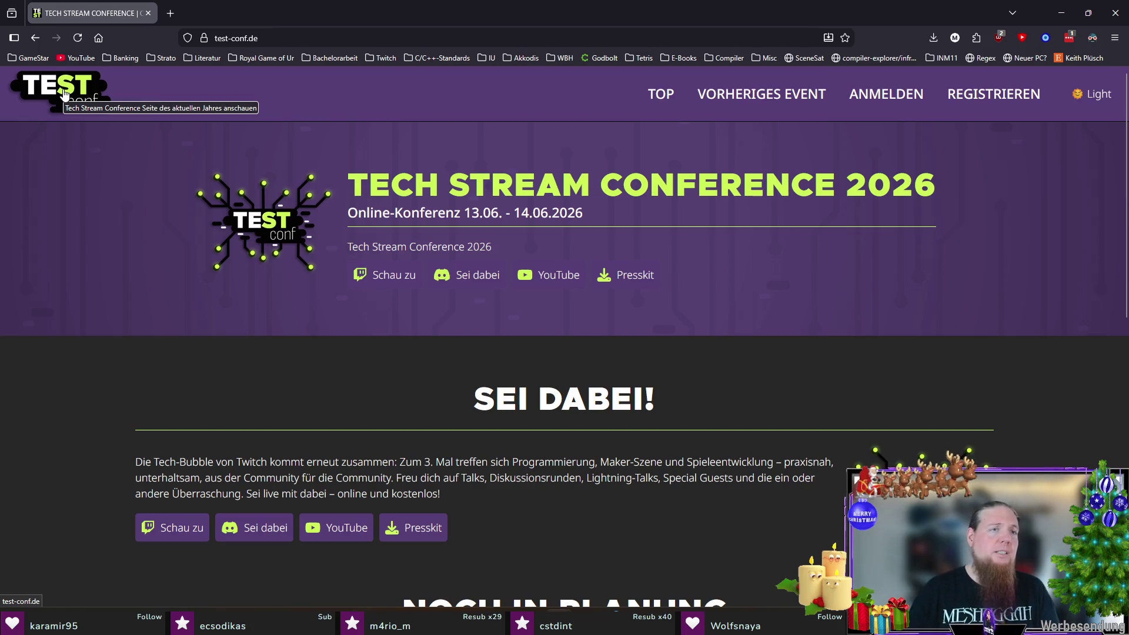
pyautogui.click(1113, 13)
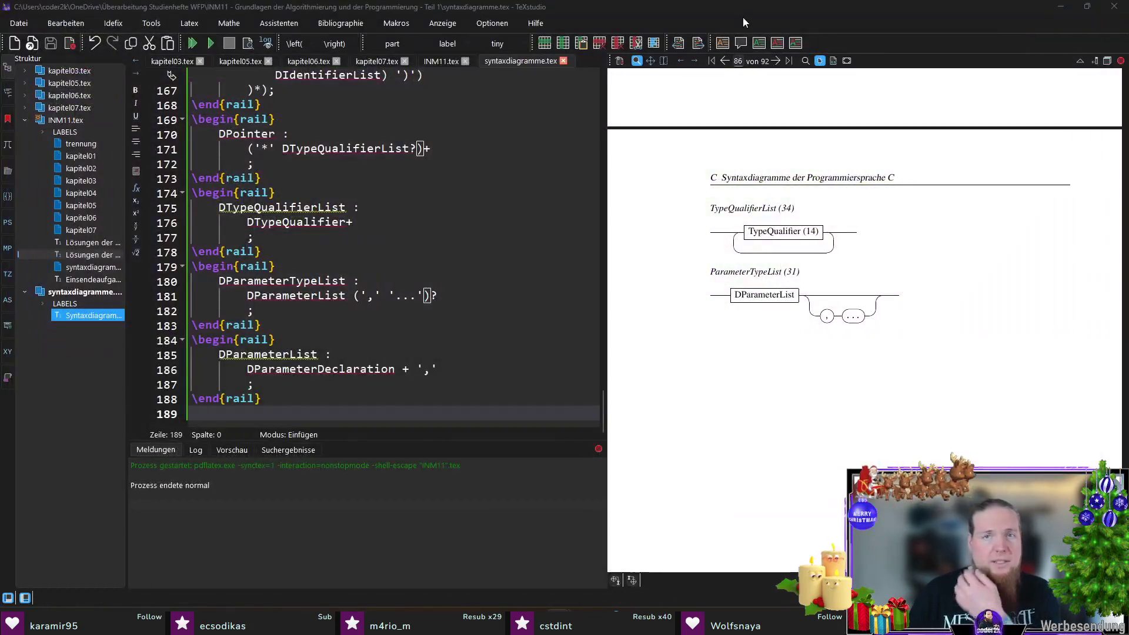
# - Start a rail block for DParameterDeclaration with DDeclarationSpecifiers as its first element
pyautogui.doubleClick(322, 369)
pyautogui.hotkey('ctrl', 'c')
pyautogui.click(293, 408)
pyautogui.write('\x08egin{ra')
pyautogui.press('Return')
pyautogui.hotkey('ctrl', 'v')
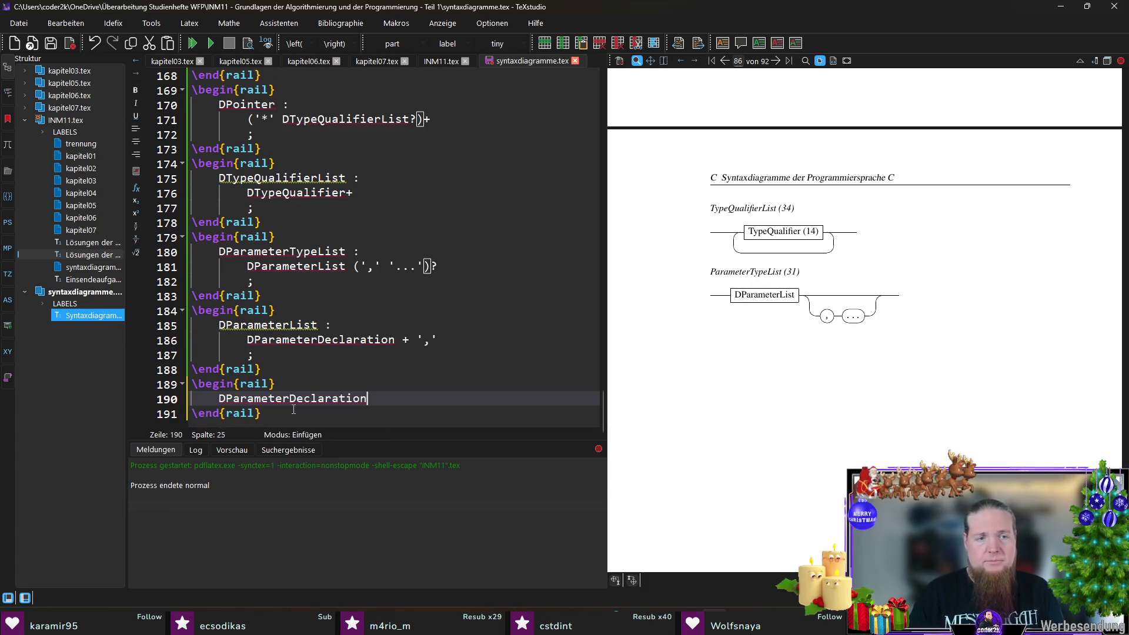
pyautogui.write(' :')
pyautogui.press('Return')
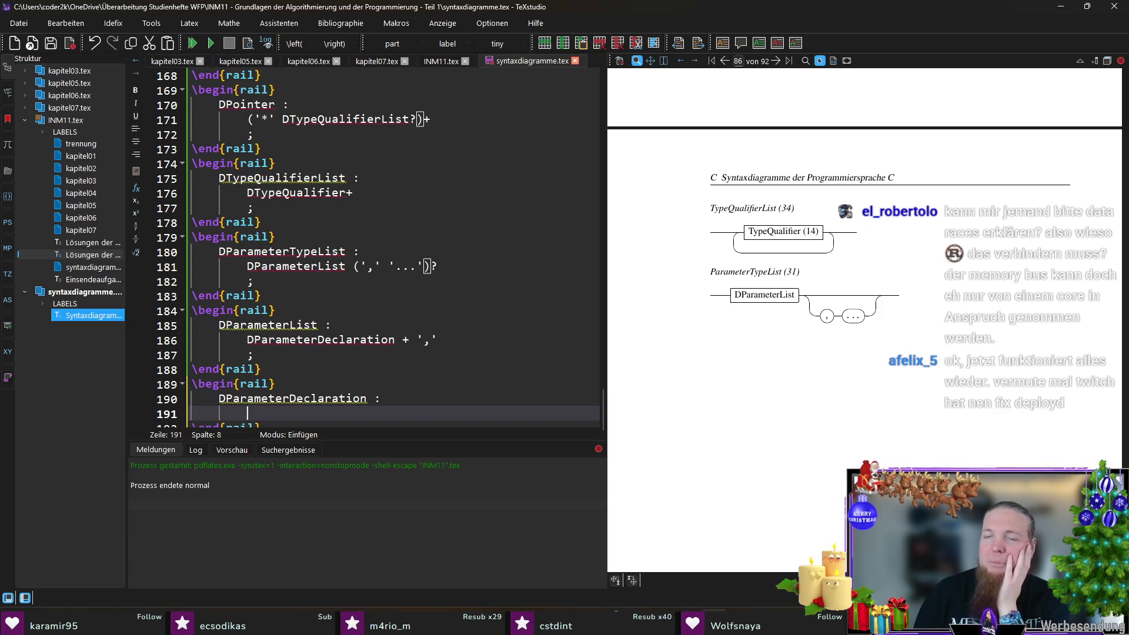
pyautogui.scroll(-1, 510, 246)
pyautogui.press('Return')
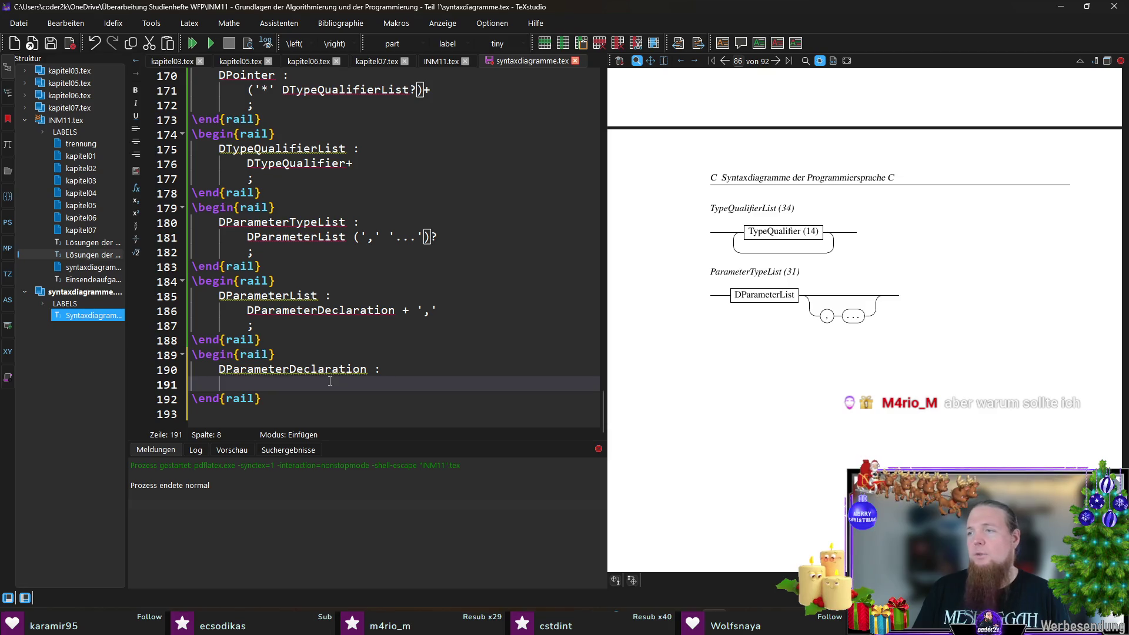
pyautogui.write('DDeclaration')
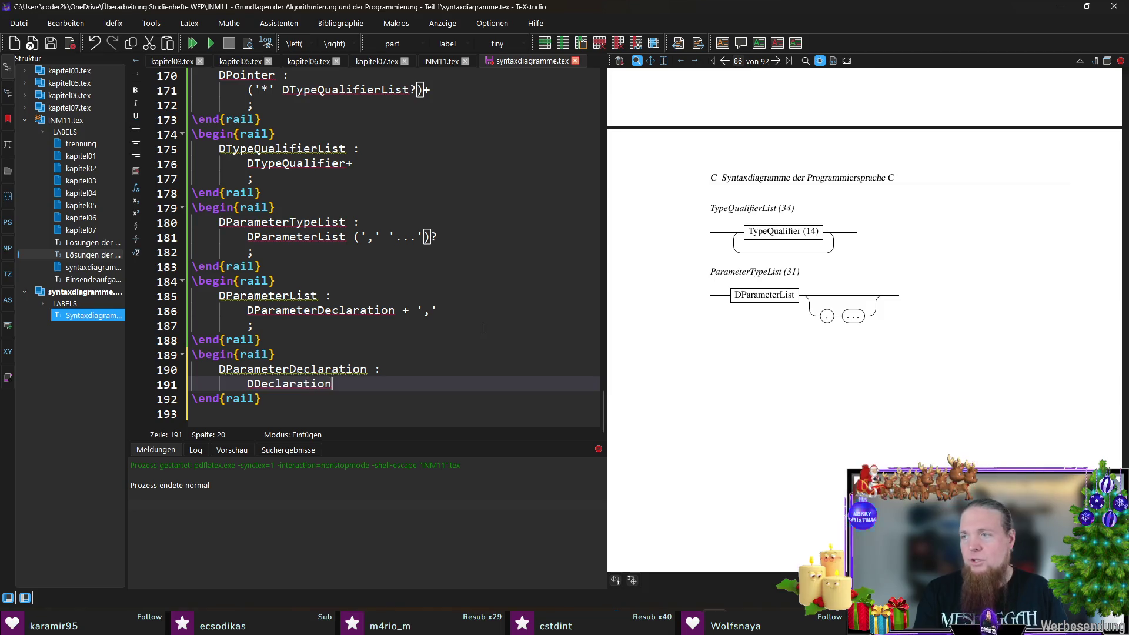
pyautogui.write('Specifiers')
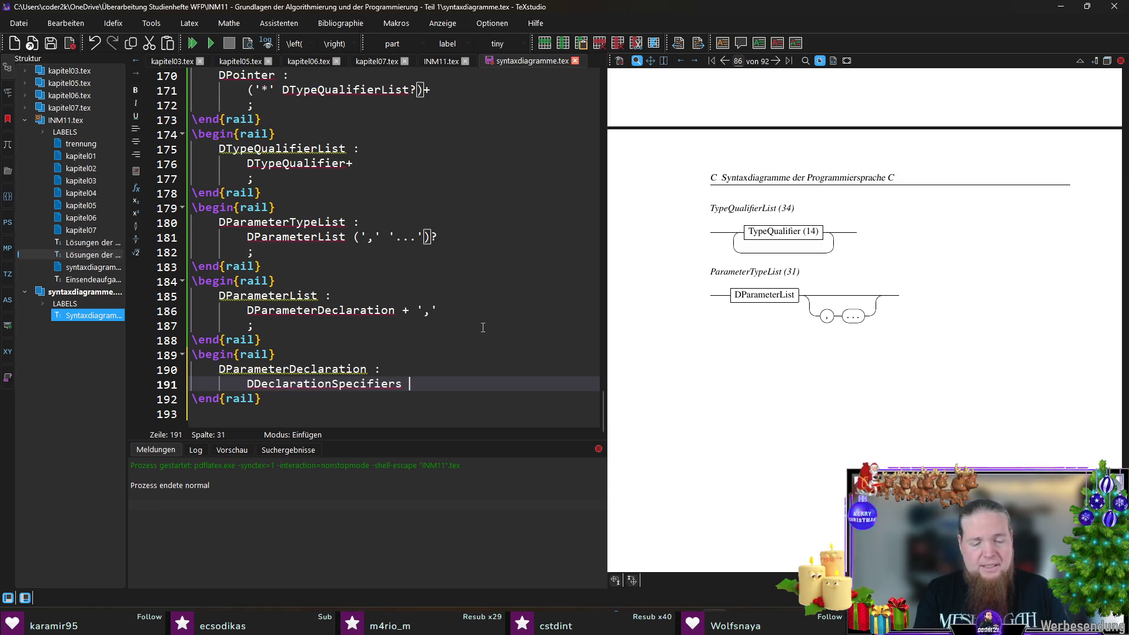
pyautogui.write('(() | ')
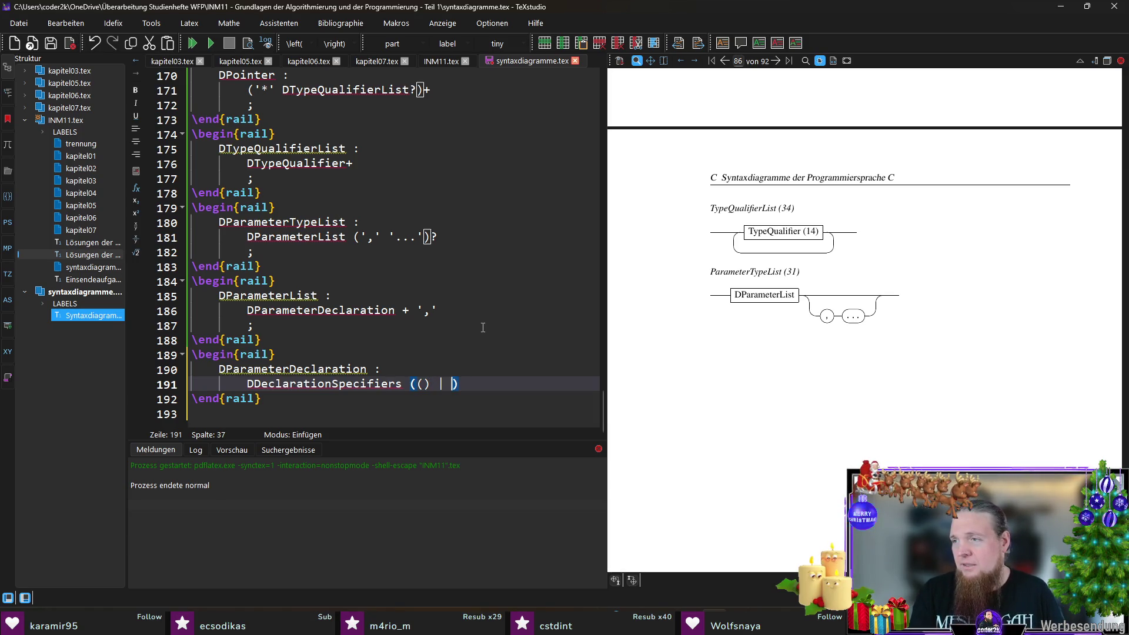
pyautogui.write('Dec')
# - Add the choice group '(() | DDeclarator | )' and consult the C99 parameter-declaration grammar
pyautogui.press('BackSpace')
pyautogui.press('BackSpace')
pyautogui.write('Declarator |')
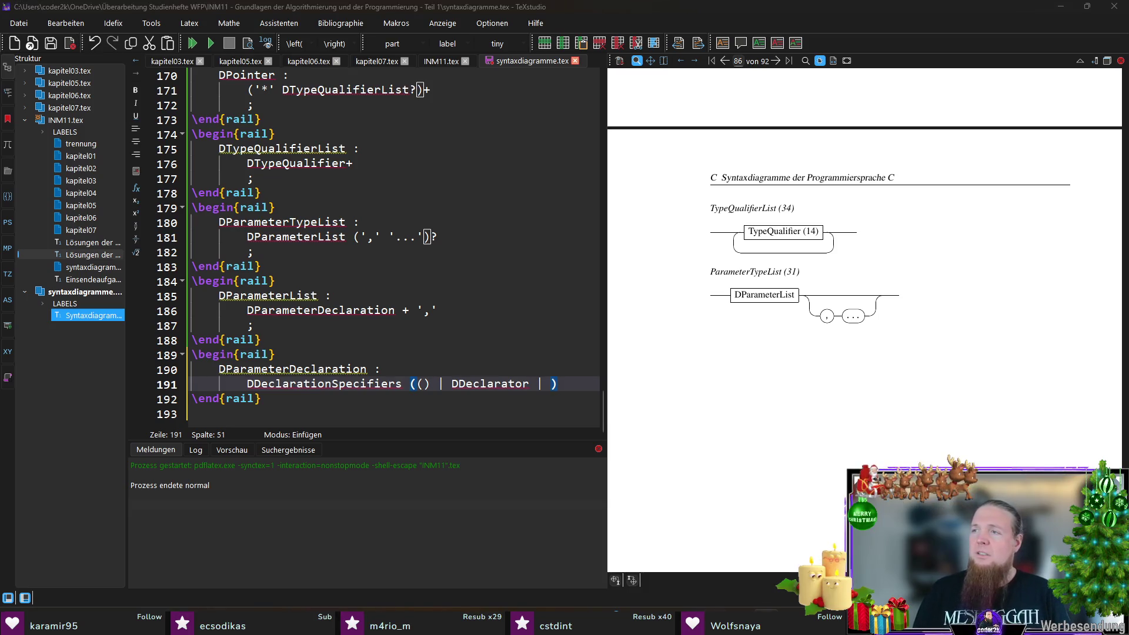
pyautogui.hotkey('alt', 'Tab')
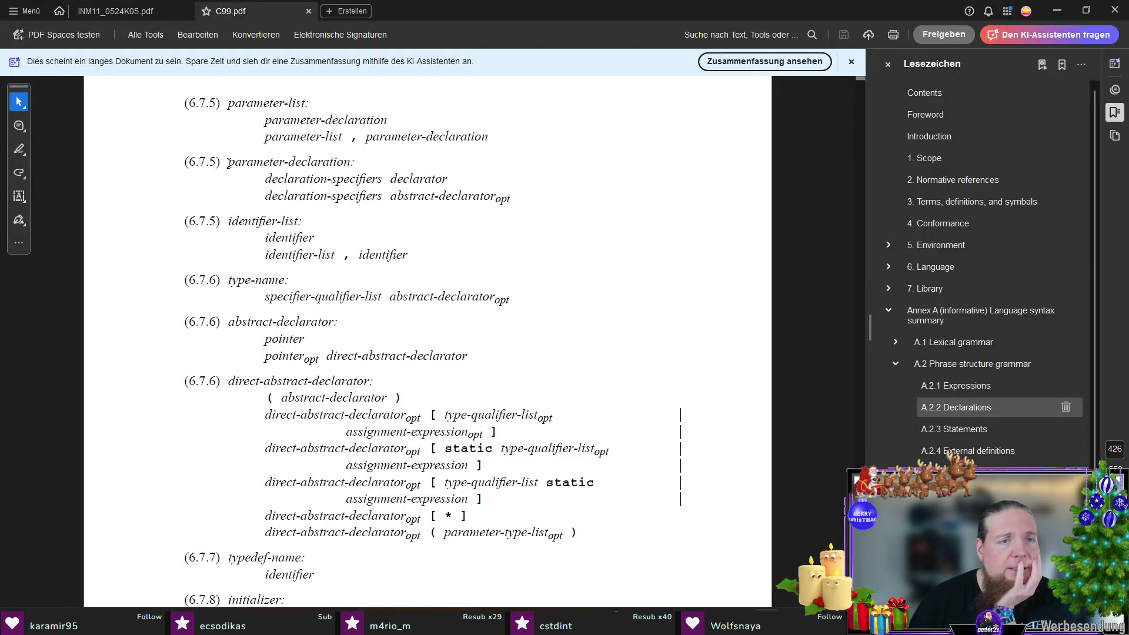
pyautogui.moveTo(227, 161); pyautogui.dragTo(353, 161)
pyautogui.rightClick(362, 161)
pyautogui.click(397, 182)
pyautogui.moveTo(265, 178); pyautogui.dragTo(441, 177)
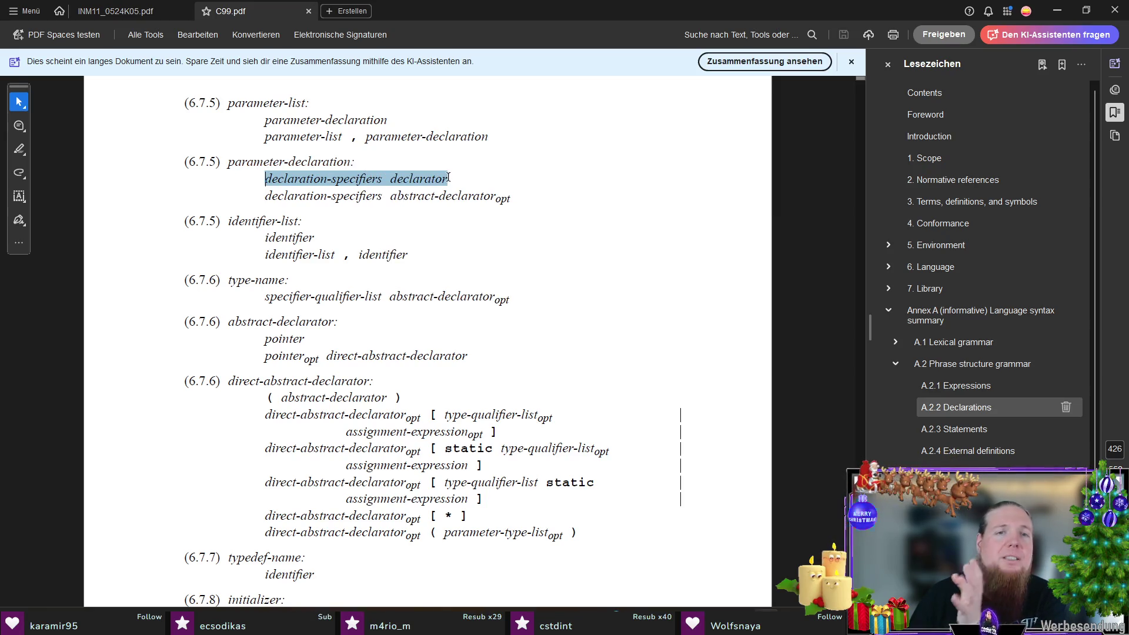
pyautogui.rightClick(448, 178)
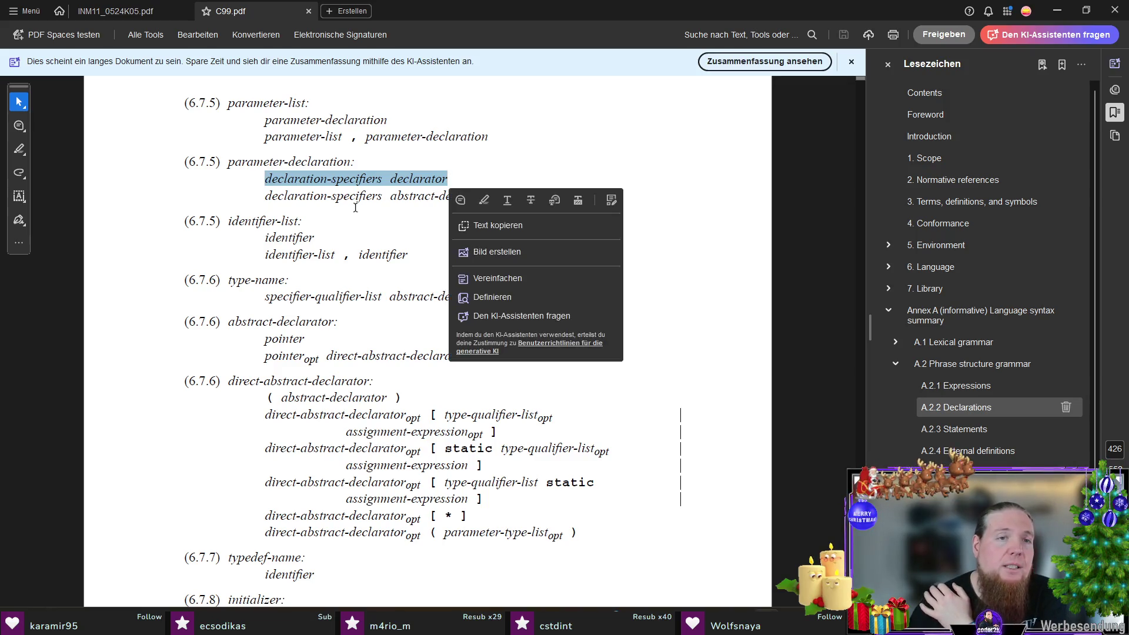
pyautogui.click(251, 202)
pyautogui.moveTo(266, 194); pyautogui.dragTo(511, 197)
pyautogui.rightClick(518, 203)
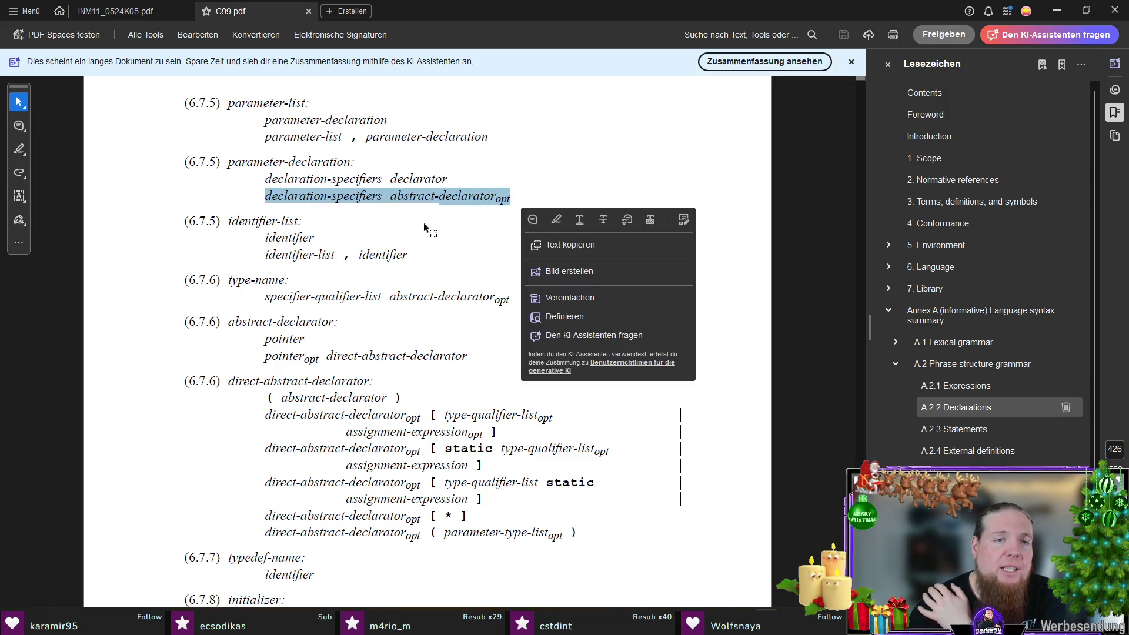
pyautogui.click(418, 224)
pyautogui.moveTo(390, 178); pyautogui.dragTo(448, 180)
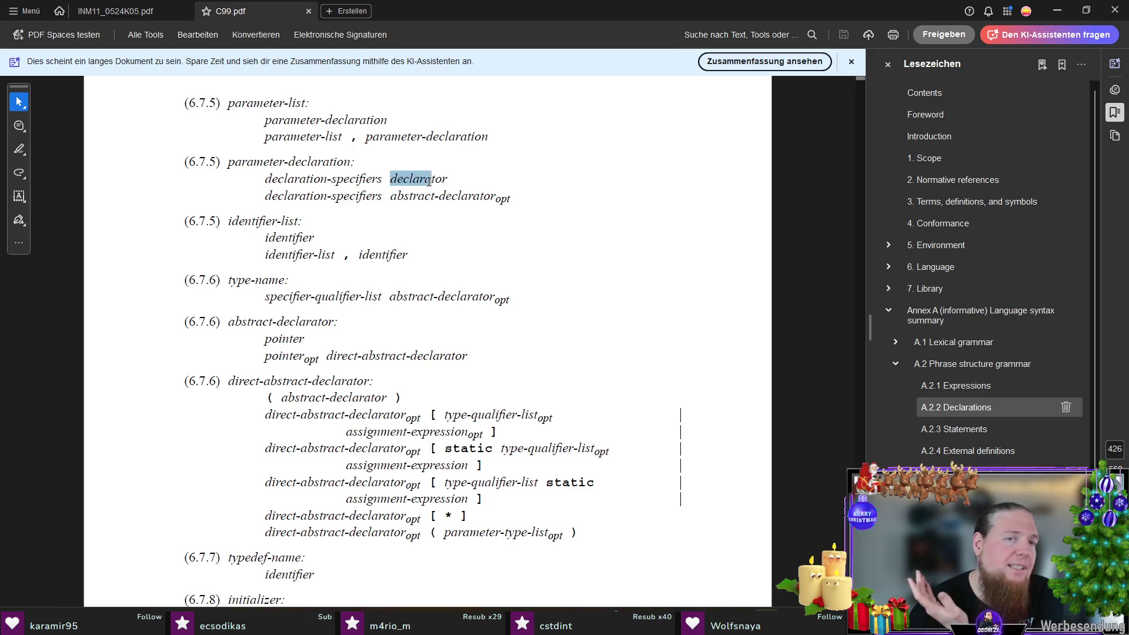
pyautogui.rightClick(449, 180)
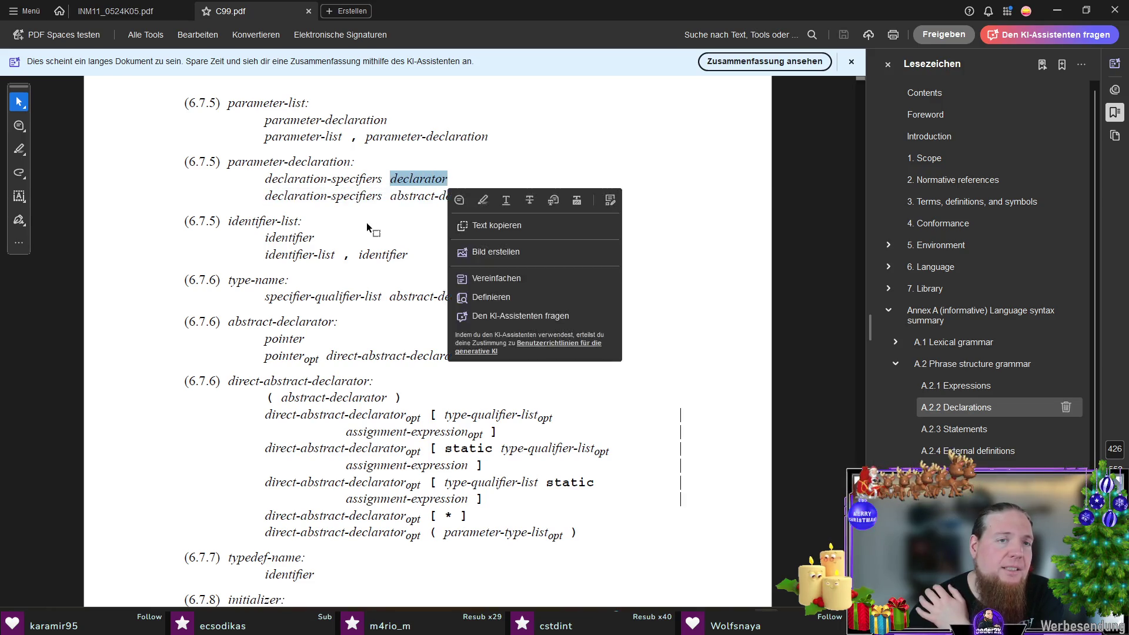
pyautogui.click(369, 228)
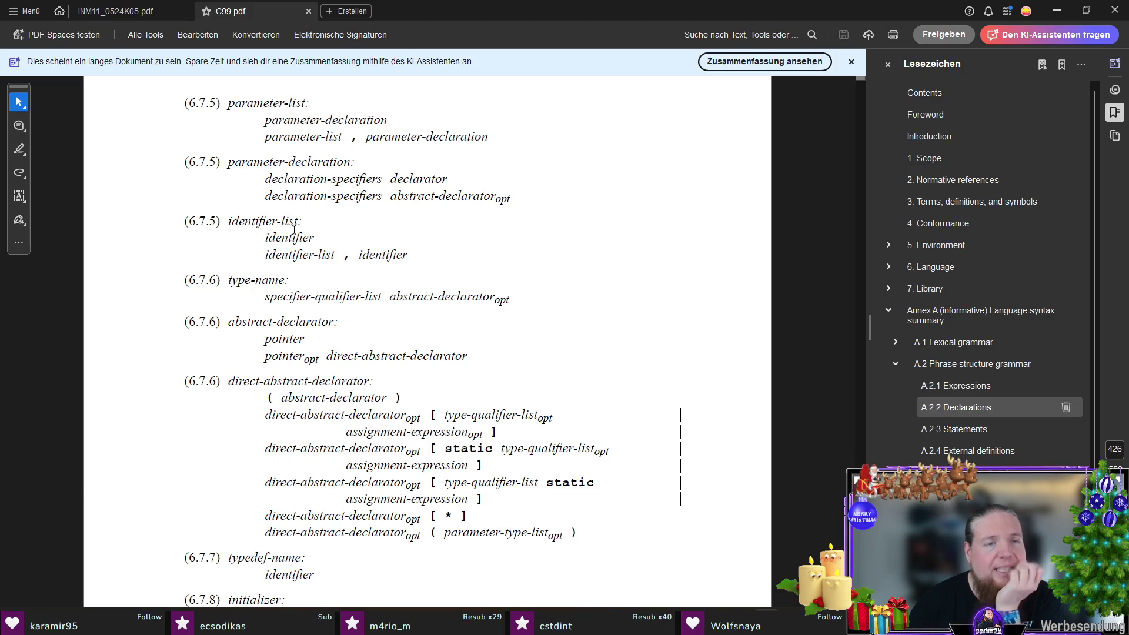
pyautogui.moveTo(266, 179); pyautogui.dragTo(384, 180)
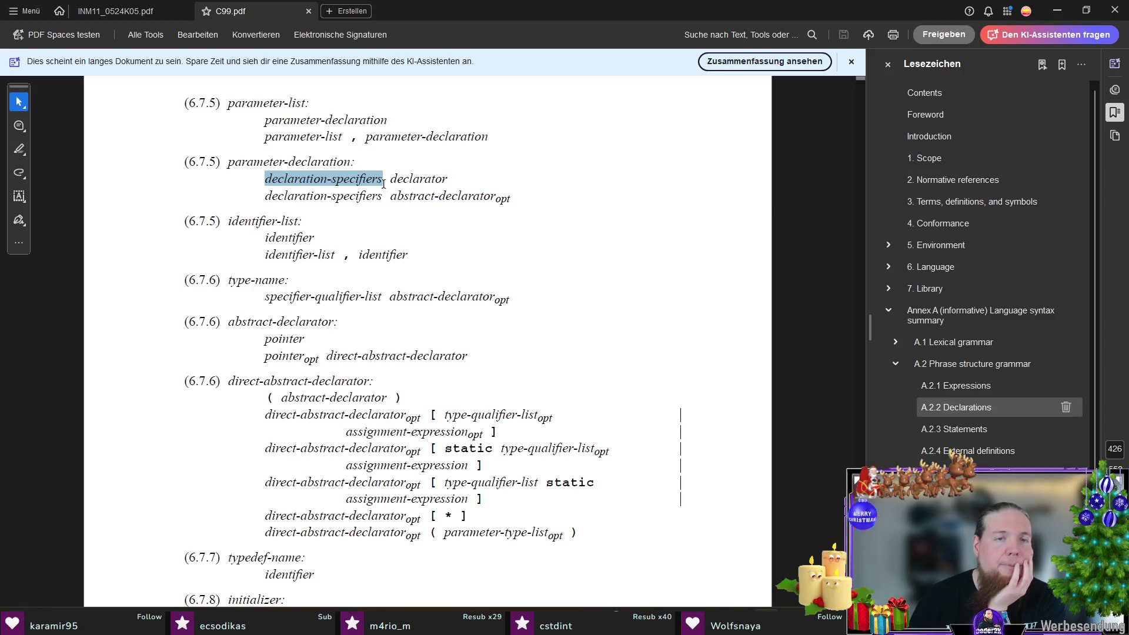
pyautogui.moveTo(385, 182)
pyautogui.mouseDown()
pyautogui.moveTo(448, 179)
pyautogui.moveTo(494, 196)
pyautogui.mouseUp()
pyautogui.rightClick(450, 181)
pyautogui.click(390, 196)
pyautogui.rightClick(495, 196)
pyautogui.click(388, 219)
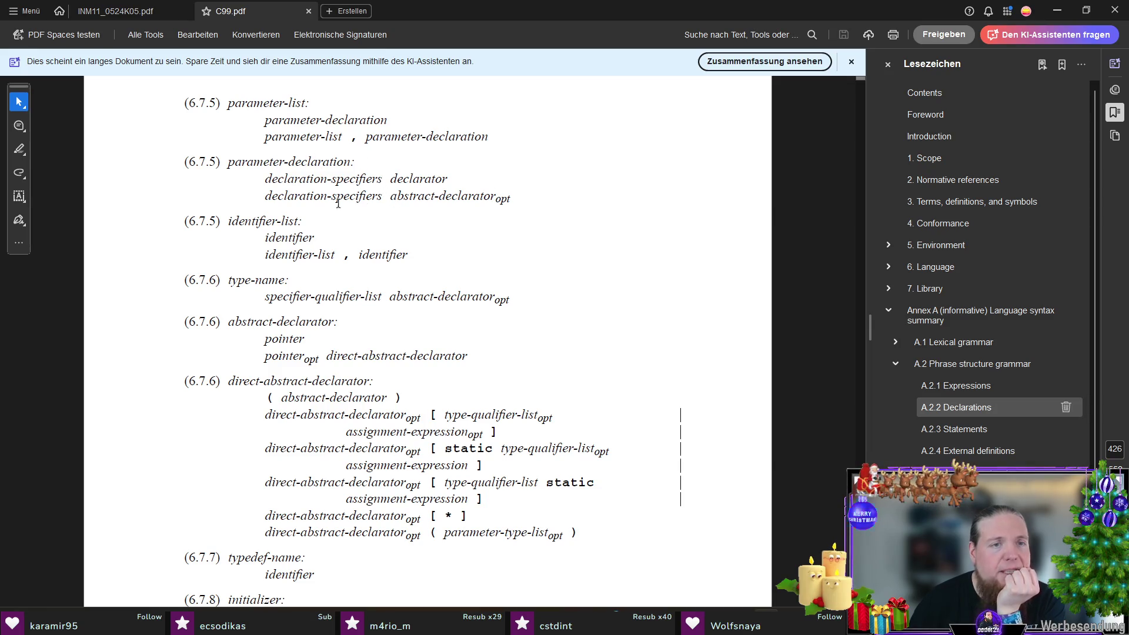
pyautogui.moveTo(262, 196); pyautogui.dragTo(382, 196)
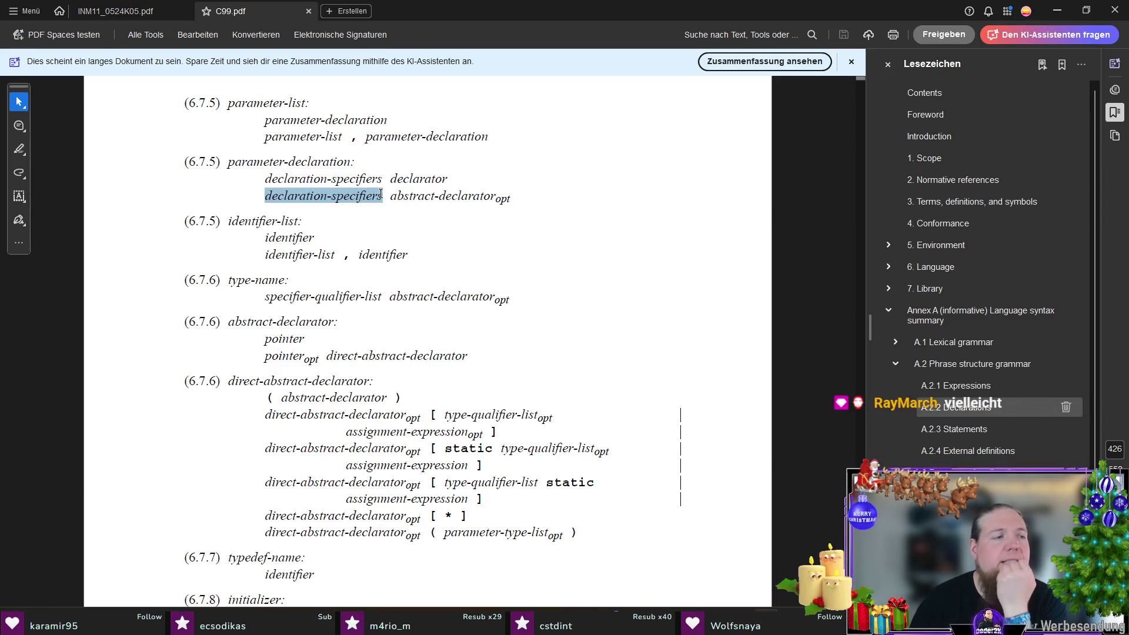
pyautogui.rightClick(382, 194)
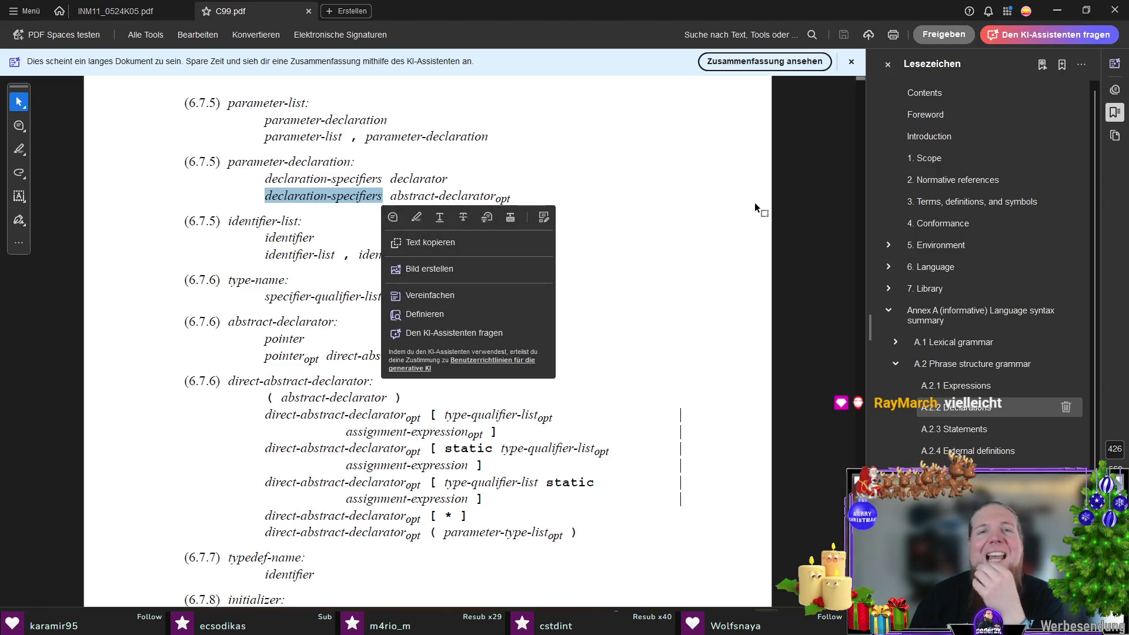
pyautogui.click(696, 191)
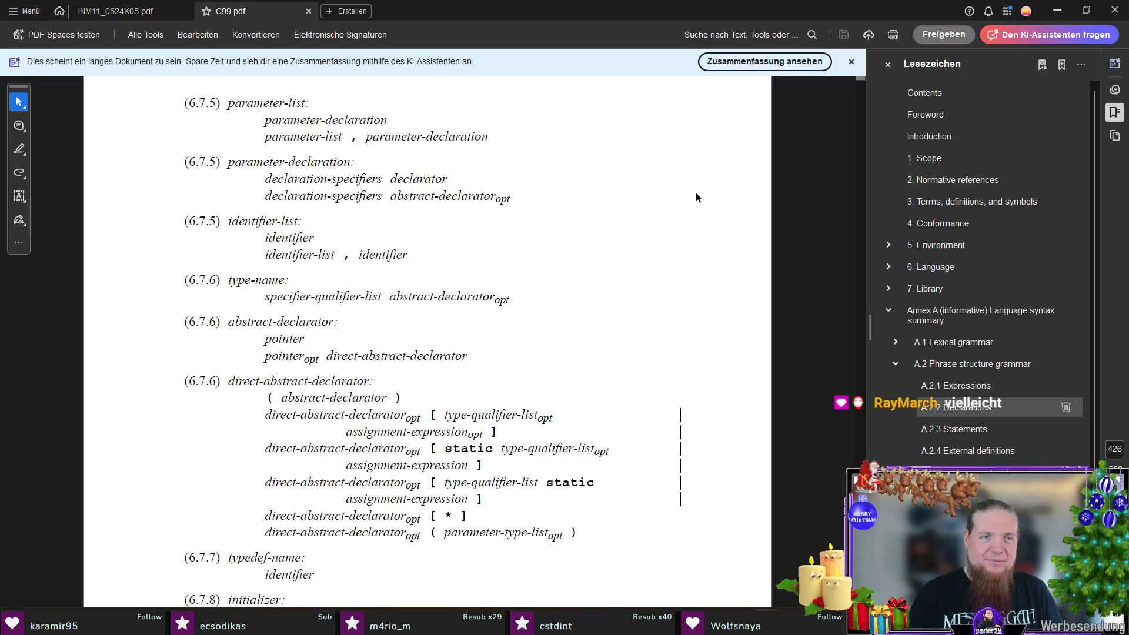
pyautogui.hotkey('alt', 'Tab')
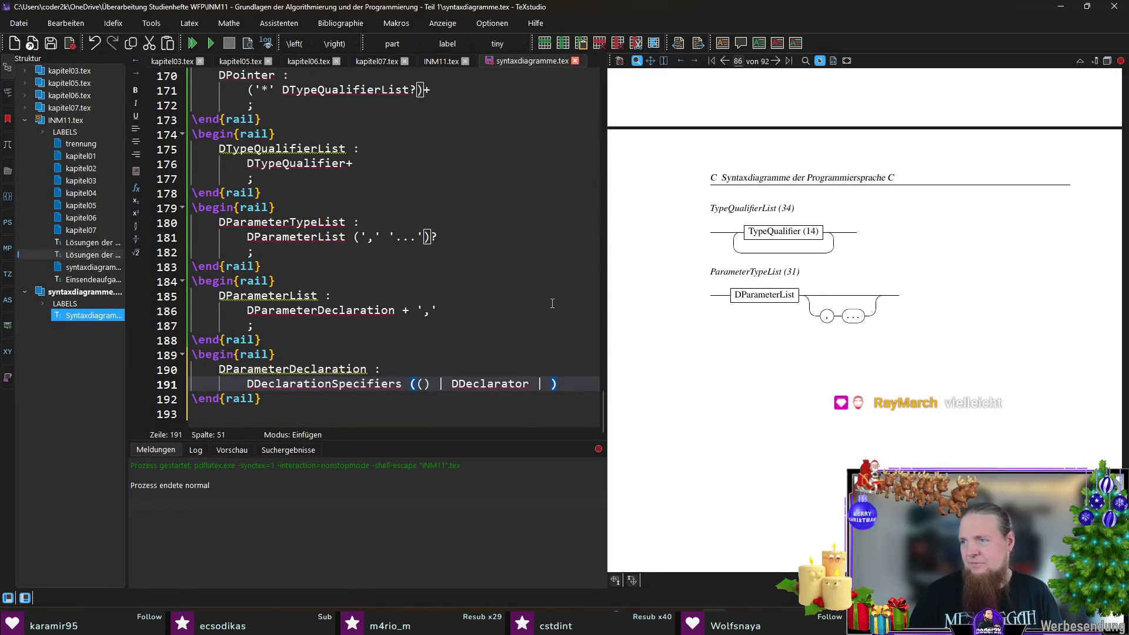
pyautogui.write('DAbstrac')
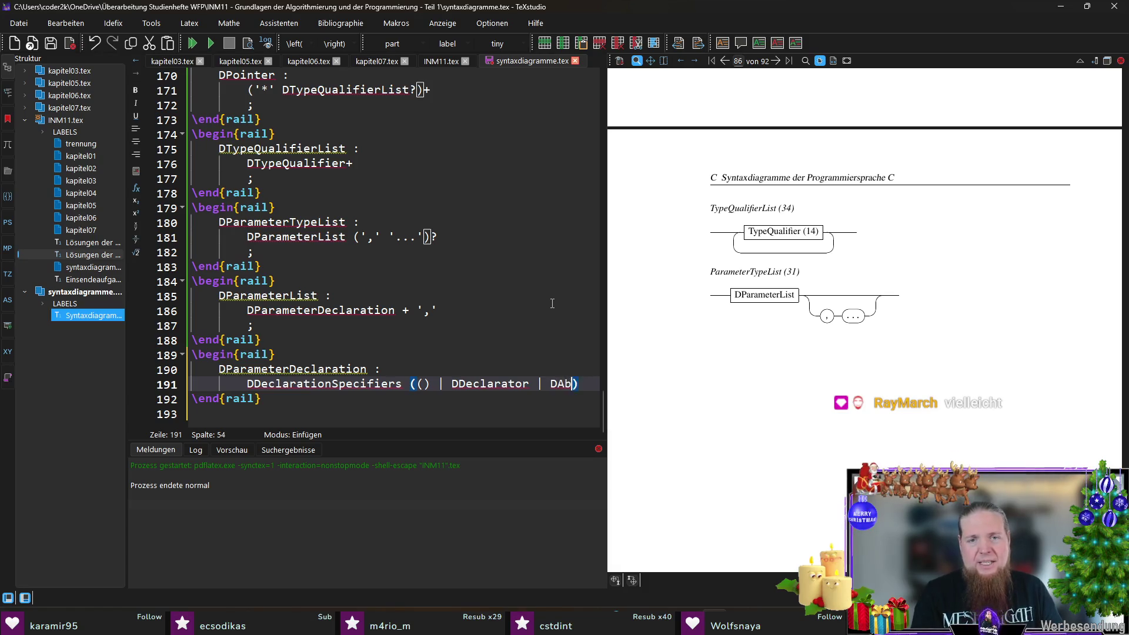
pyautogui.write('tDeclarator')
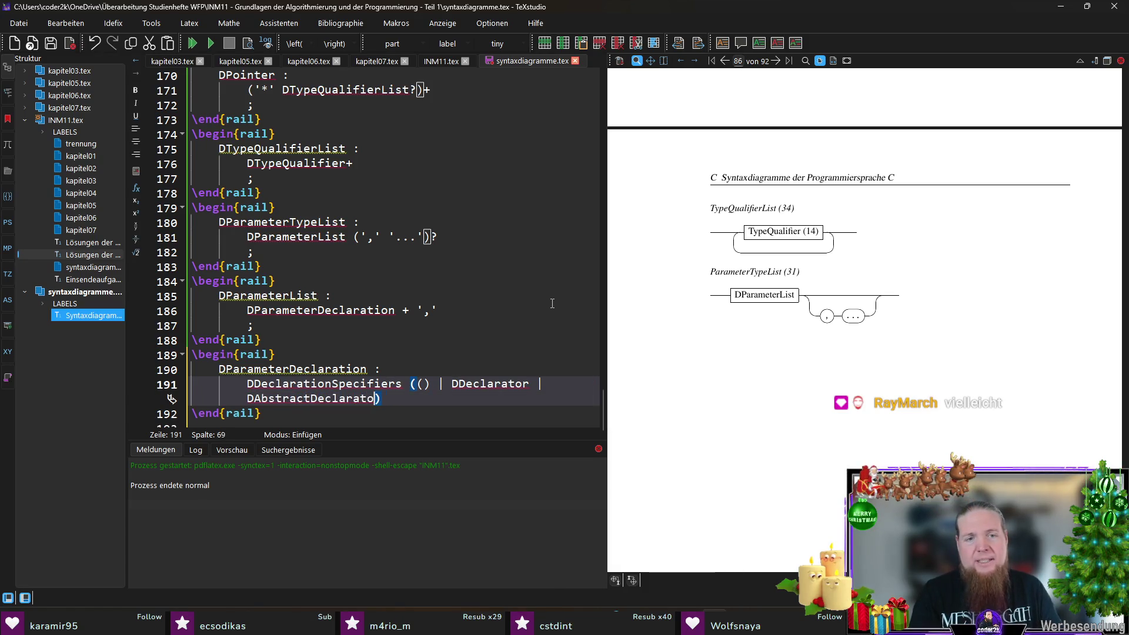
pyautogui.write(')')
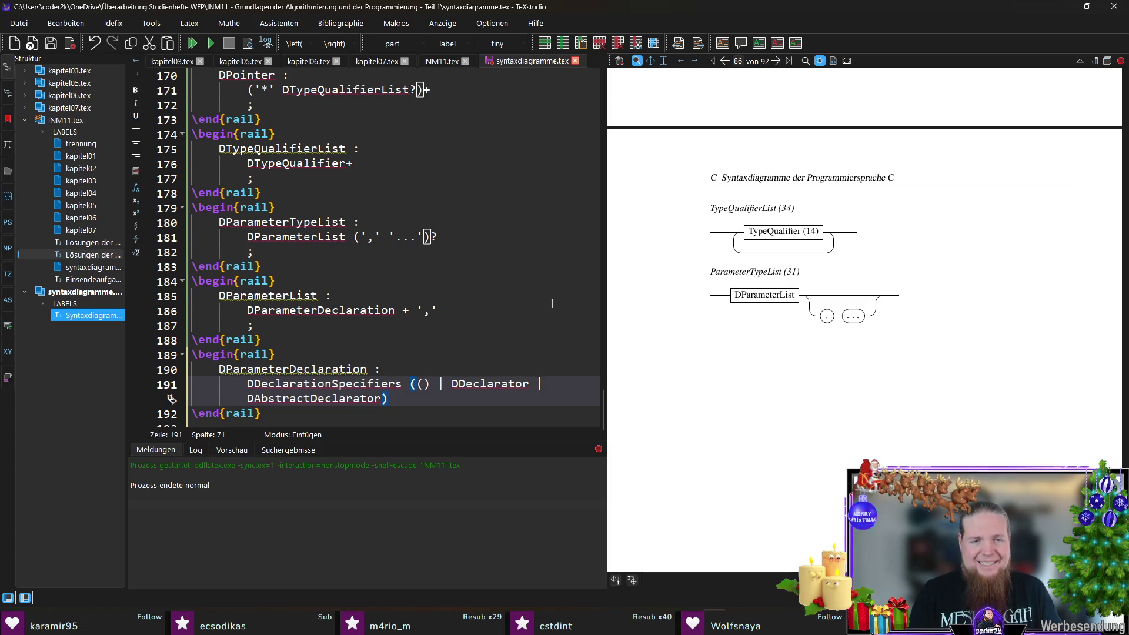
# - Terminate the rule with a semicolon, recompile, and rerun rail on INM11 in the terminal
pyautogui.press('Return')
pyautogui.write(';')
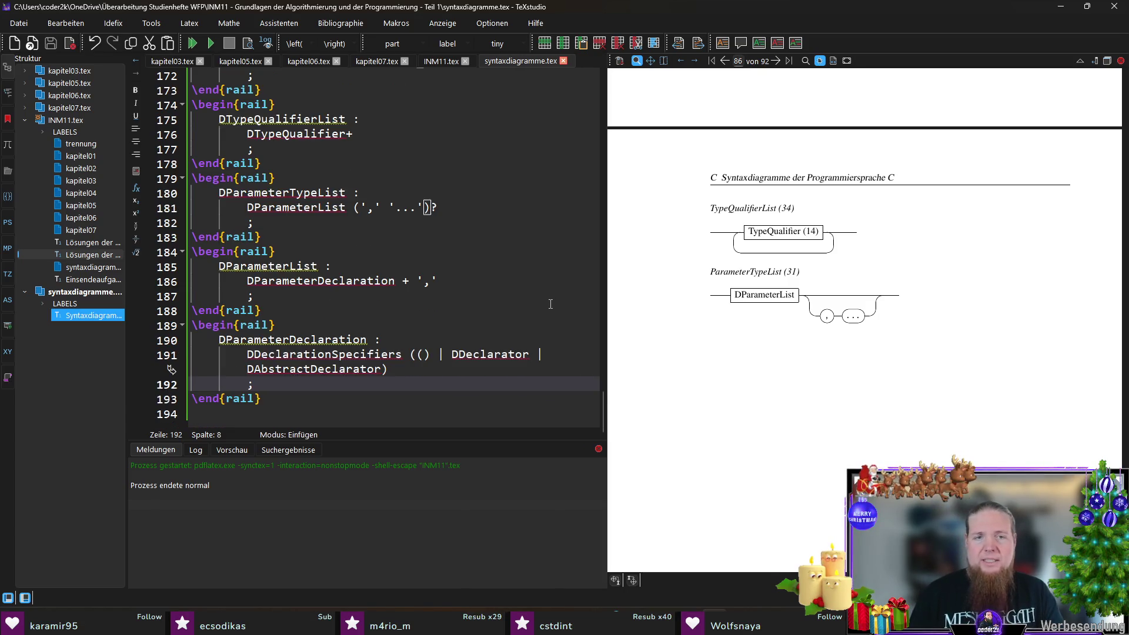
pyautogui.press('F5')
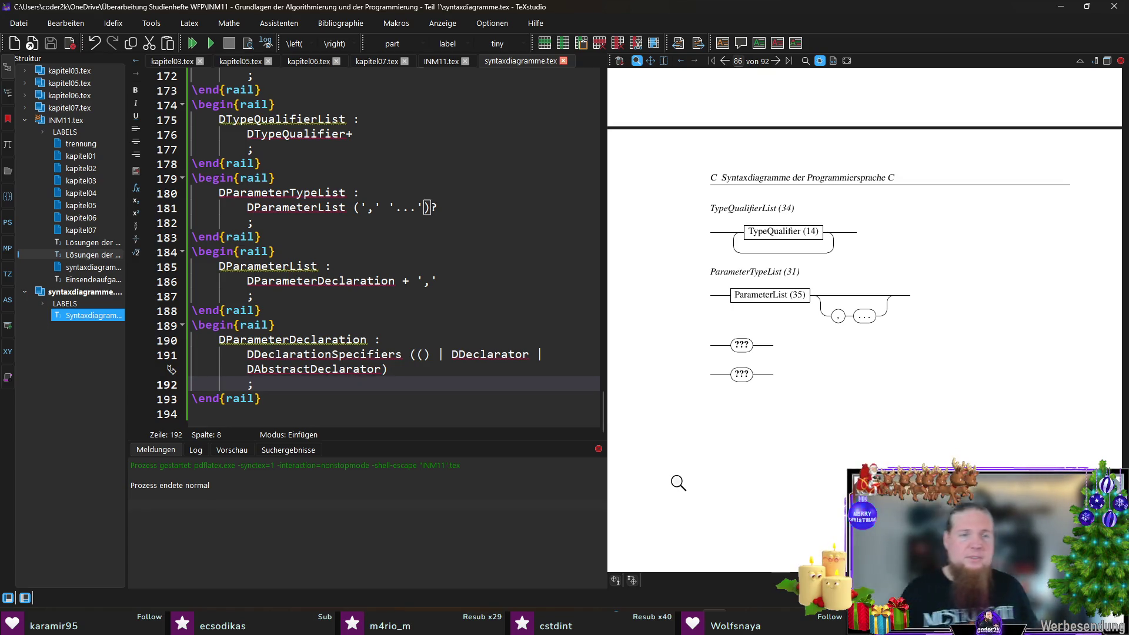
pyautogui.hotkey('alt', 'Tab')
pyautogui.press('Up')
pyautogui.press('Return')
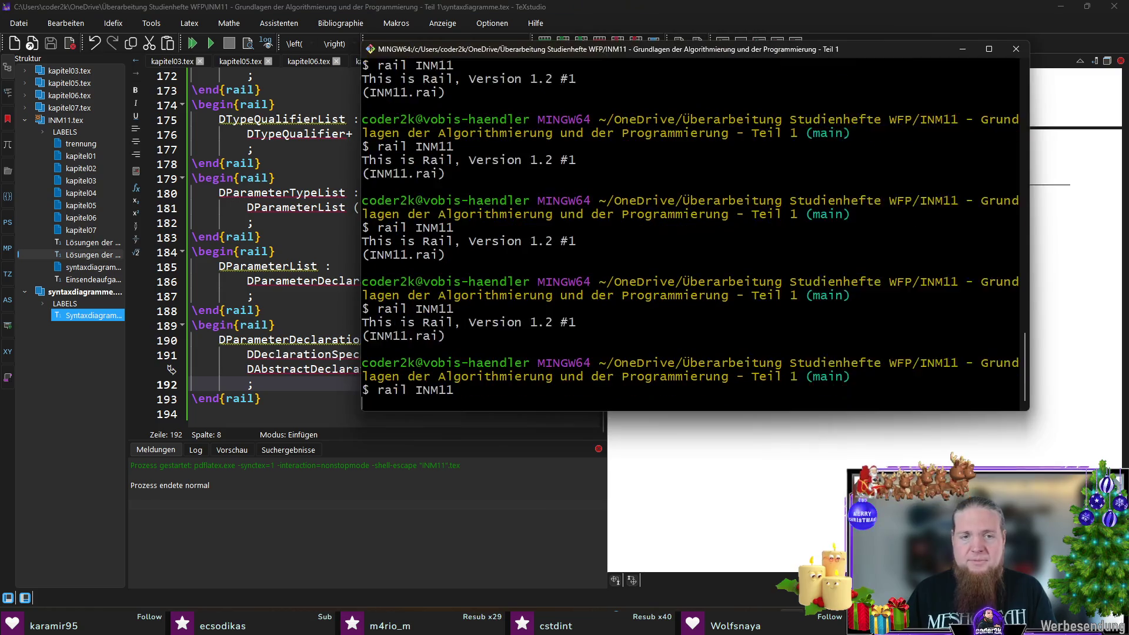
# - Recompile so the DParameterDeclaration diagram appears, then go to the INM11.tex alias list
pyautogui.hotkey('alt', 'Tab')
pyautogui.press('F5')
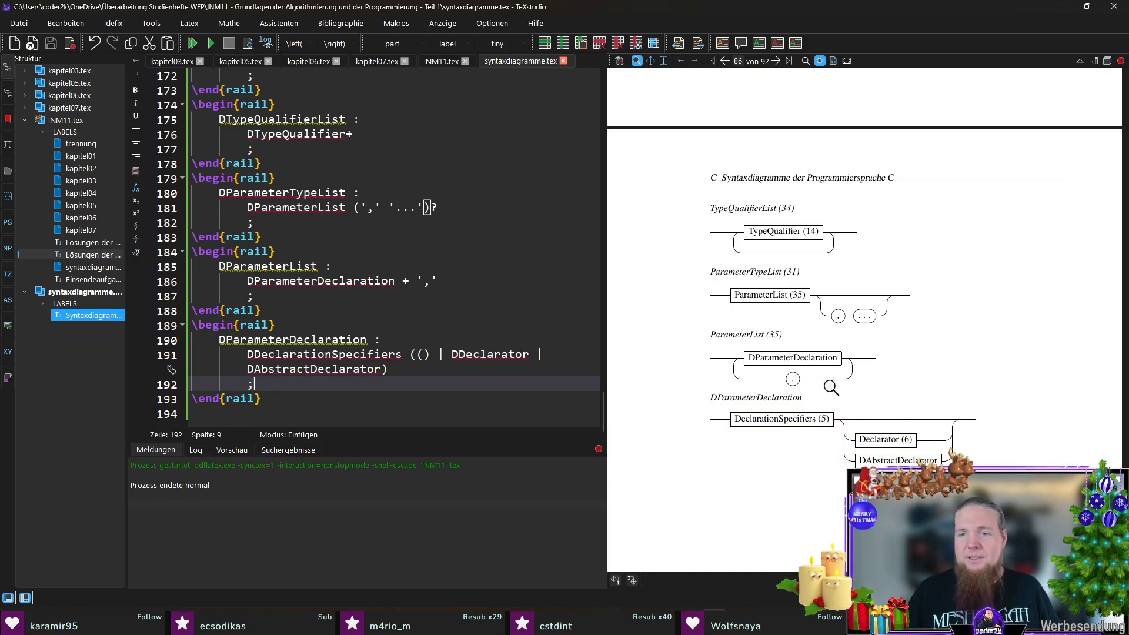
pyautogui.scroll(-3, 831, 388)
pyautogui.scroll(-2, 737, 376)
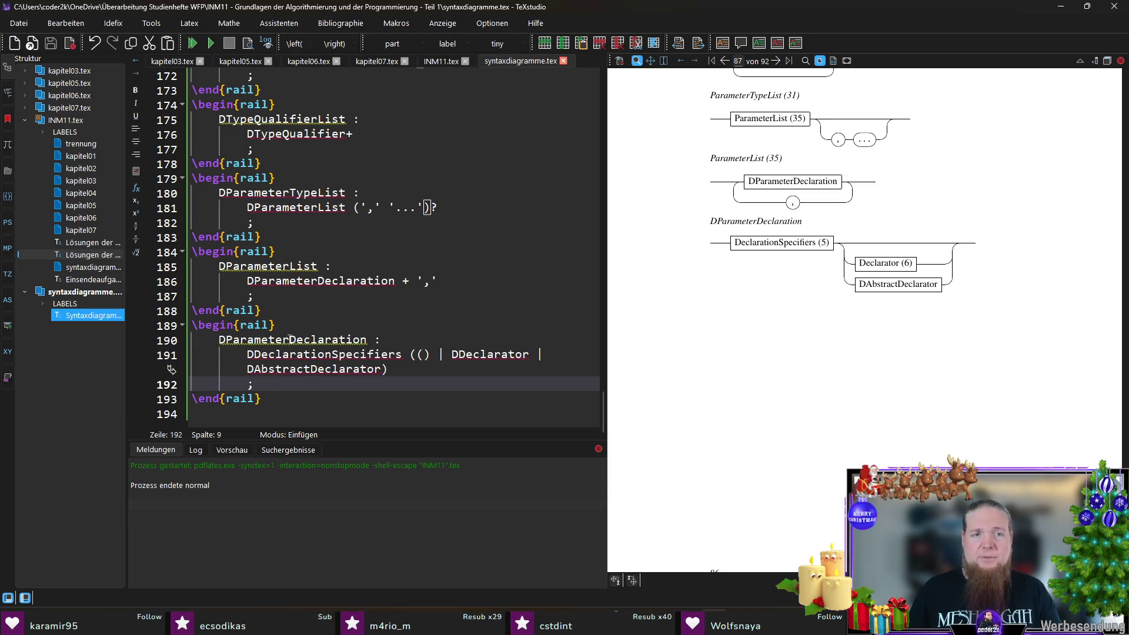
pyautogui.click(367, 340)
pyautogui.click(441, 61)
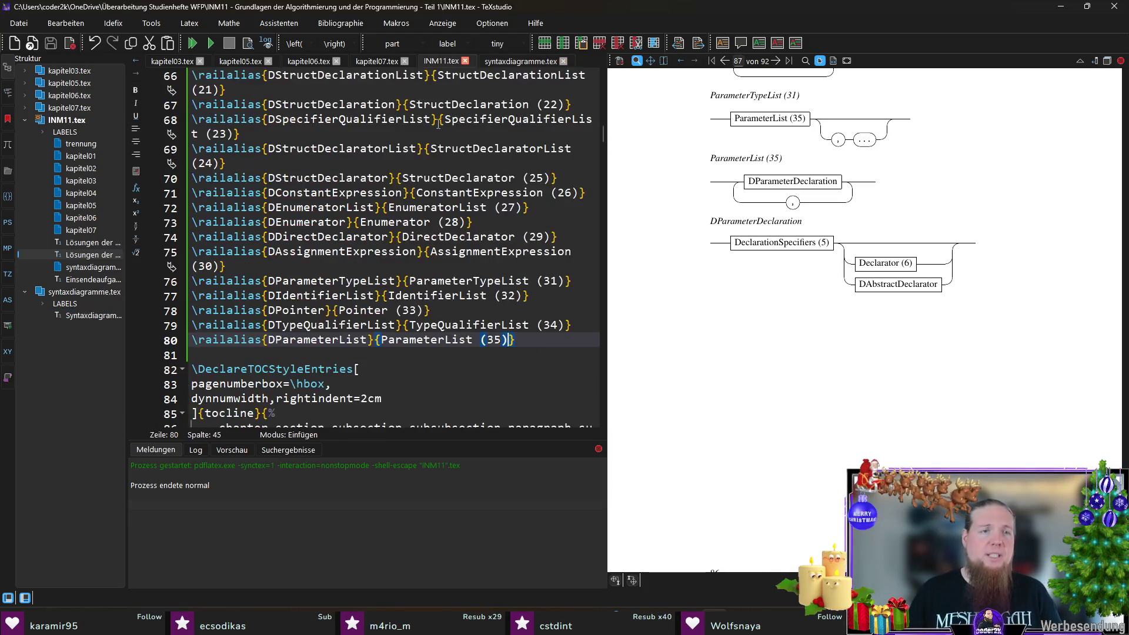
# - Add \railalias mapping DParameterDeclaration to ParameterDeclaration (36)
pyautogui.press('End')
pyautogui.press('Return')
pyautogui.write('\\ali')
pyautogui.press('Return')
pyautogui.hotkey('ctrl', 'v')
pyautogui.hotkey('ctrl', 'Right')
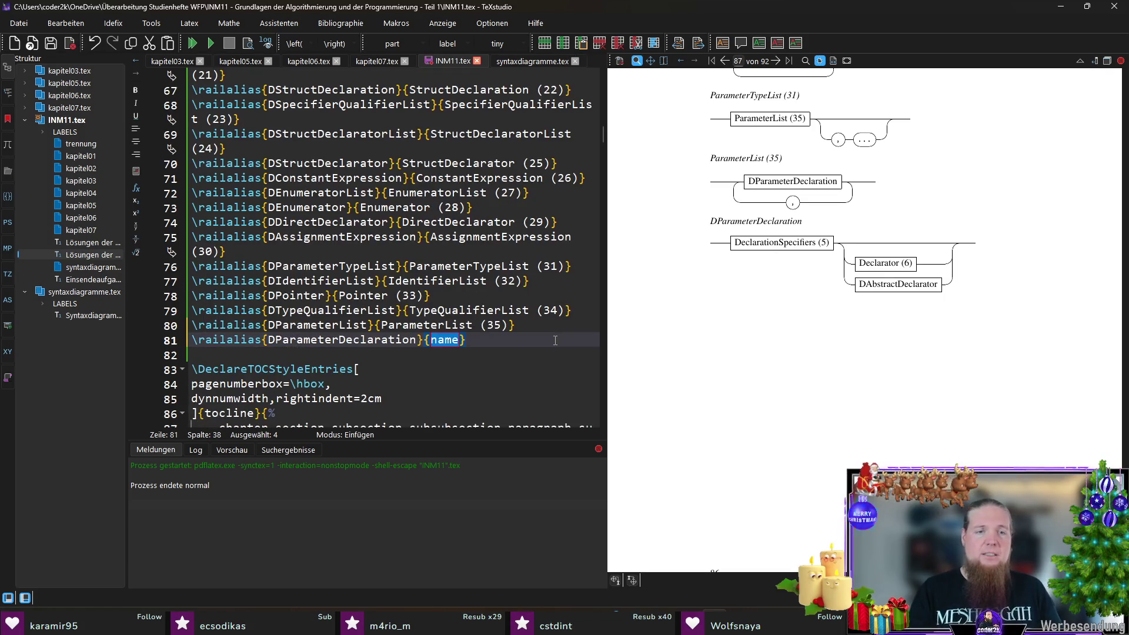
pyautogui.hotkey('ctrl', 'v')
pyautogui.hotkey('ctrl', 'Left')
pyautogui.press('Delete')
pyautogui.press('End')
pyautogui.write('(36')
pyautogui.press('End')
pyautogui.press('Return')
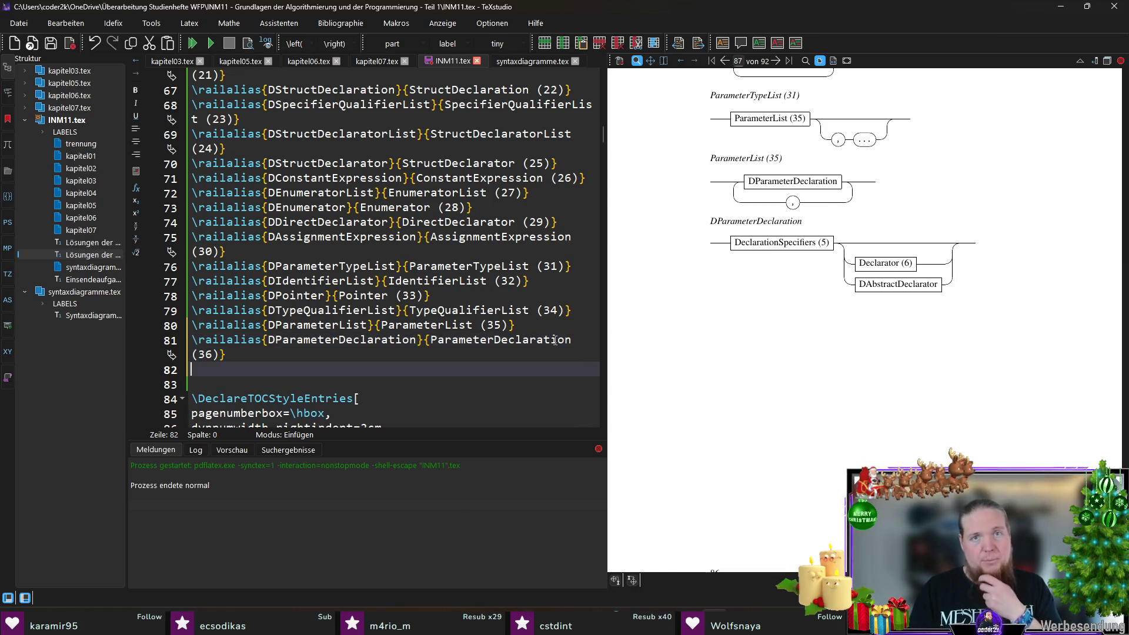
# - Add \railalias mapping DAbstractDeclarator to AbstractDeclarator (37) and return to the rule source
pyautogui.click(539, 61)
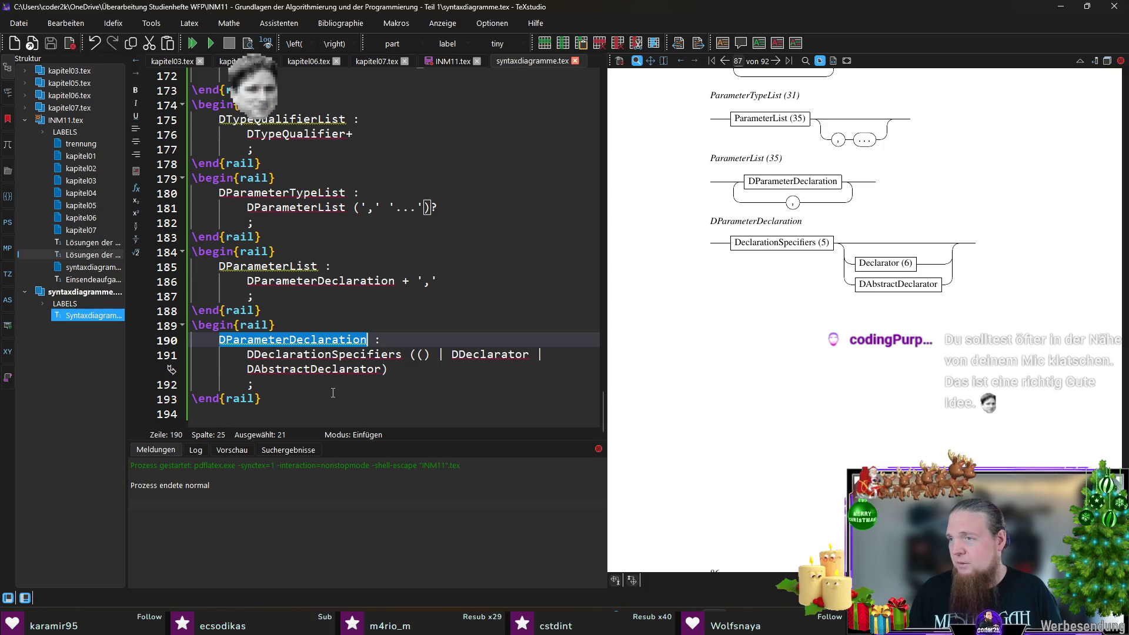
pyautogui.doubleClick(312, 369)
pyautogui.hotkey('ctrl', 'c')
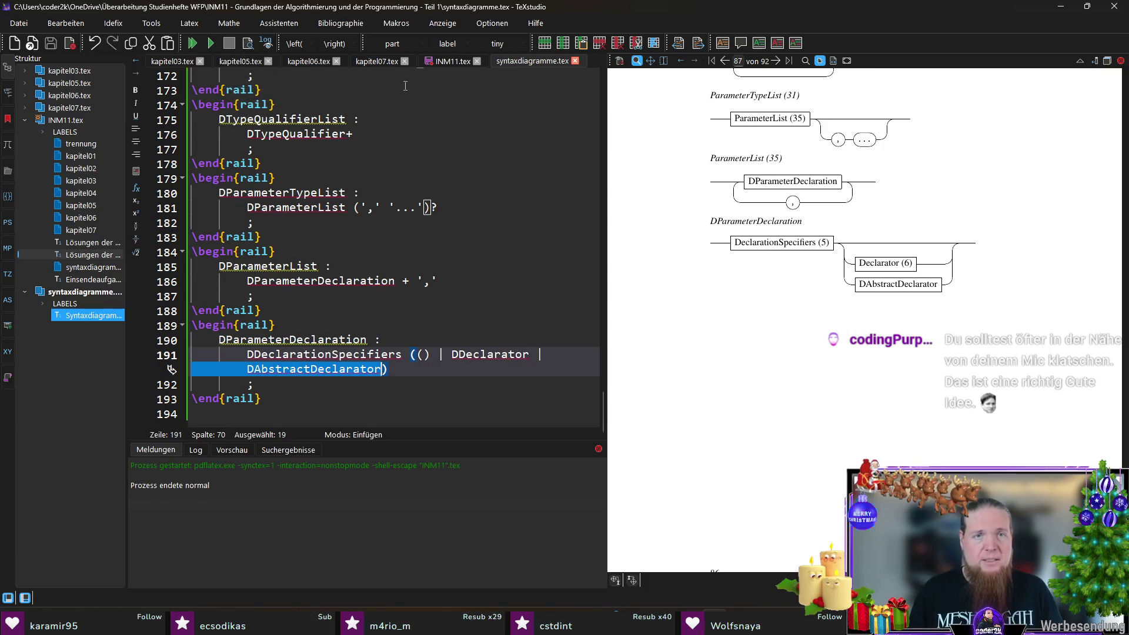
pyautogui.click(442, 61)
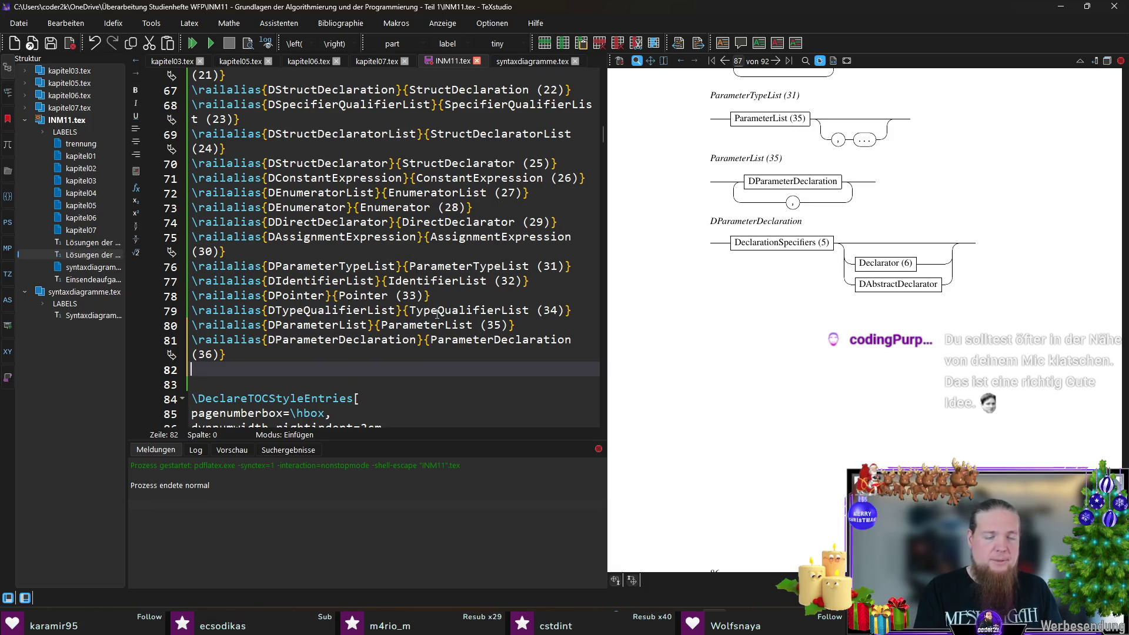
pyautogui.write('ail')
pyautogui.press('Return')
pyautogui.hotkey('ctrl', 'v')
pyautogui.hotkey('ctrl', 'Right')
pyautogui.write('AbstractDeclarator (')
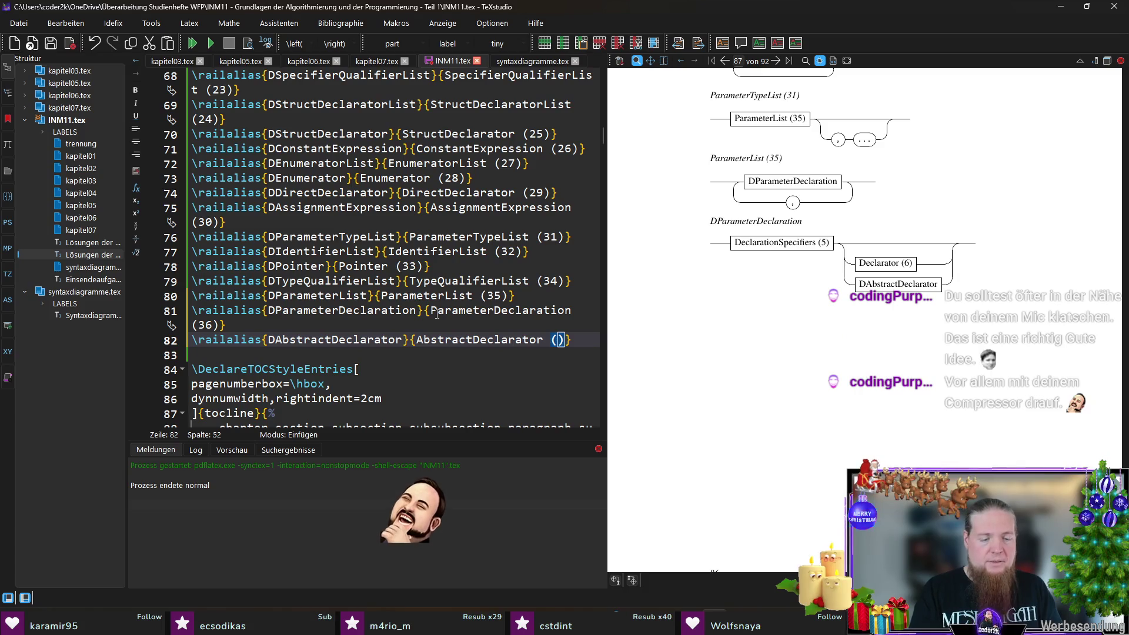
pyautogui.write('37')
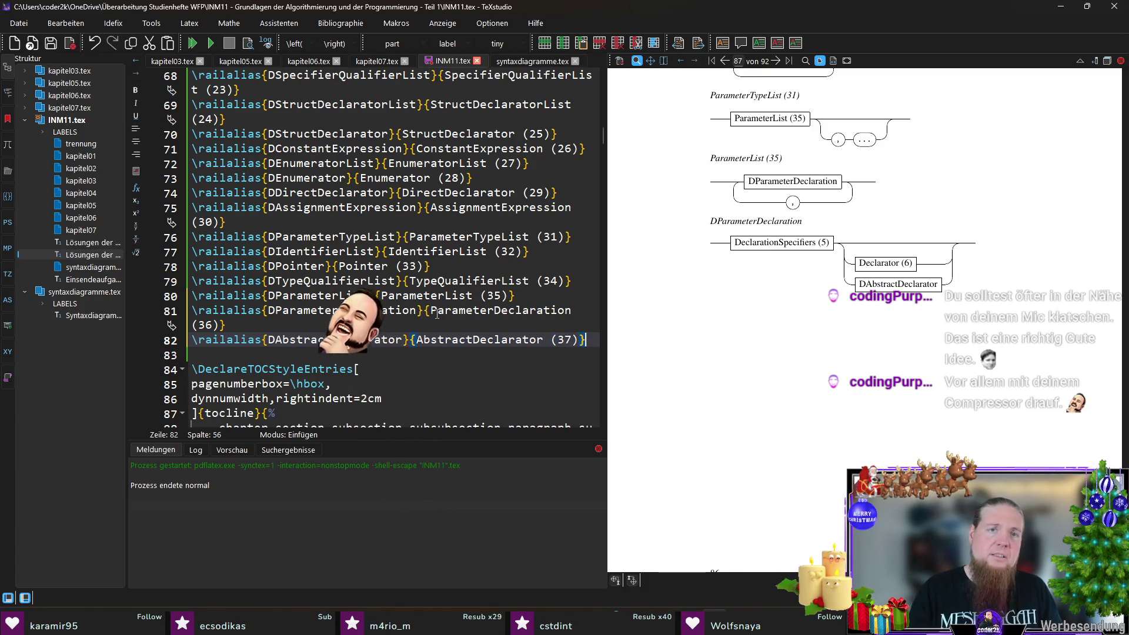
pyautogui.click(530, 62)
pyautogui.click(426, 377)
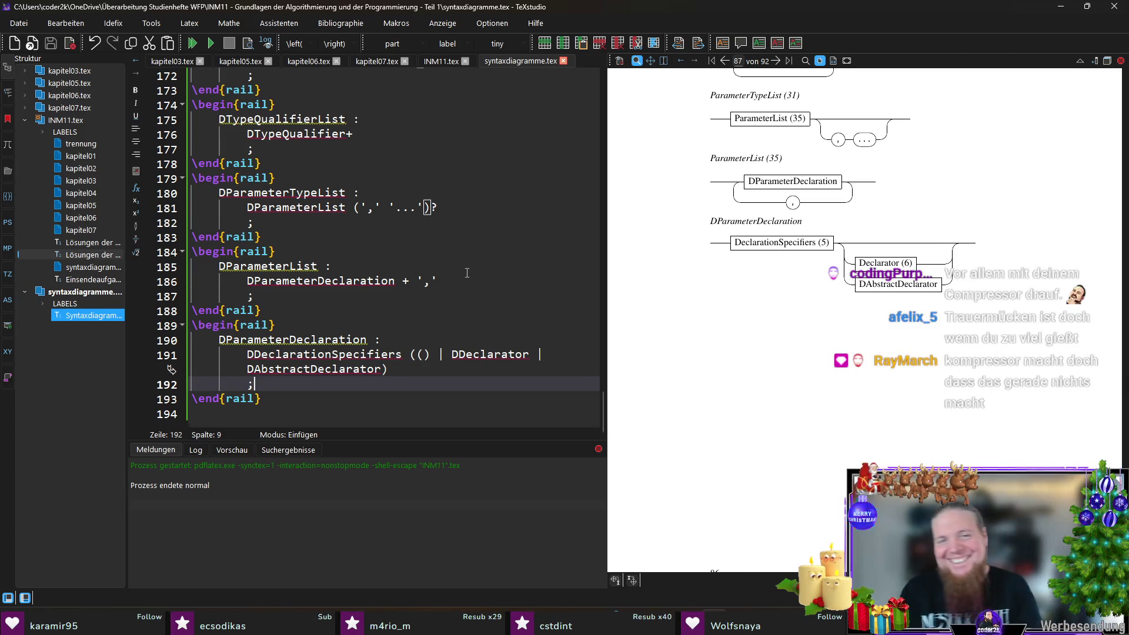
# - Leave a blank line after the ParameterDeclaration rail block and close the TotalMix FX mixer window
pyautogui.press('Down')
pyautogui.press('End')
pyautogui.press('Return')
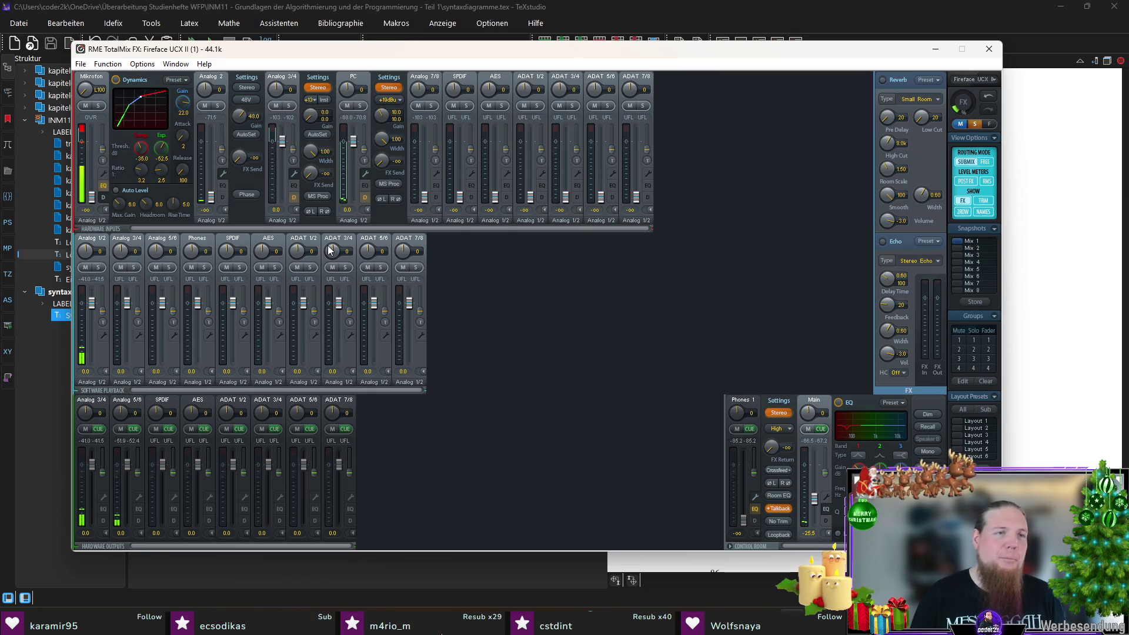
pyautogui.click(988, 49)
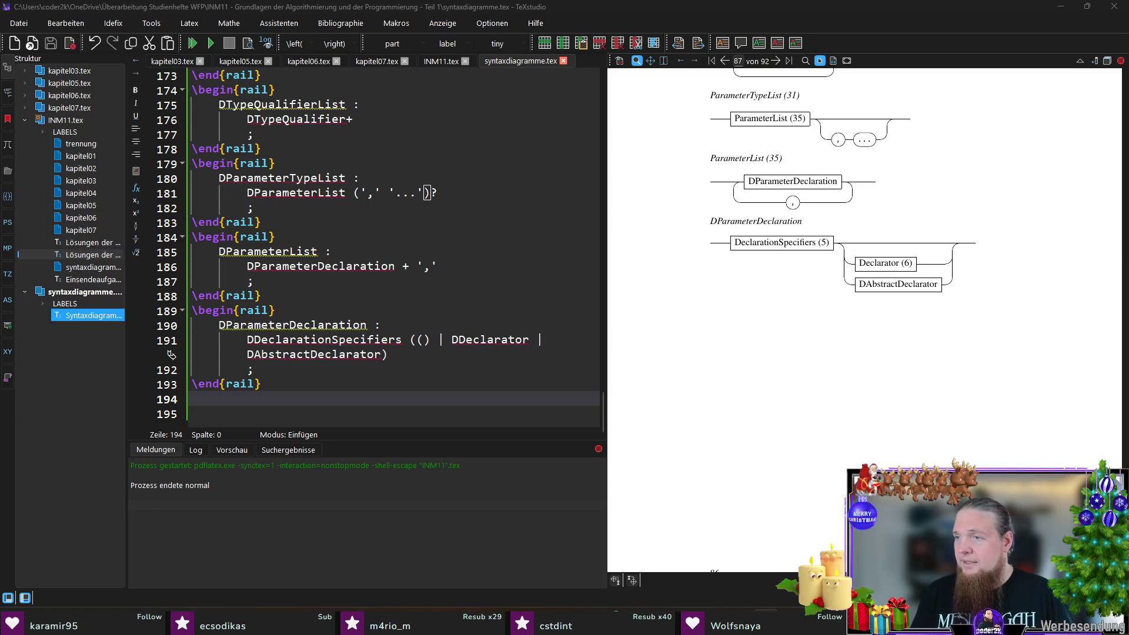
pyautogui.write('\\beg')
# - Write a rail block defining DIdentifierList as TIdentifier repeated with ',' separators
pyautogui.press('Return')
pyautogui.write('DIdentifierList :')
pyautogui.press('Return')
pyautogui.press('Tab')
pyautogui.write('TIdentifier')
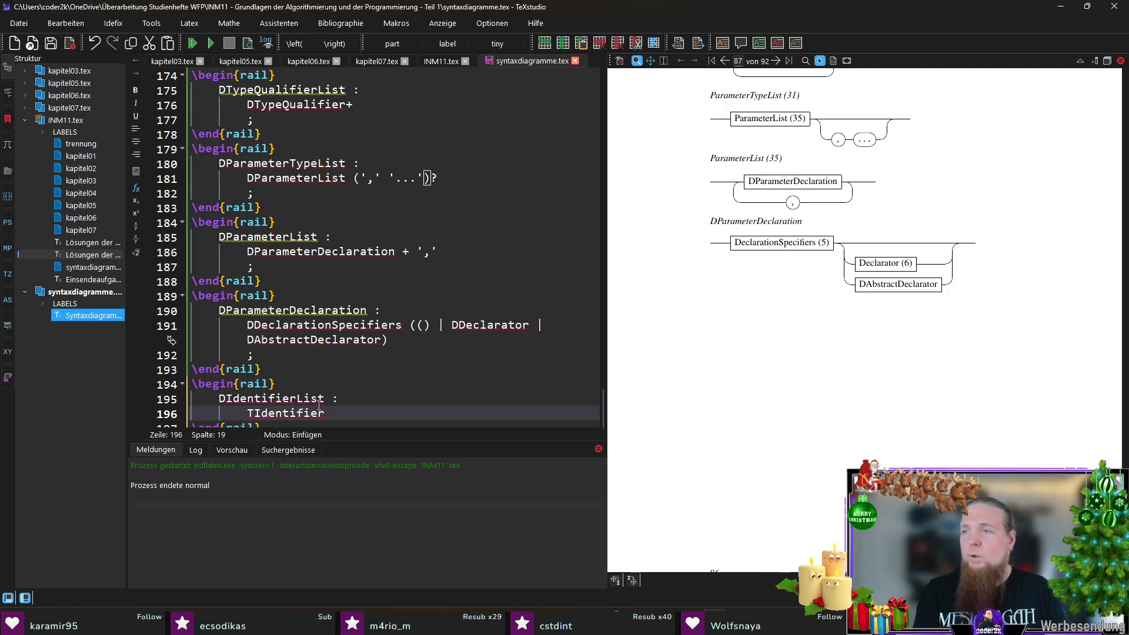
pyautogui.write(" + ','")
pyautogui.press('Return')
pyautogui.write(';')
pyautogui.press('Return')
pyautogui.write('\\end{rail}')
pyautogui.press('Return')
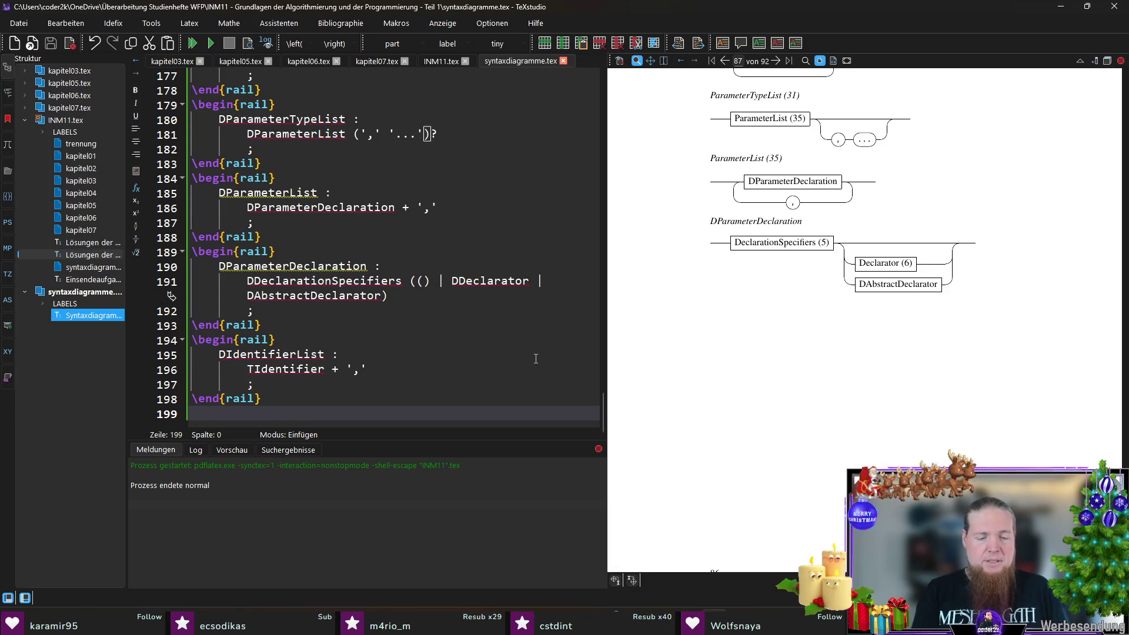
pyautogui.write('\x08egin{rail}')
# - Write a rail block defining DTypeName as DSpecifierQualifierList DAbstractDeclarator? and compile
pyautogui.press('Return')
pyautogui.write('DType')
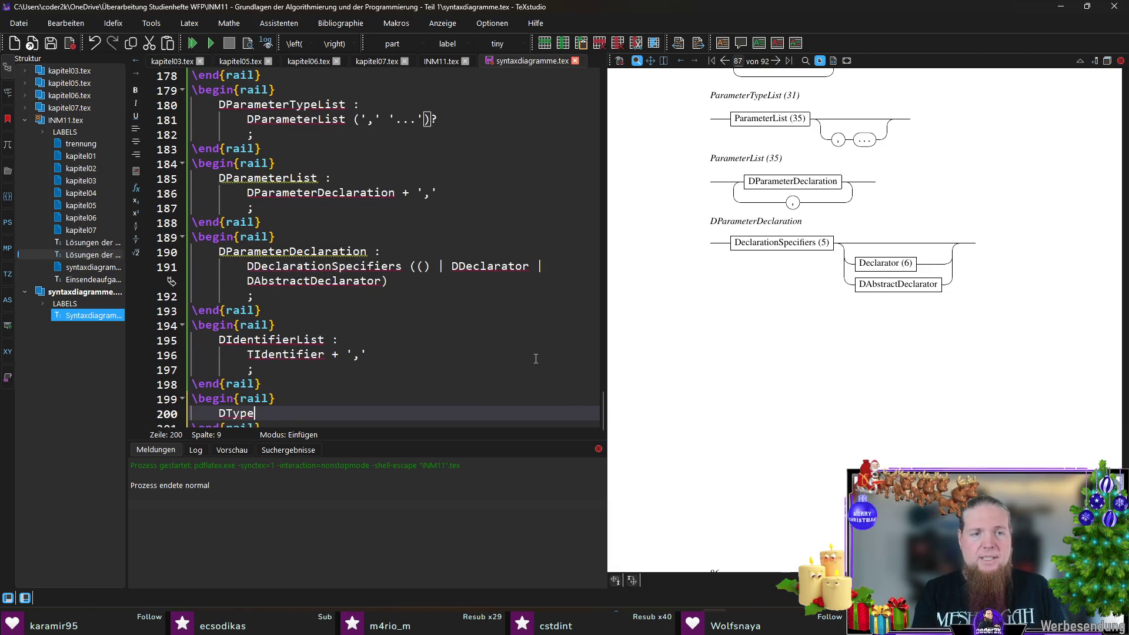
pyautogui.write('Nam')
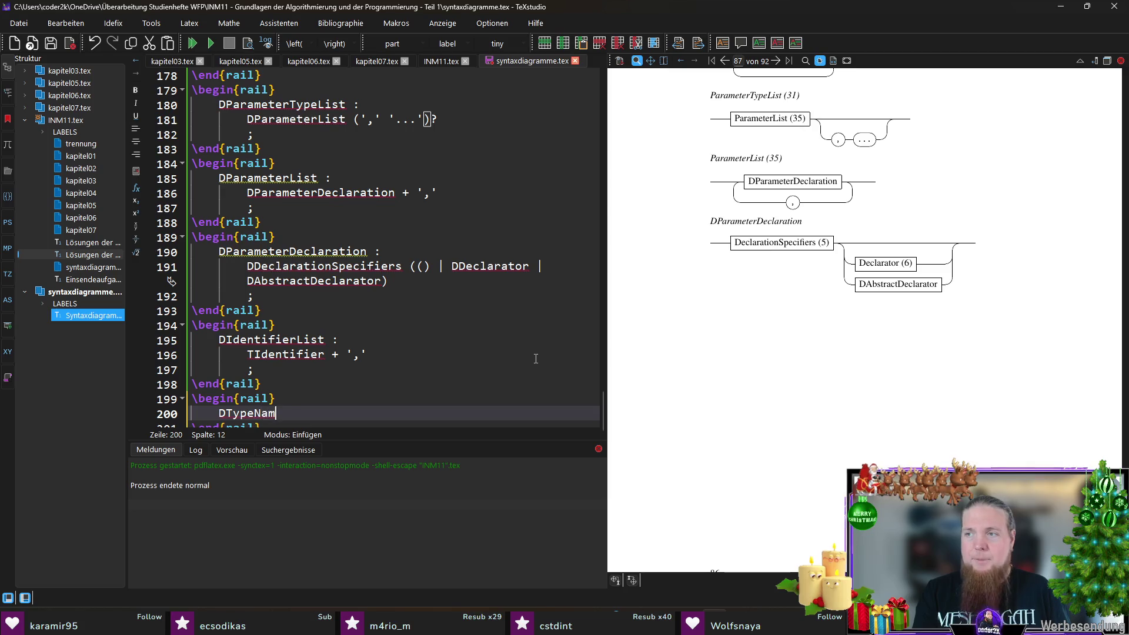
pyautogui.write('e :')
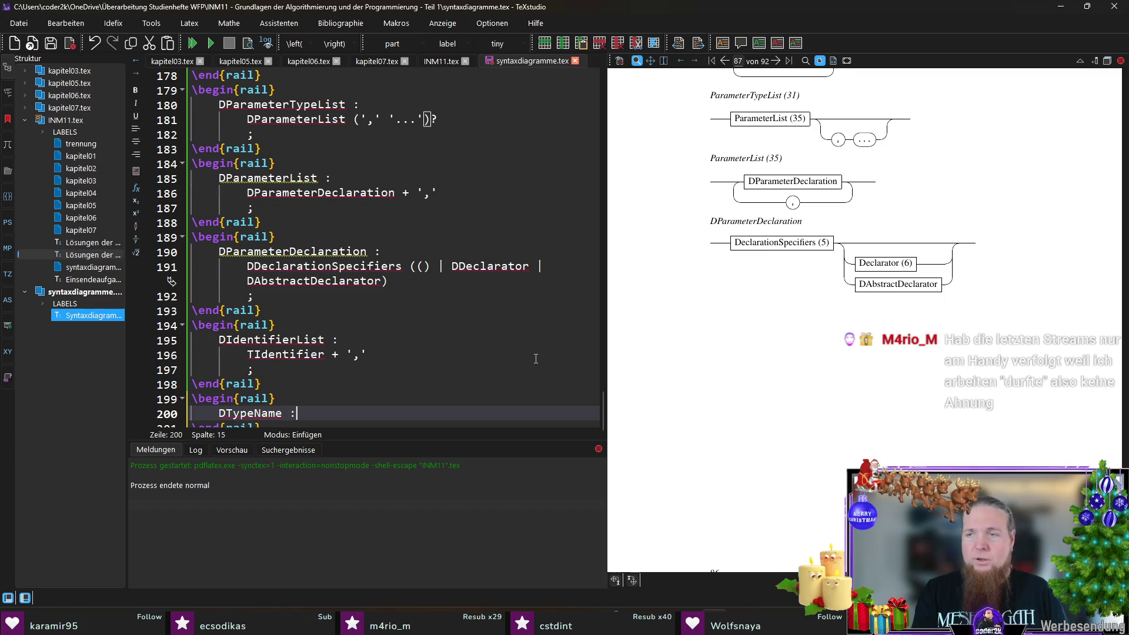
pyautogui.press('Return')
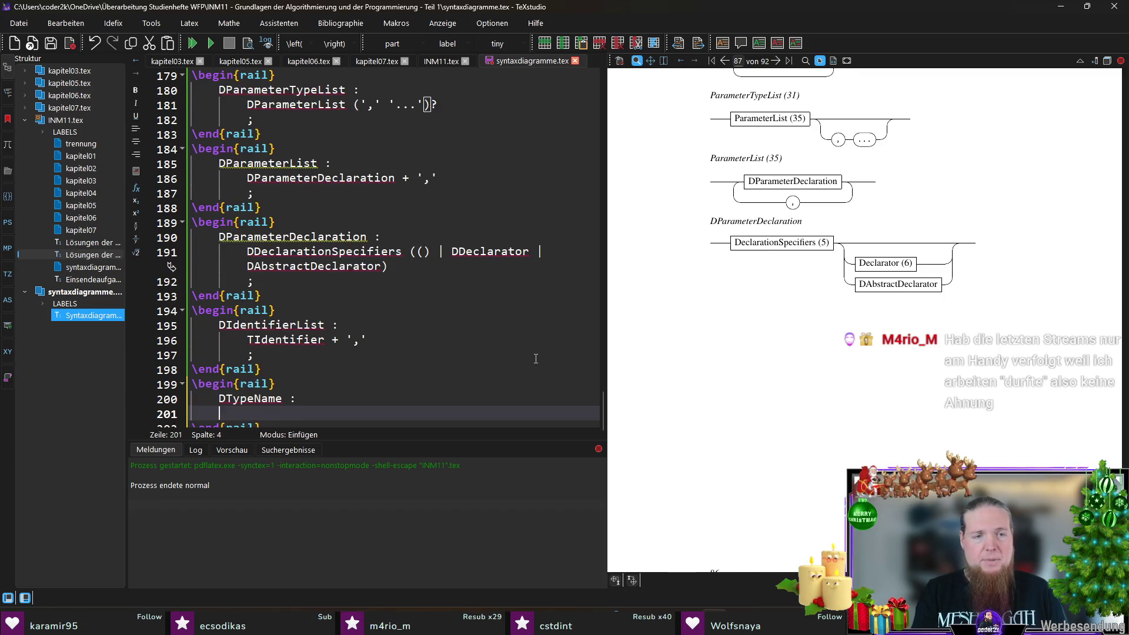
pyautogui.write('TDSpe')
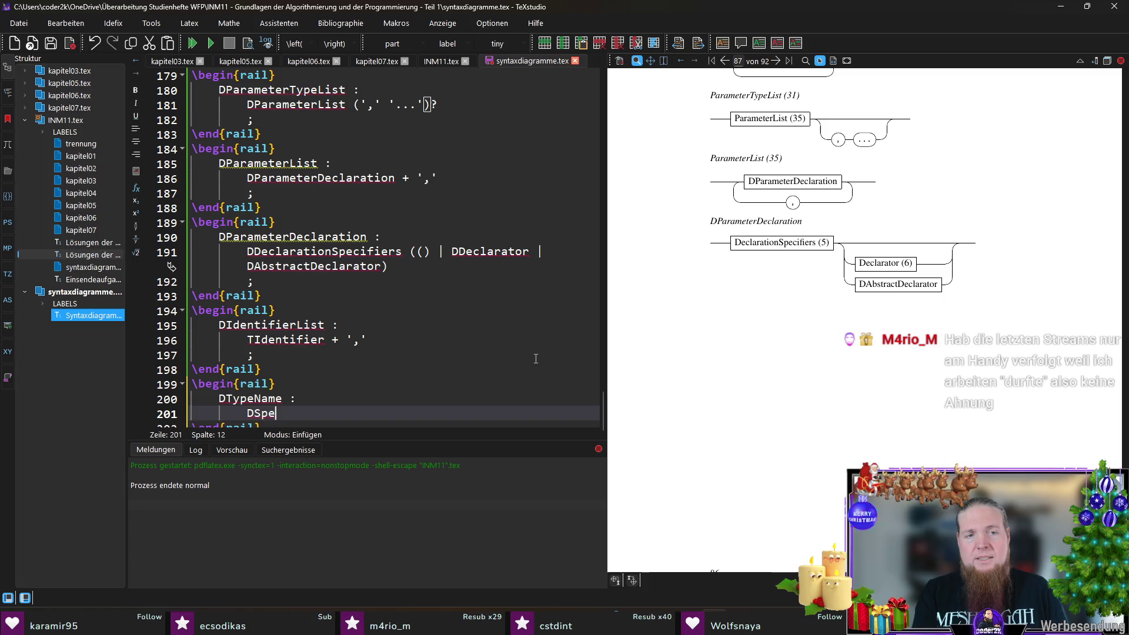
pyautogui.write('fierQualifierList')
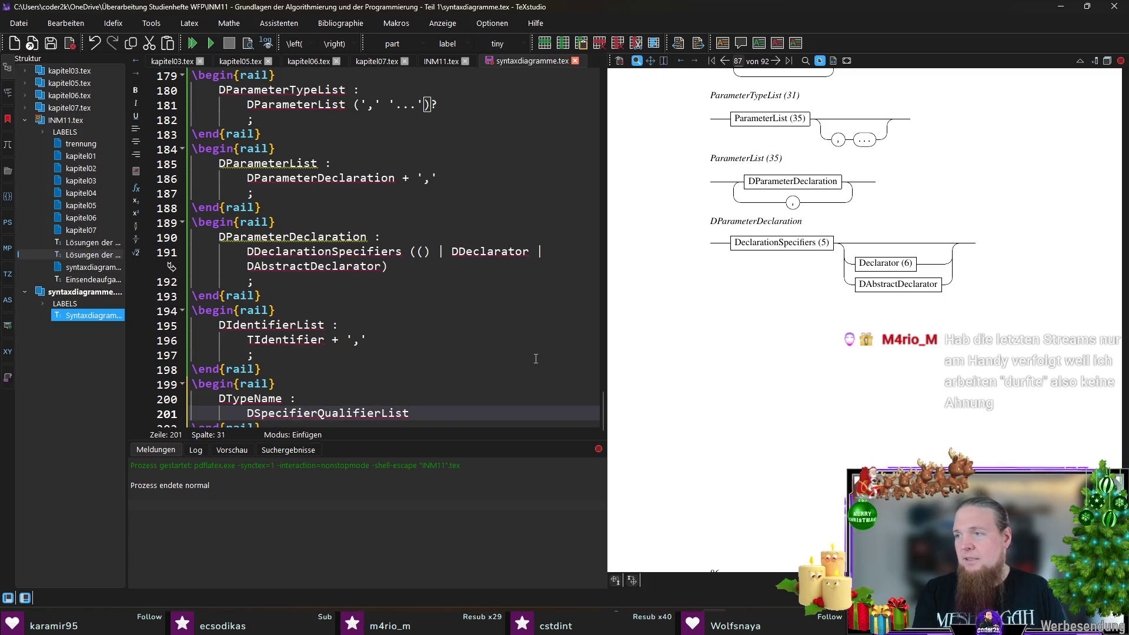
pyautogui.write(' DAbstrac')
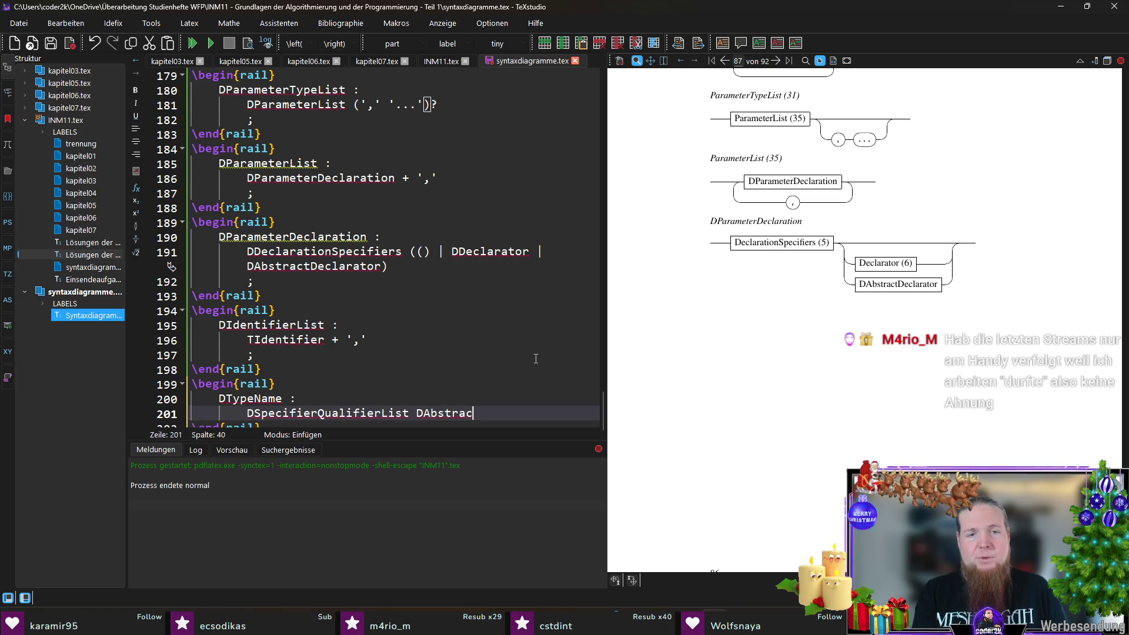
pyautogui.write('tDeclarator')
pyautogui.press('Return')
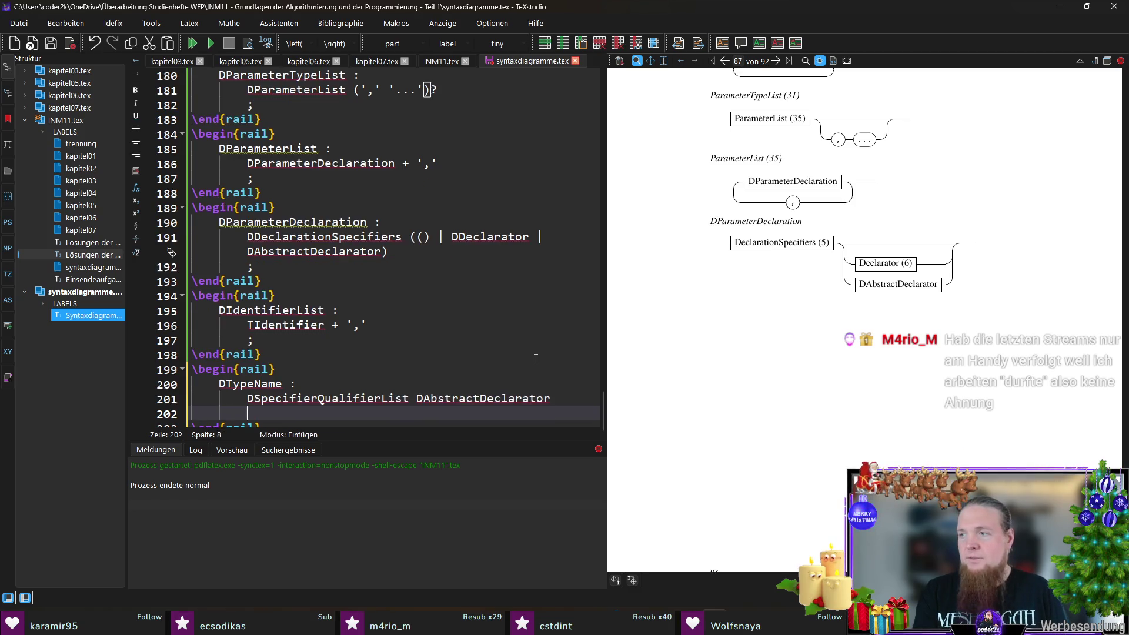
pyautogui.write(';')
pyautogui.hotkey('ctrl', 'z')
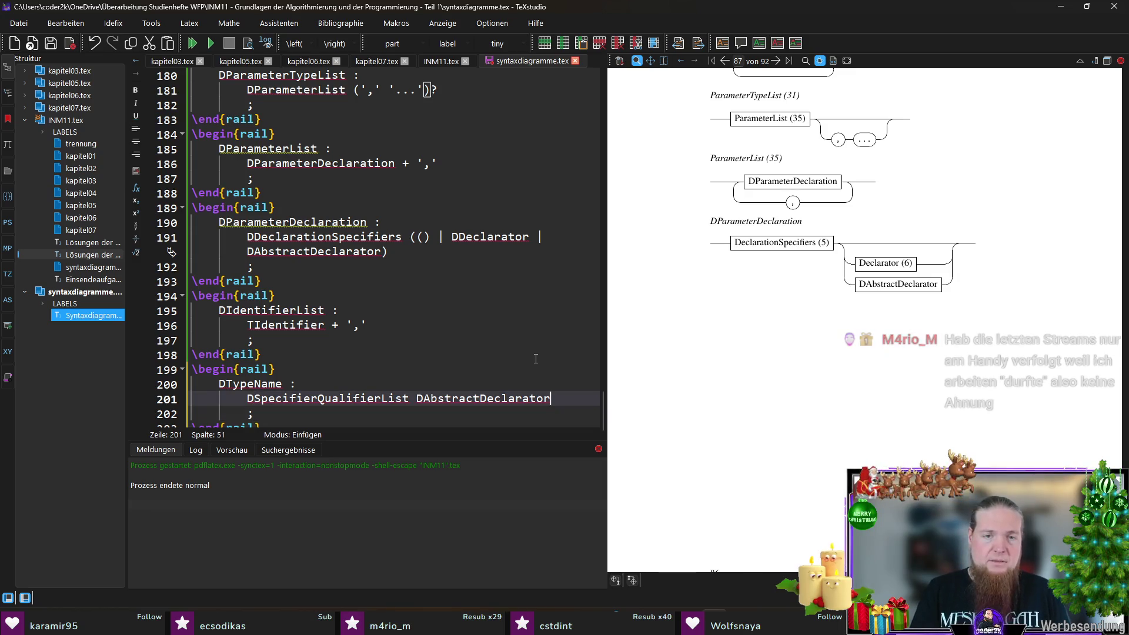
pyautogui.write('?')
pyautogui.press('Down')
pyautogui.press('F5')
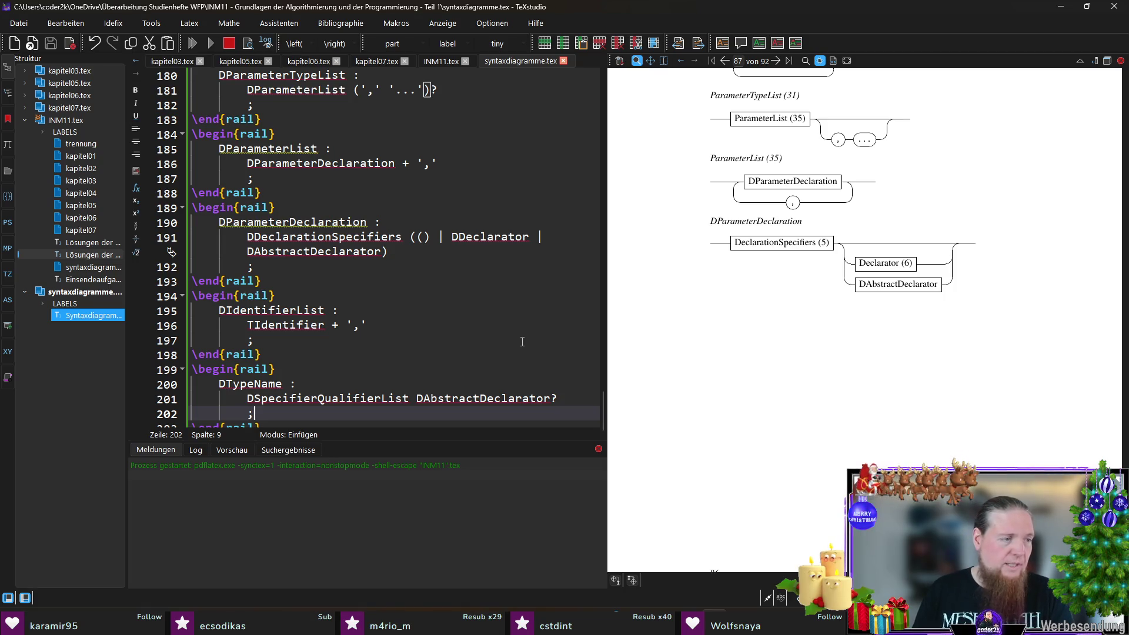
pyautogui.hotkey('alt', 'Tab')
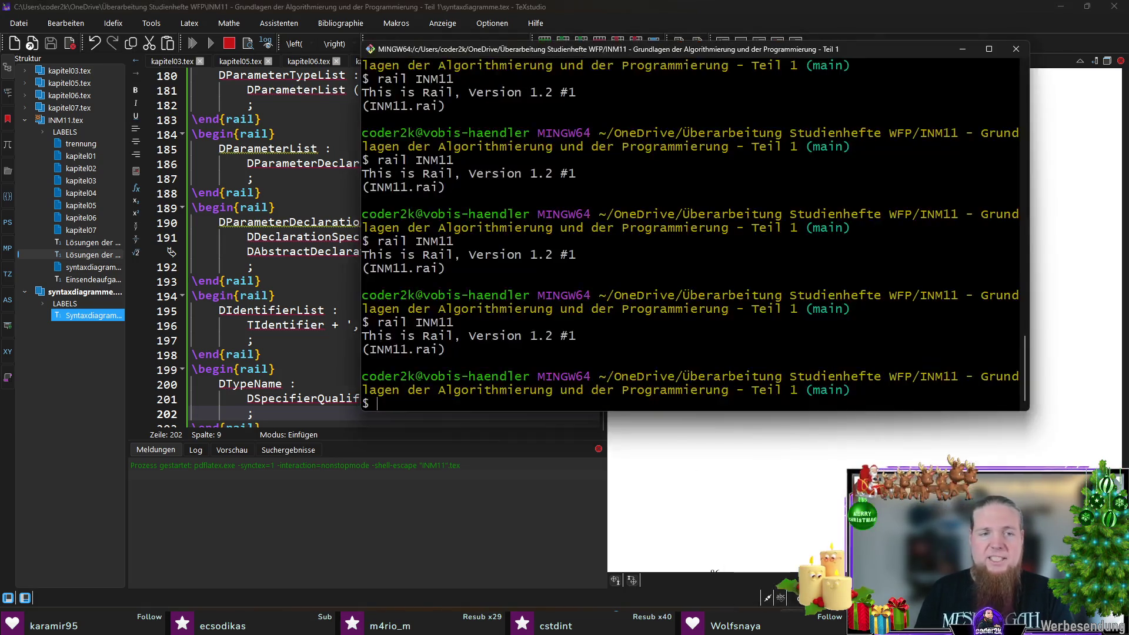
pyautogui.write('rail INM11')
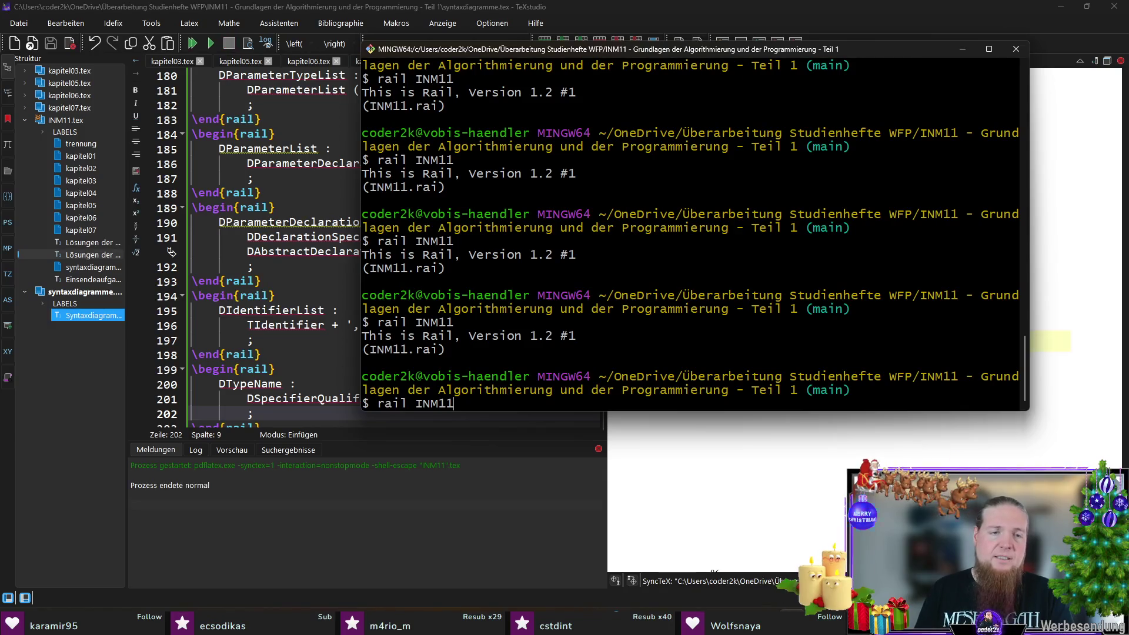
# - Run rail on INM11 and recompile to draw IdentifierList (32) and DTypeName
pyautogui.press('Return')
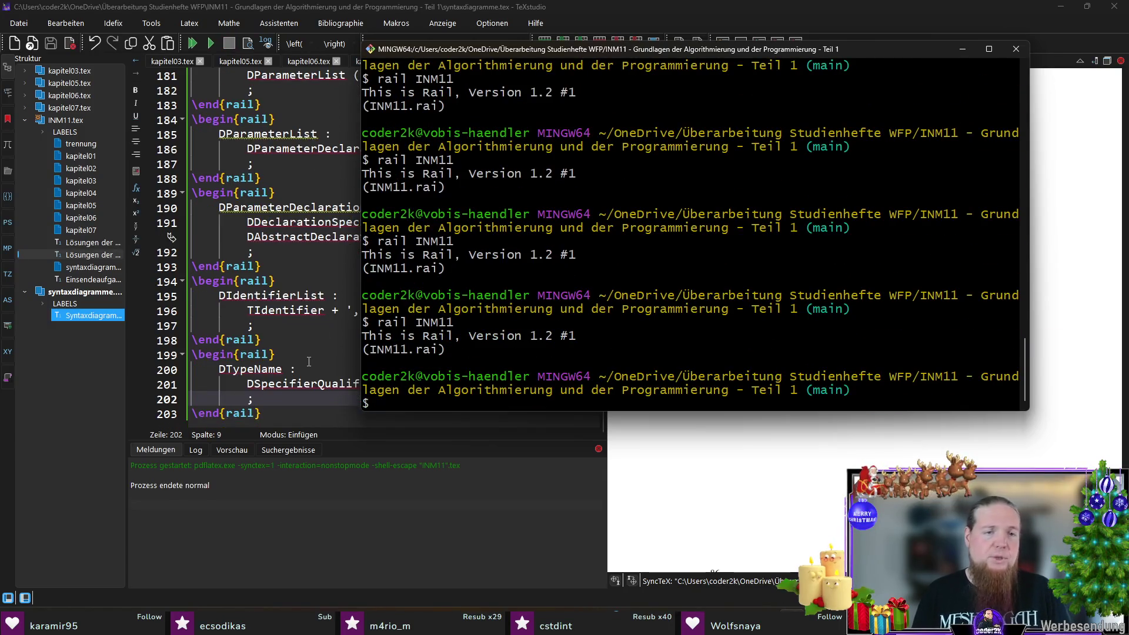
pyautogui.hotkey('alt', 'Tab')
pyautogui.click(310, 396)
pyautogui.press('F5')
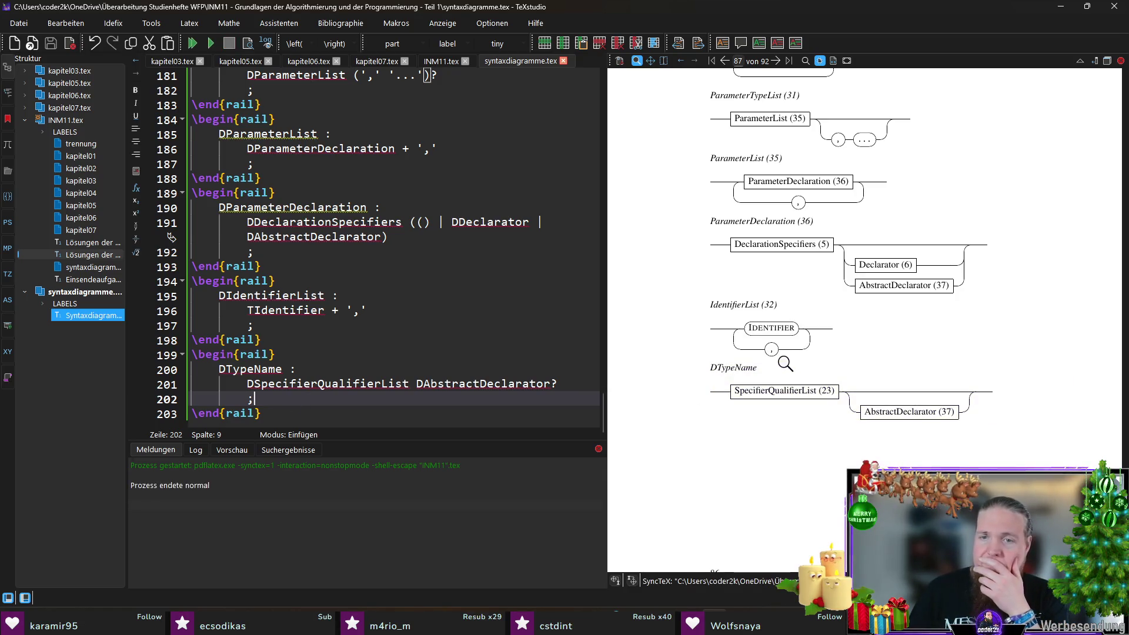
pyautogui.scroll(-2, 781, 353)
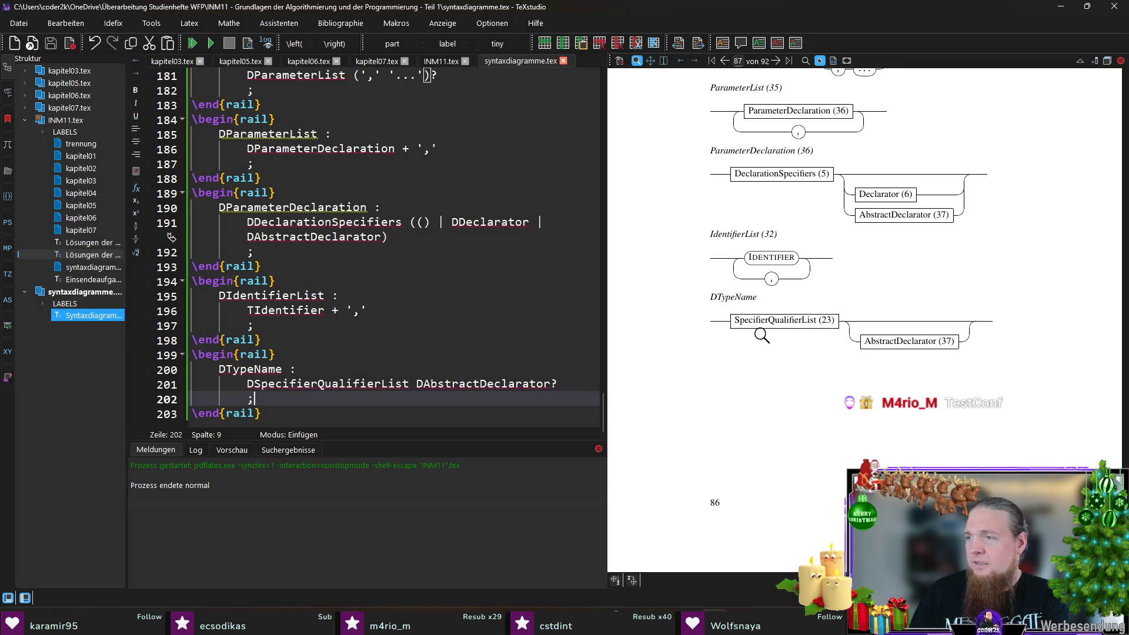
# - Add \railalias mapping DTypeName to TypeName (38) in INM11.tex
pyautogui.doubleClick(256, 369)
pyautogui.hotkey('ctrl', 'c')
pyautogui.click(441, 61)
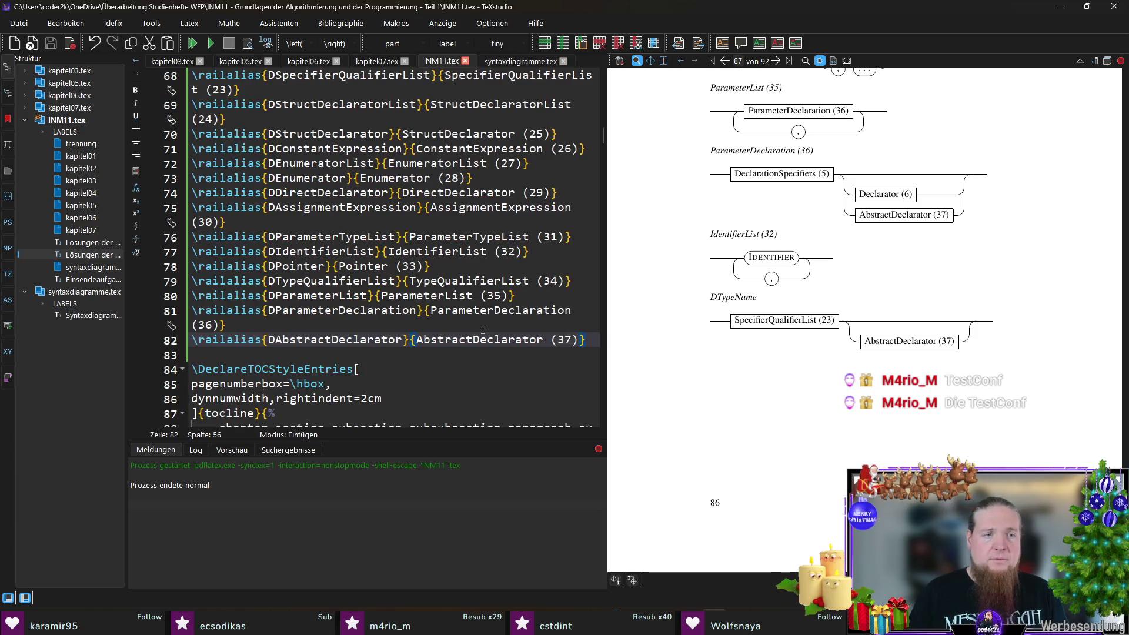
pyautogui.press('Return')
pyautogui.write('ail')
pyautogui.press('Return')
pyautogui.hotkey('ctrl', 'v')
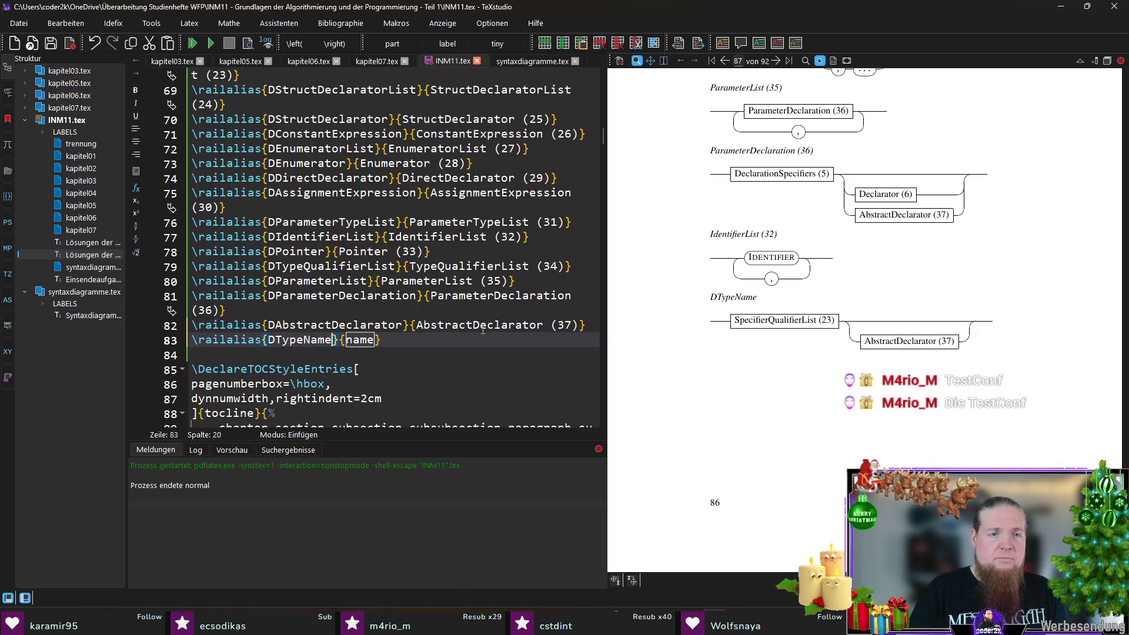
pyautogui.hotkey('ctrl', 'v')
pyautogui.hotkey('ctrl', 'Left')
pyautogui.press('Delete')
pyautogui.write('(38)')
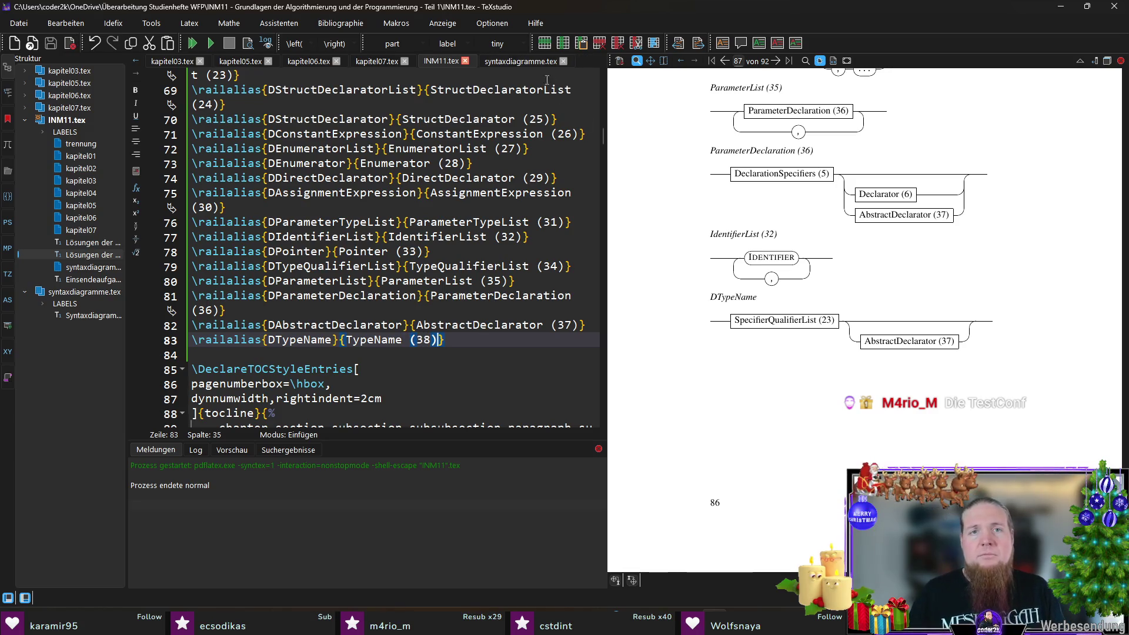
pyautogui.click(520, 61)
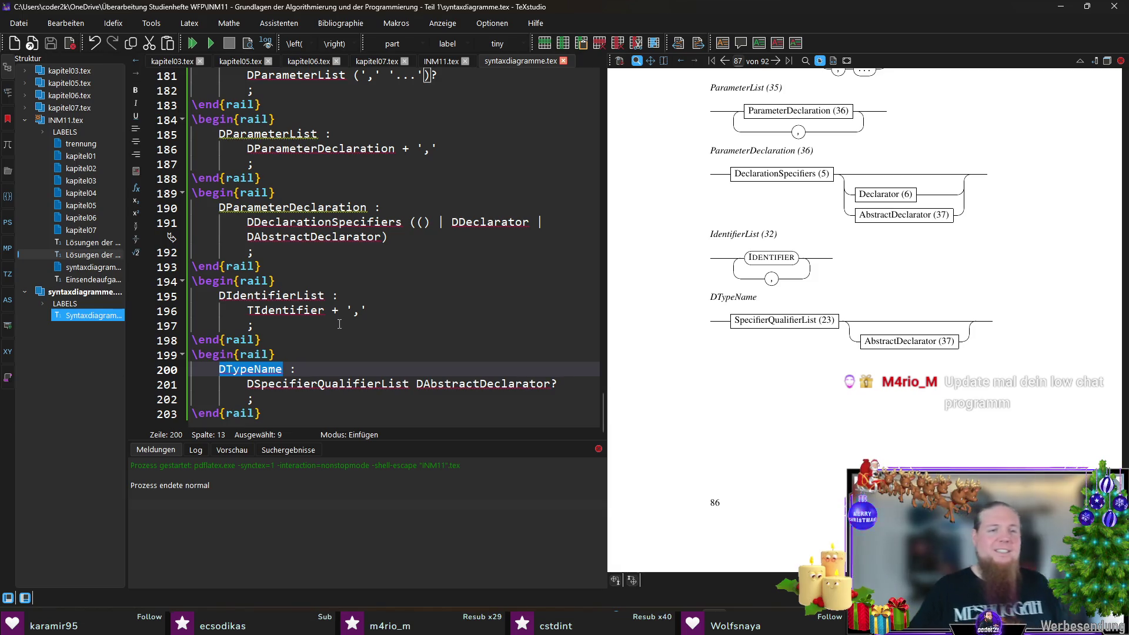
# - Back in syntaxdiagramme.tex, start a fresh line below the DTypeName block
pyautogui.press('super')
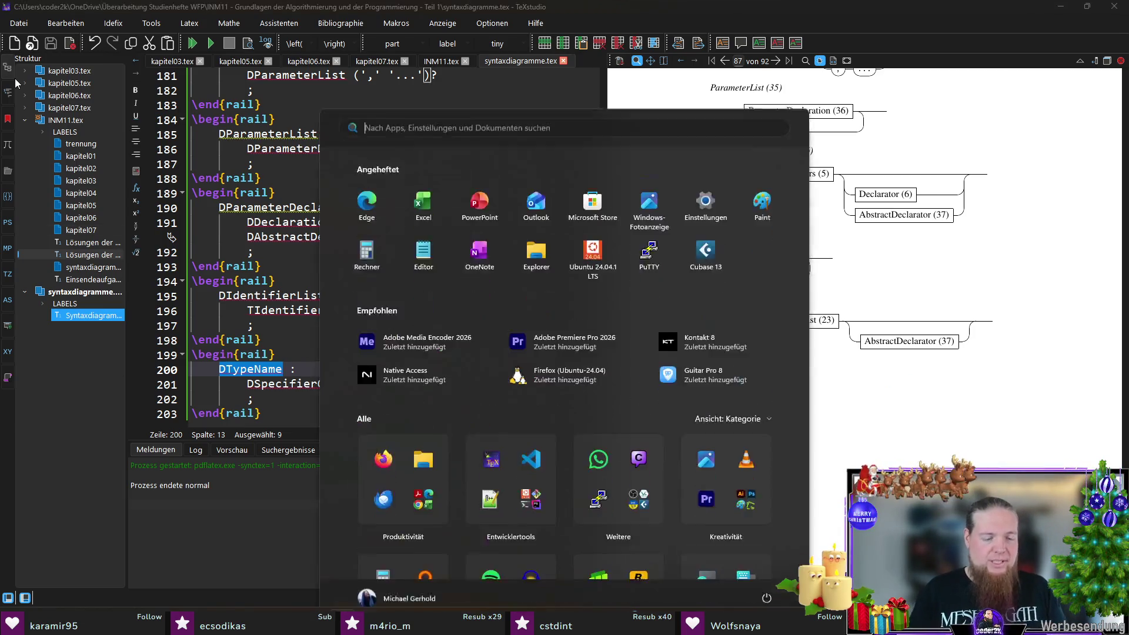
pyautogui.write('chatty')
pyautogui.press('Return')
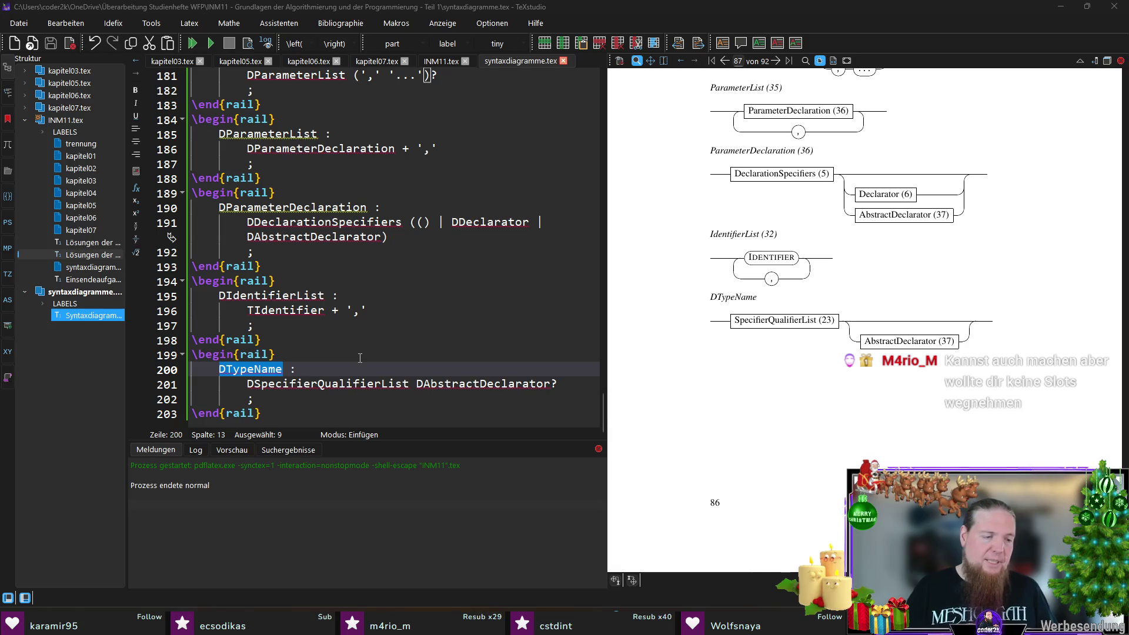
pyautogui.click(381, 403)
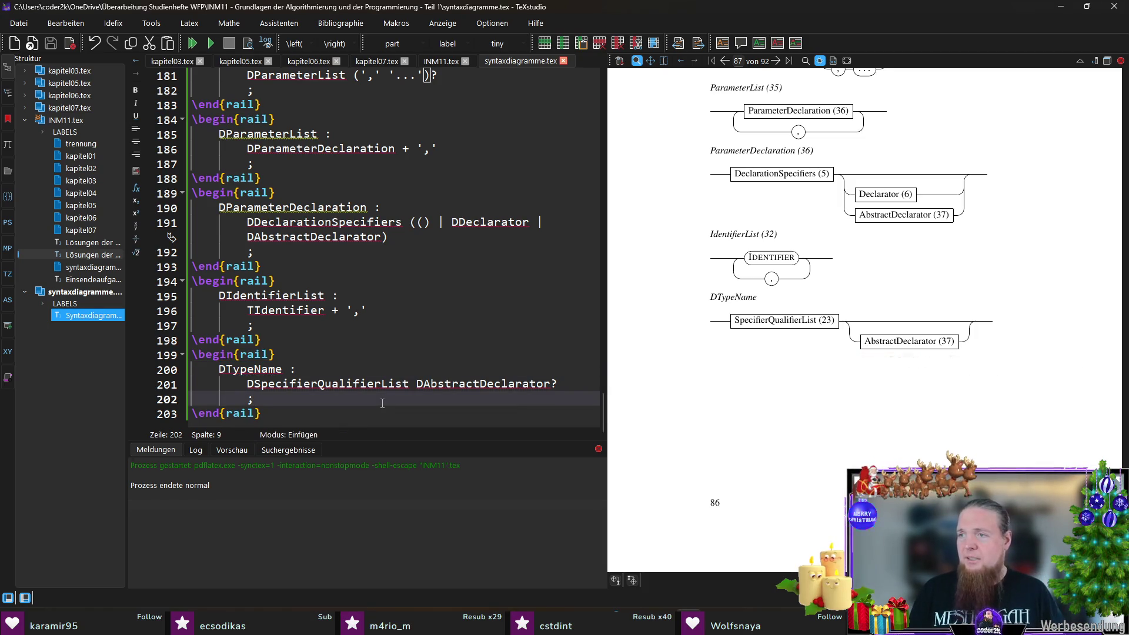
pyautogui.click(249, 371)
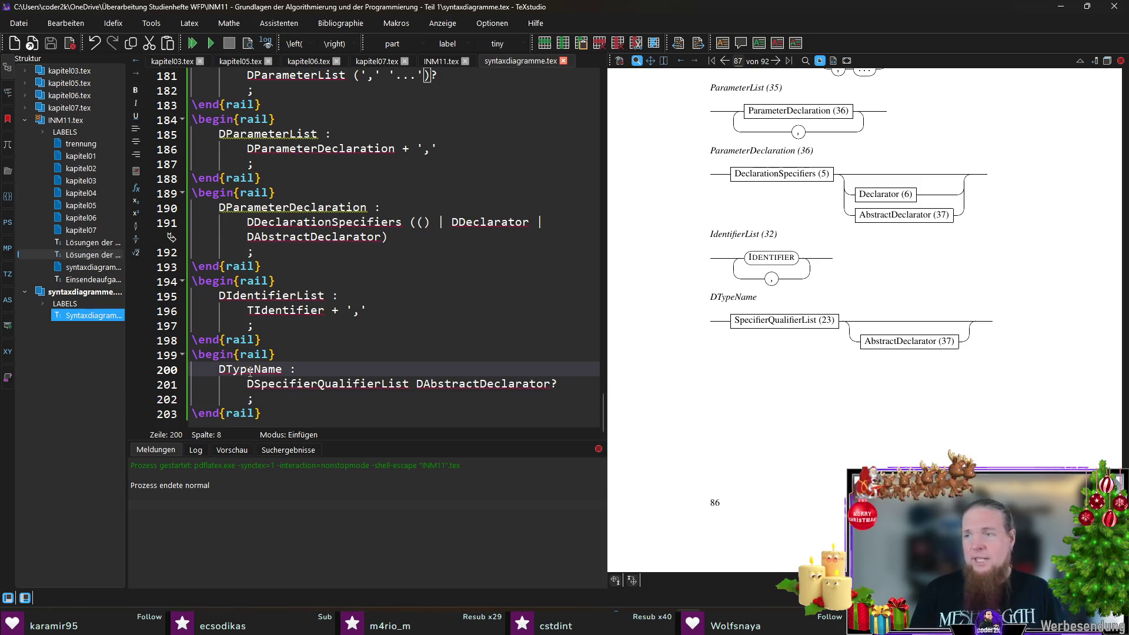
pyautogui.click(285, 415)
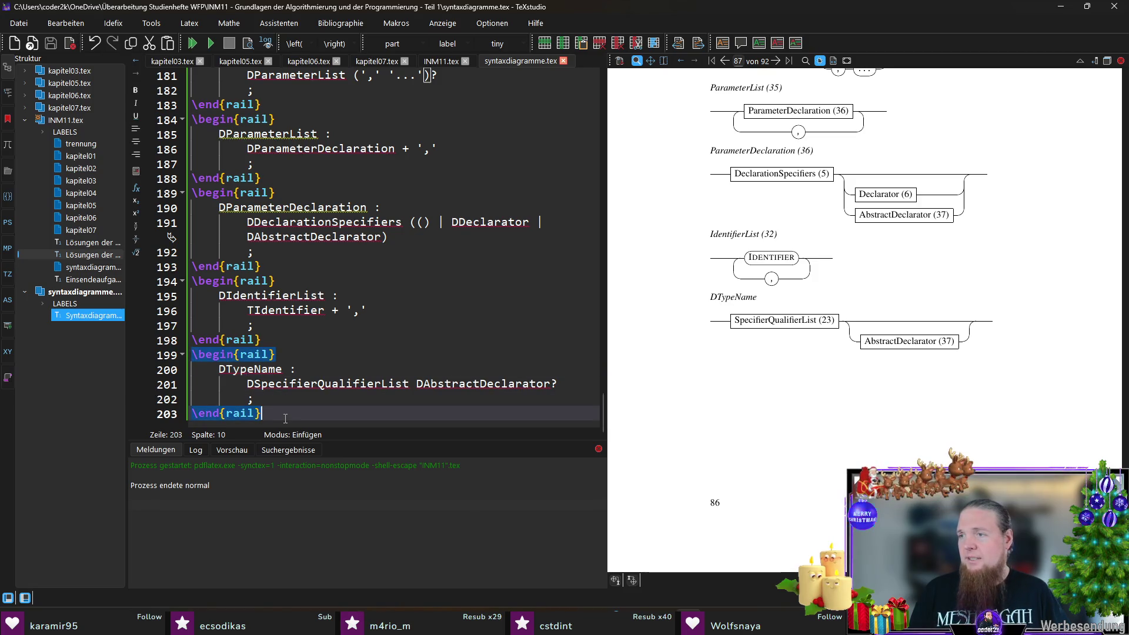
pyautogui.press('Return')
pyautogui.write('begin')
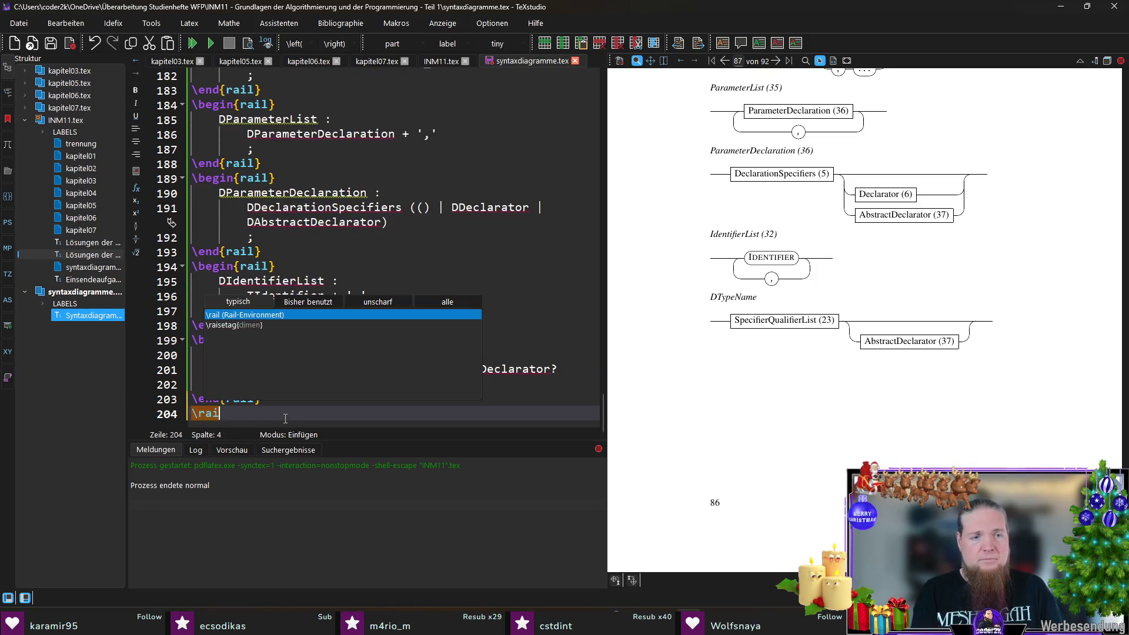
# - Write the DAbstractDeclarator rule: DPointer | (DPointer? DDirectAbstractDeclarator)? ; with a blank line after
pyautogui.press('Return')
pyautogui.write('AbstractDeclarator')
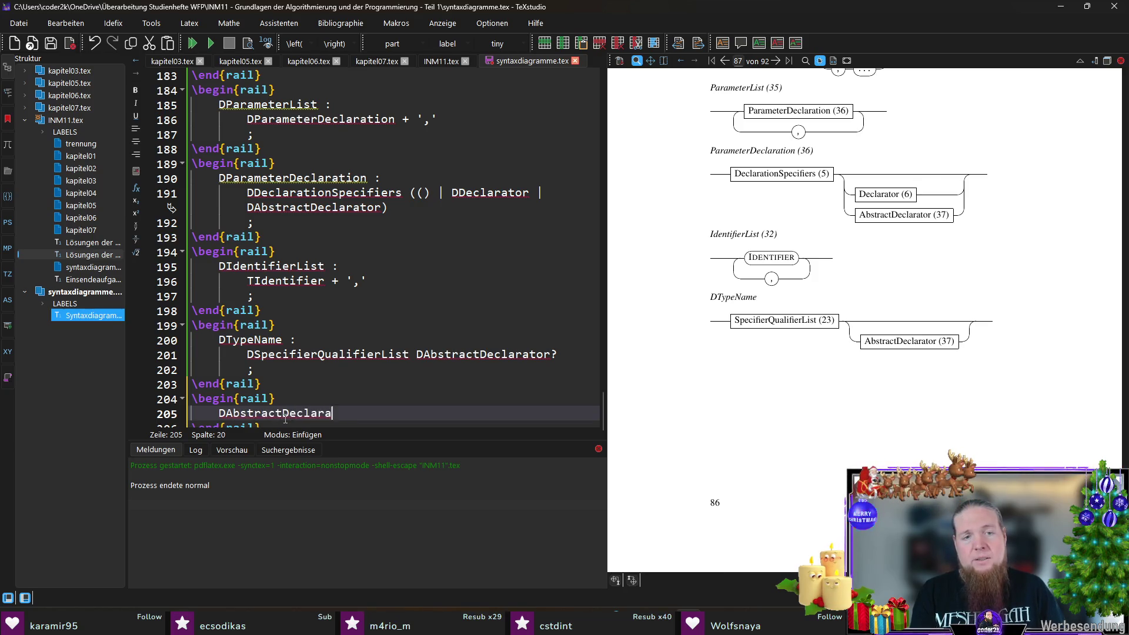
pyautogui.write(' :')
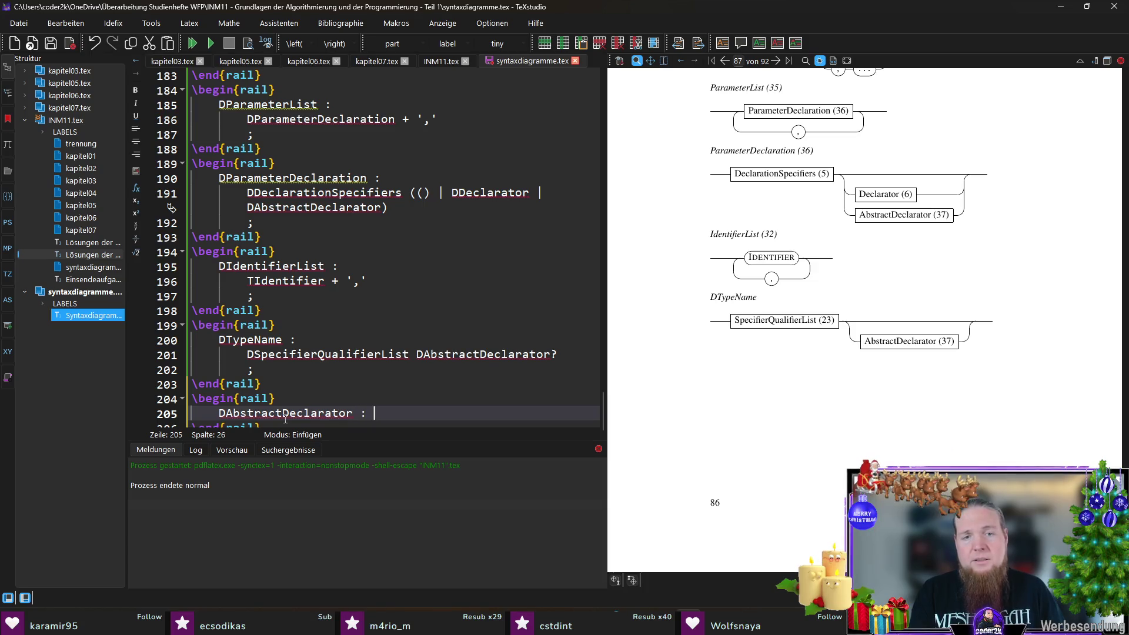
pyautogui.press('Return')
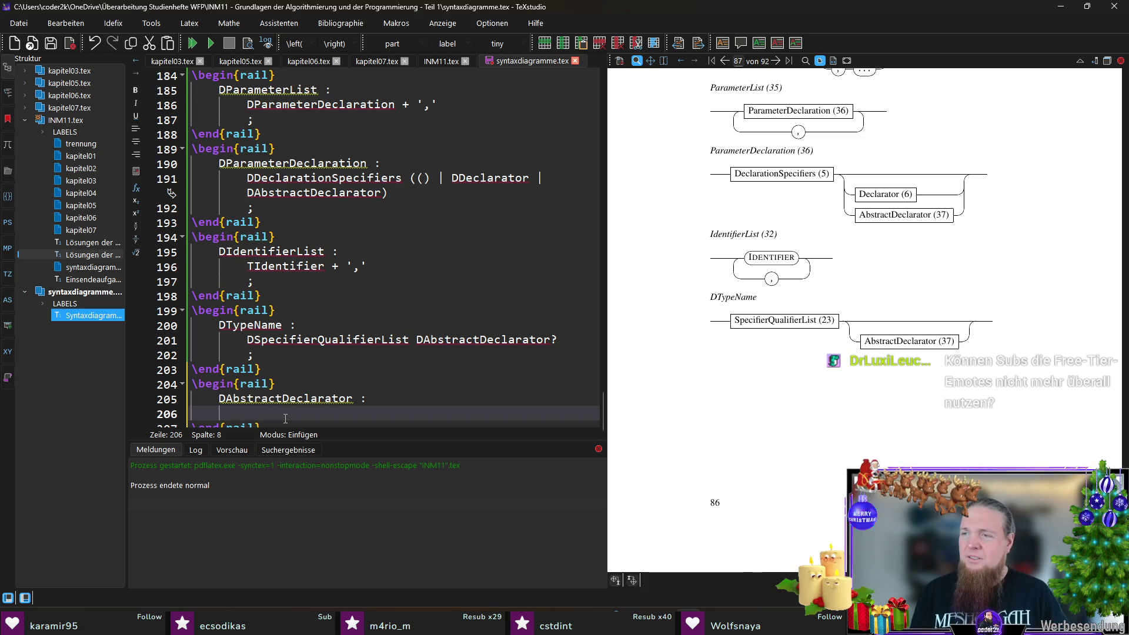
pyautogui.write('DPointer')
pyautogui.press('Return')
pyautogui.write('| ()?')
pyautogui.press('Left')
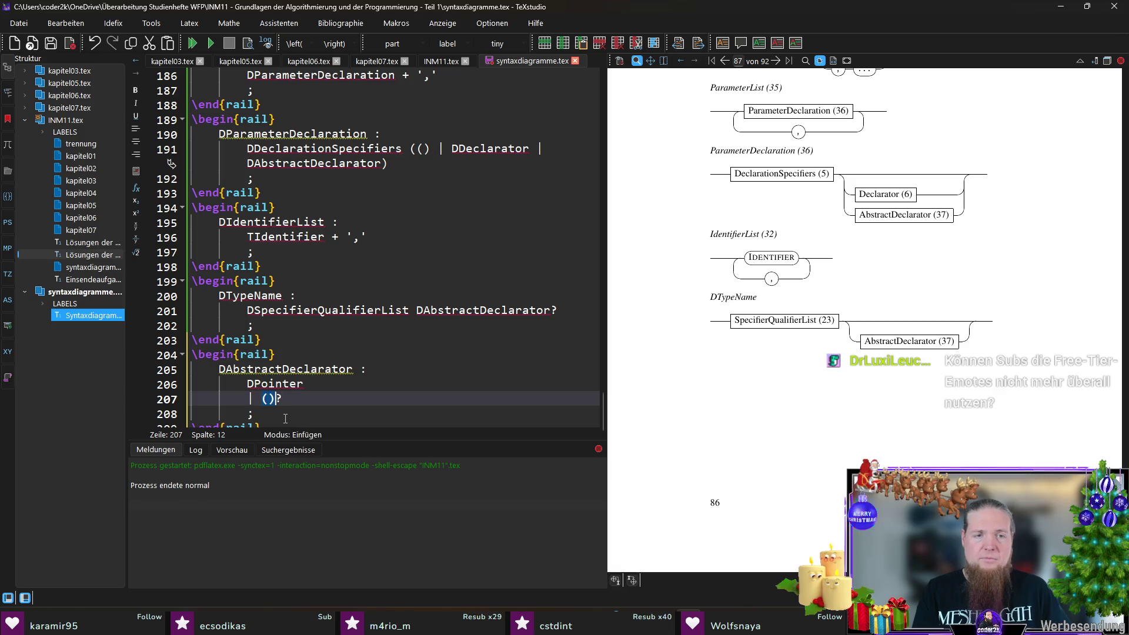
pyautogui.write('DPointer? ')
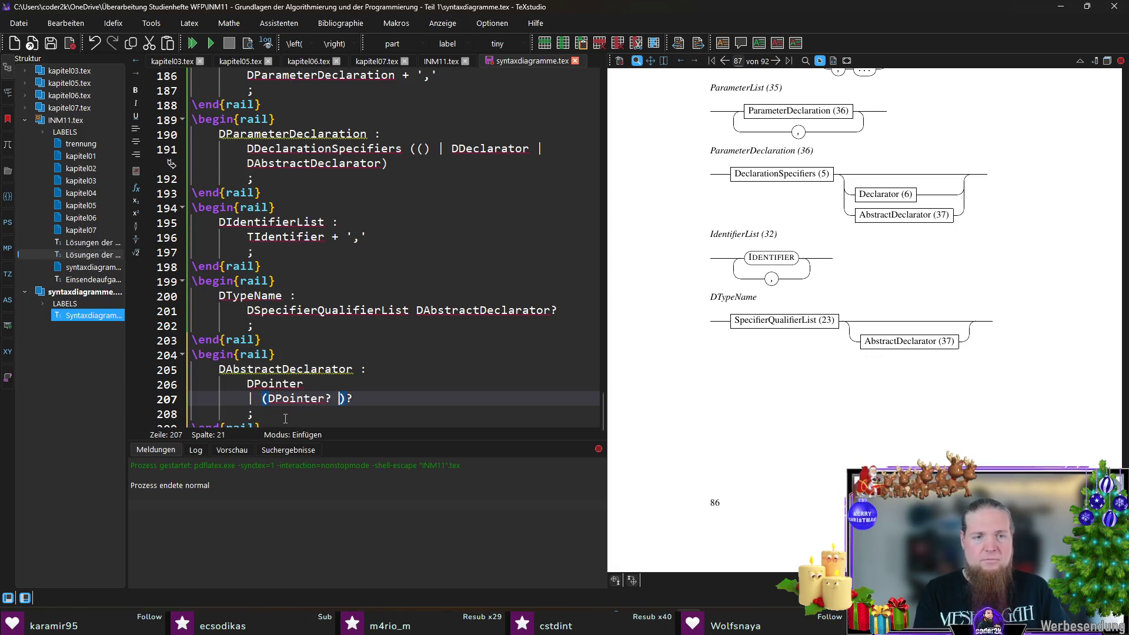
pyautogui.write('DDirectAbstra')
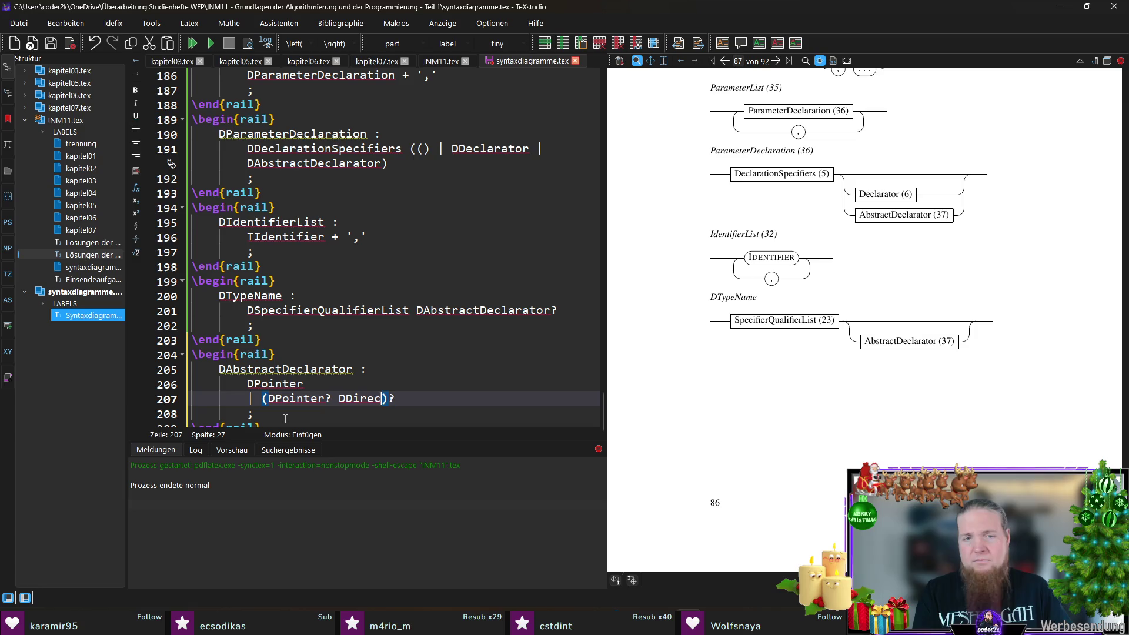
pyautogui.write('ctDeclarator')
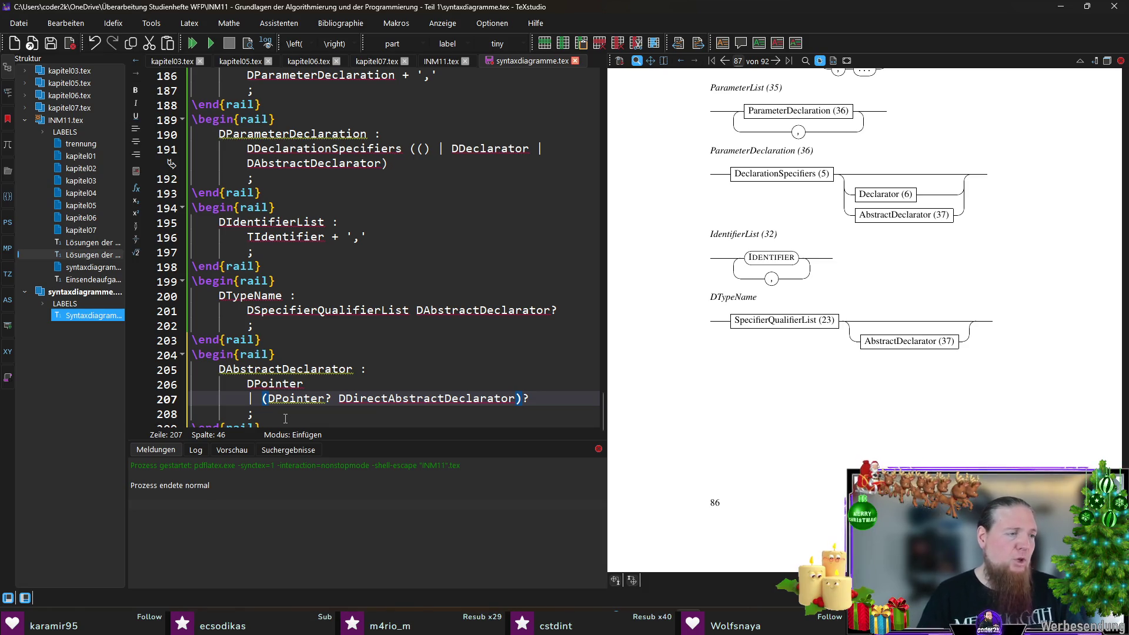
pyautogui.click(284, 418)
pyautogui.press('Down')
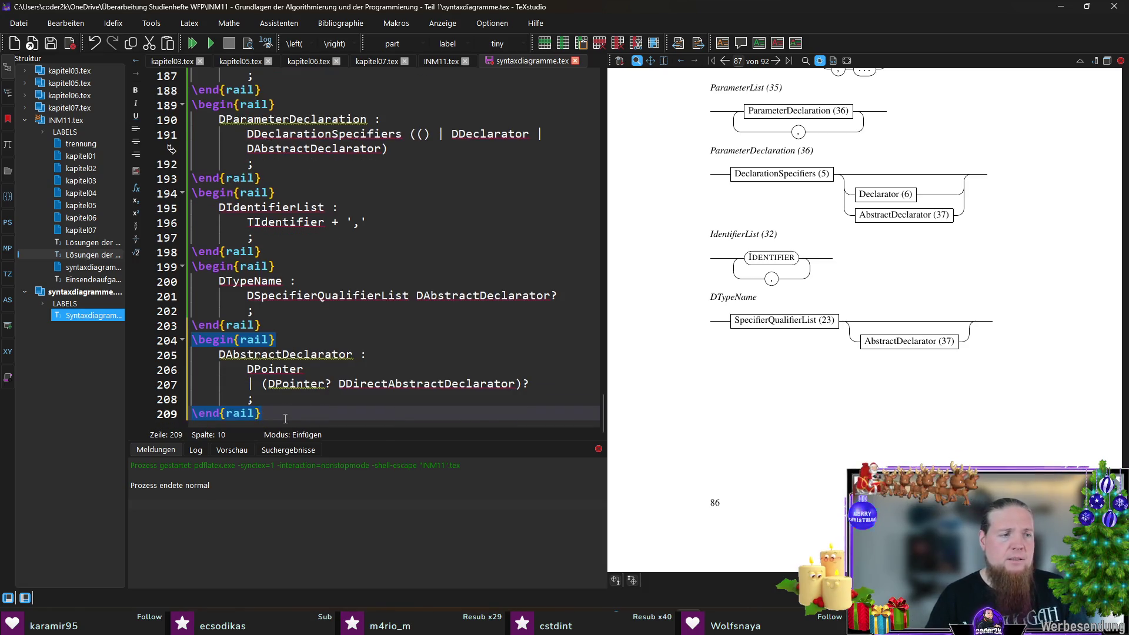
pyautogui.press('Return')
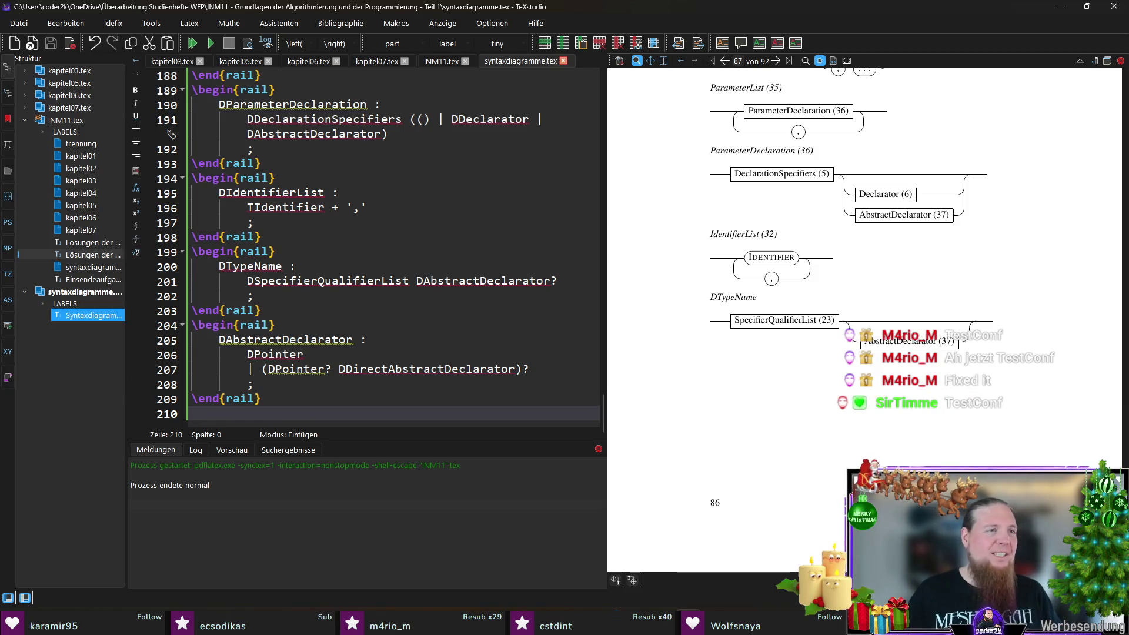
pyautogui.press('super')
pyautogui.write('chatt')
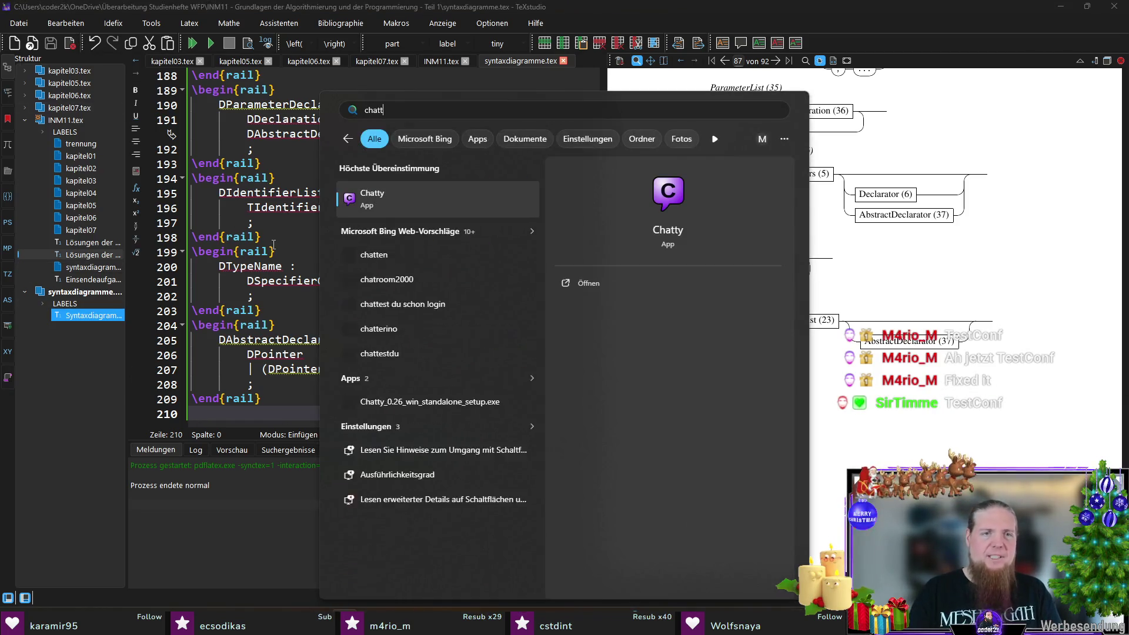
pyautogui.press('Return')
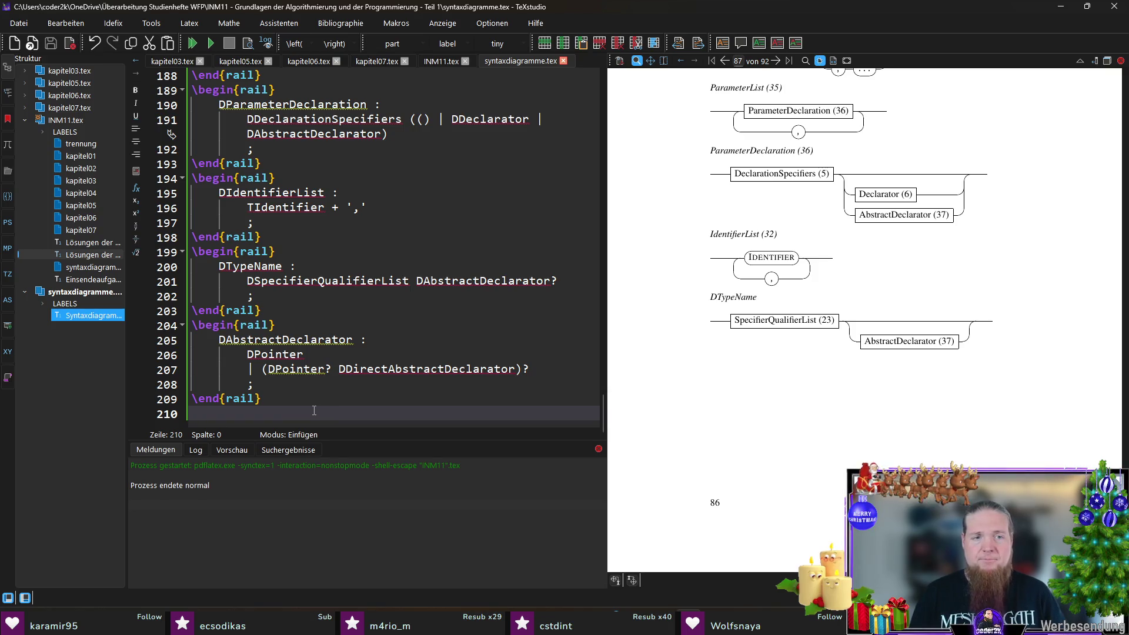
# - Compile, run rail on INM11, and recompile to draw AbstractDeclarator (37) and TypeName (38)
pyautogui.press('F5')
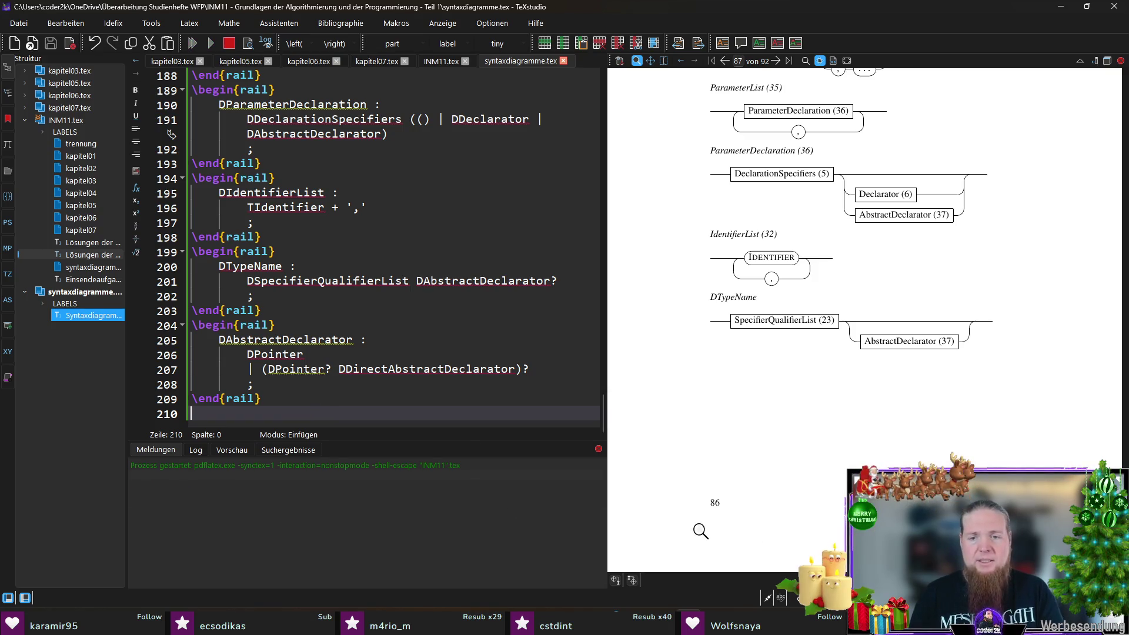
pyautogui.hotkey('alt', 'Tab')
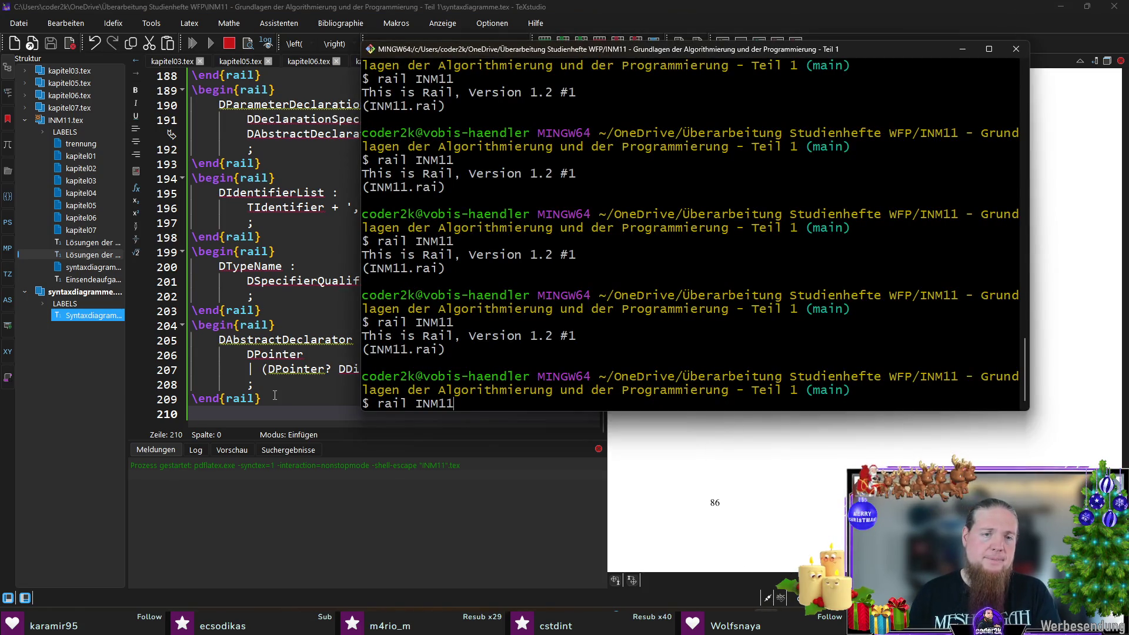
pyautogui.press('Return')
pyautogui.hotkey('alt', 'Tab')
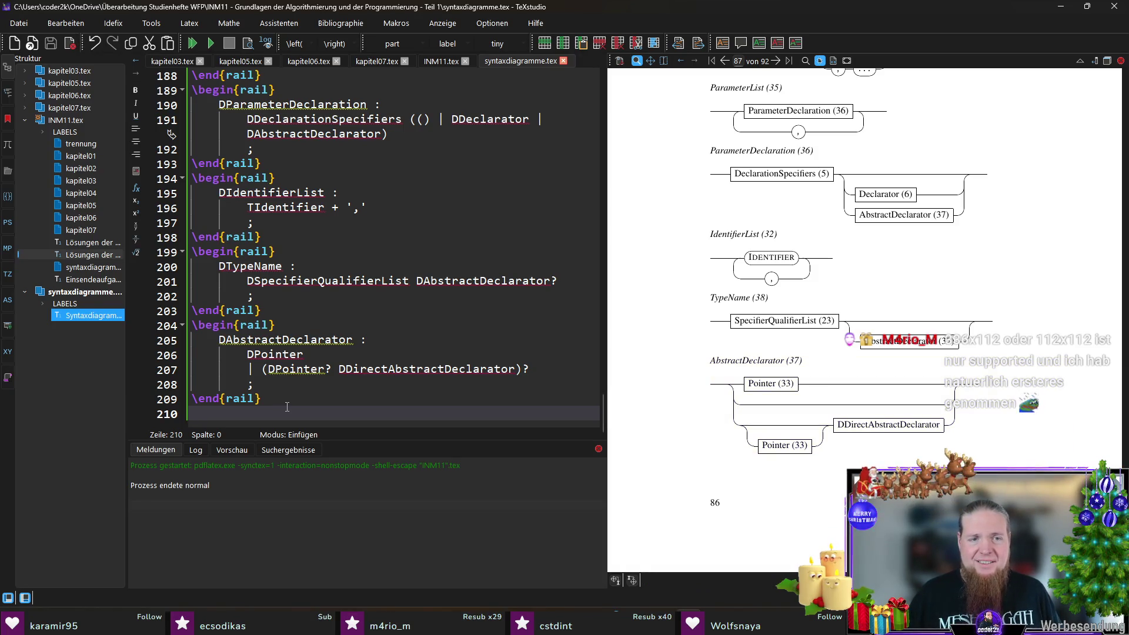
pyautogui.click(557, 370)
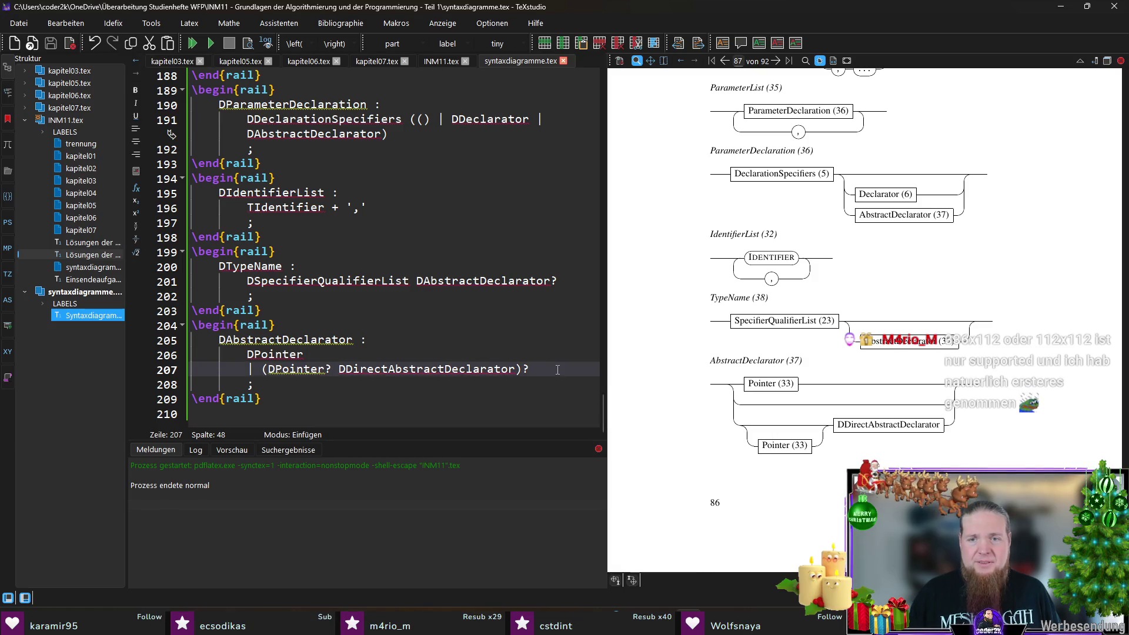
# - Remove the trailing '?' so (DPointer? DDirectAbstractDeclarator) is mandatory, recompile and rerun rail
pyautogui.press('BackSpace')
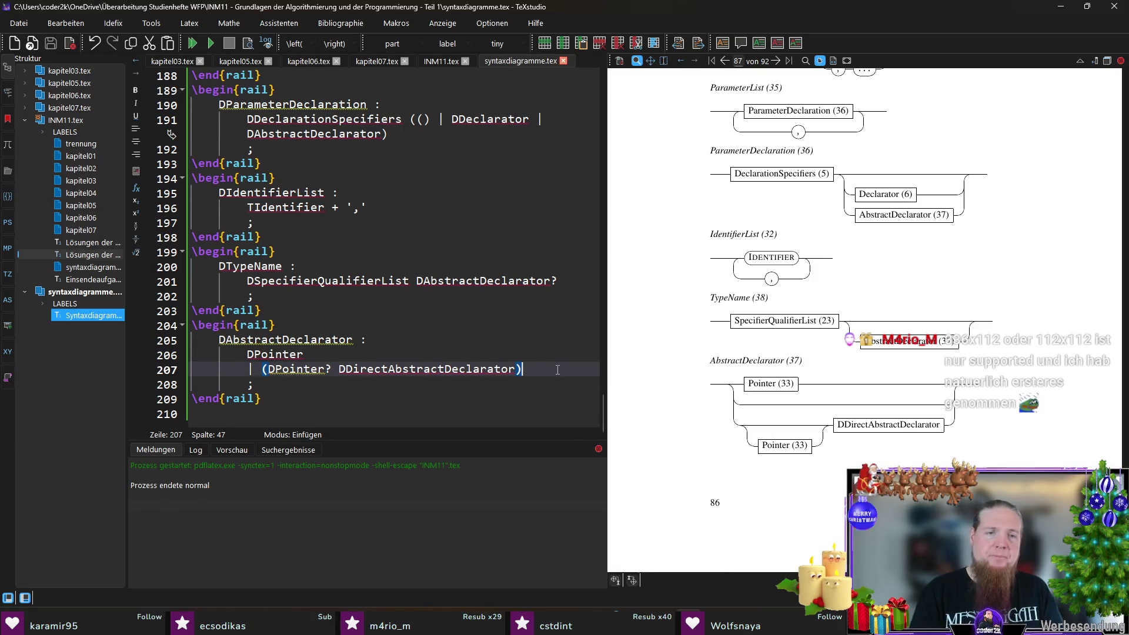
pyautogui.press('F5')
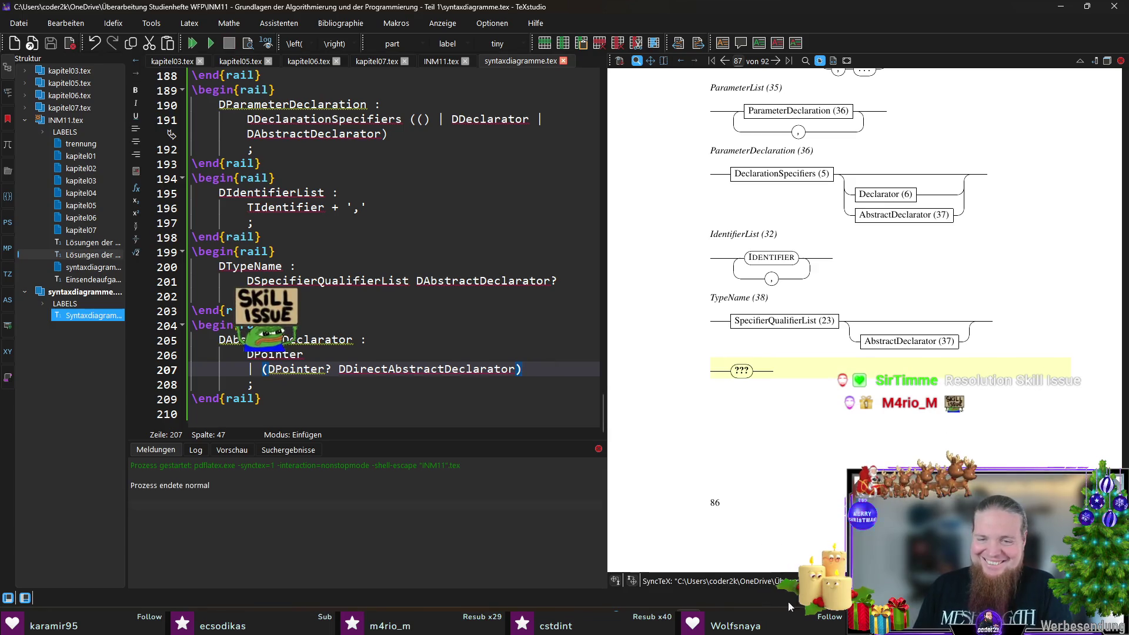
pyautogui.hotkey('alt', 'Tab')
pyautogui.click(266, 384)
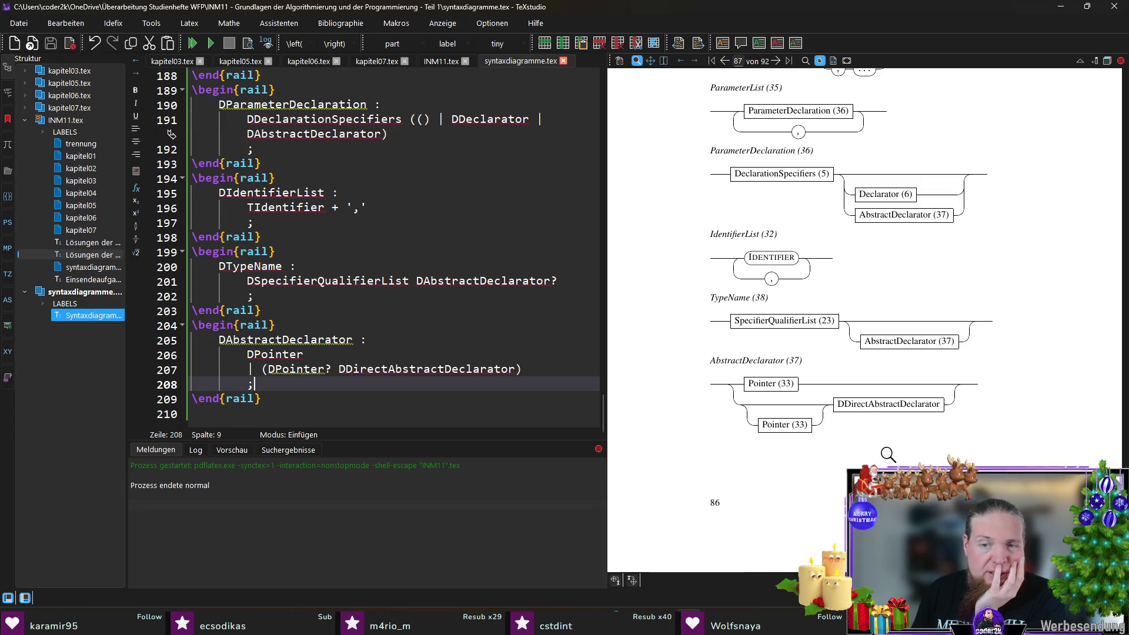
# - Magnify the regenerated AbstractDeclarator (37) diagram and its Pointer (33) box to verify
pyautogui.moveTo(882, 402)
pyautogui.mouseDown()
pyautogui.moveTo(895, 404)
pyautogui.moveTo(764, 385)
pyautogui.mouseUp()
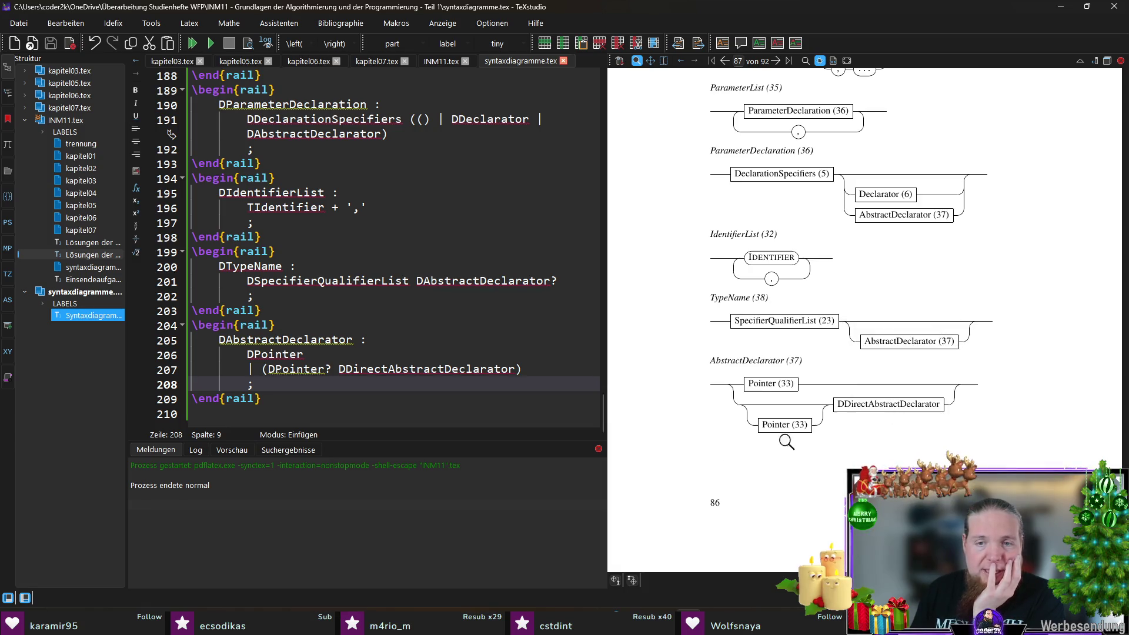
pyautogui.moveTo(889, 403); pyautogui.dragTo(784, 432)
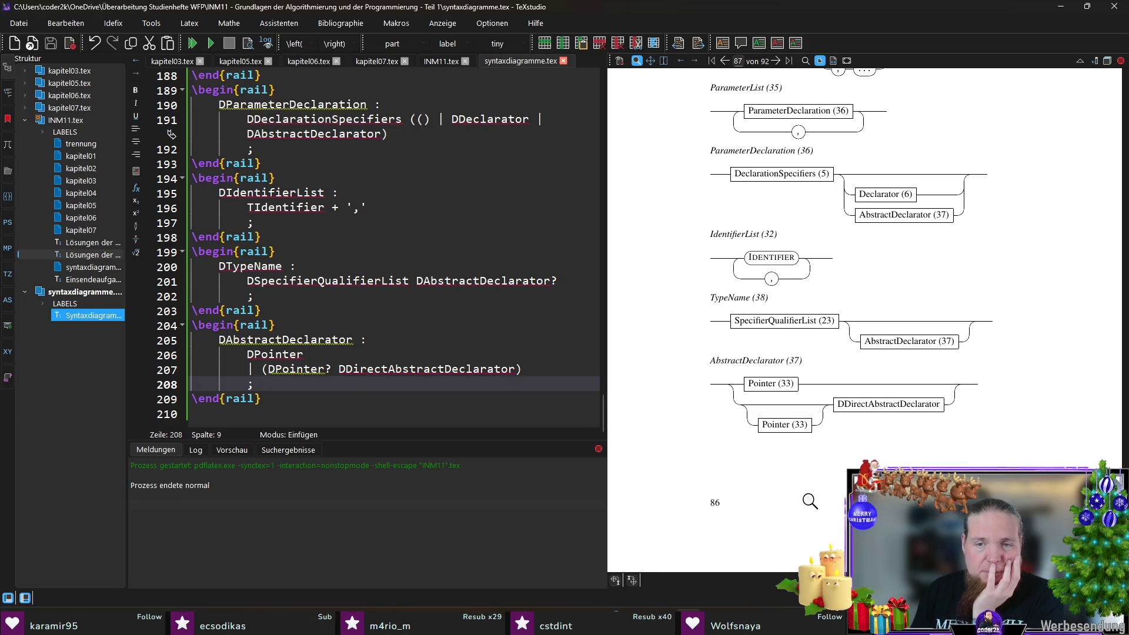
# - In INM11.tex add \railalias{DDirectAbstractDeclarator}{DirectAbstractDeclarator (39)} and save
pyautogui.doubleClick(401, 368)
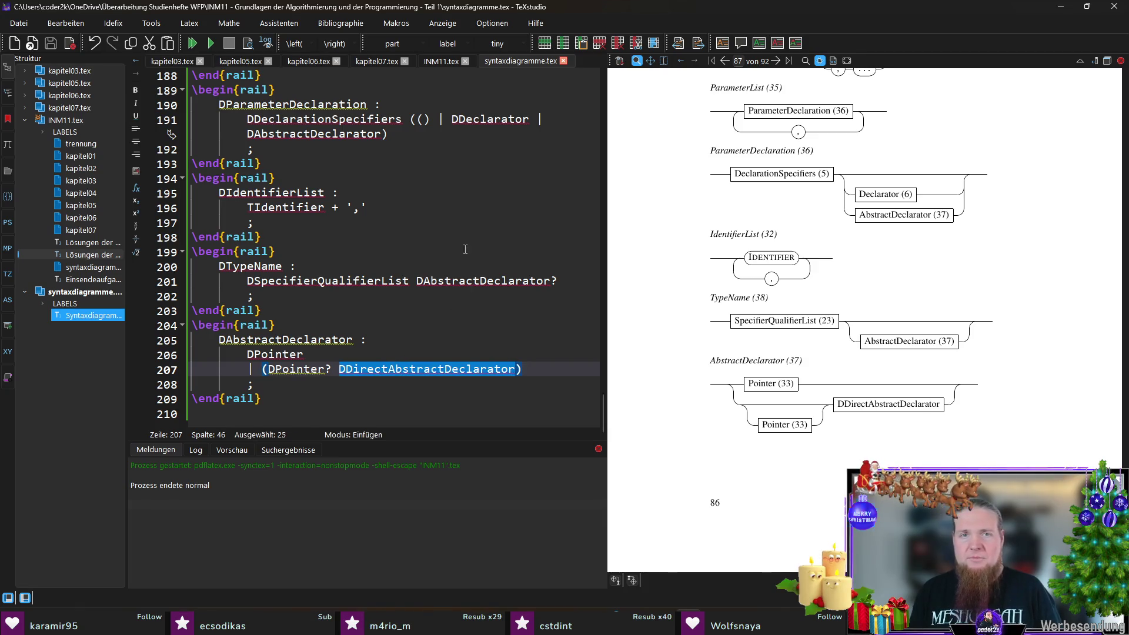
pyautogui.click(444, 60)
pyautogui.press('Return')
pyautogui.write('\x08egin{rail')
pyautogui.press('Return')
pyautogui.hotkey('ctrl', 'z')
pyautogui.hotkey('ctrl', 'z')
pyautogui.hotkey('ctrl', 'z')
pyautogui.write('\\alia')
pyautogui.press('Return')
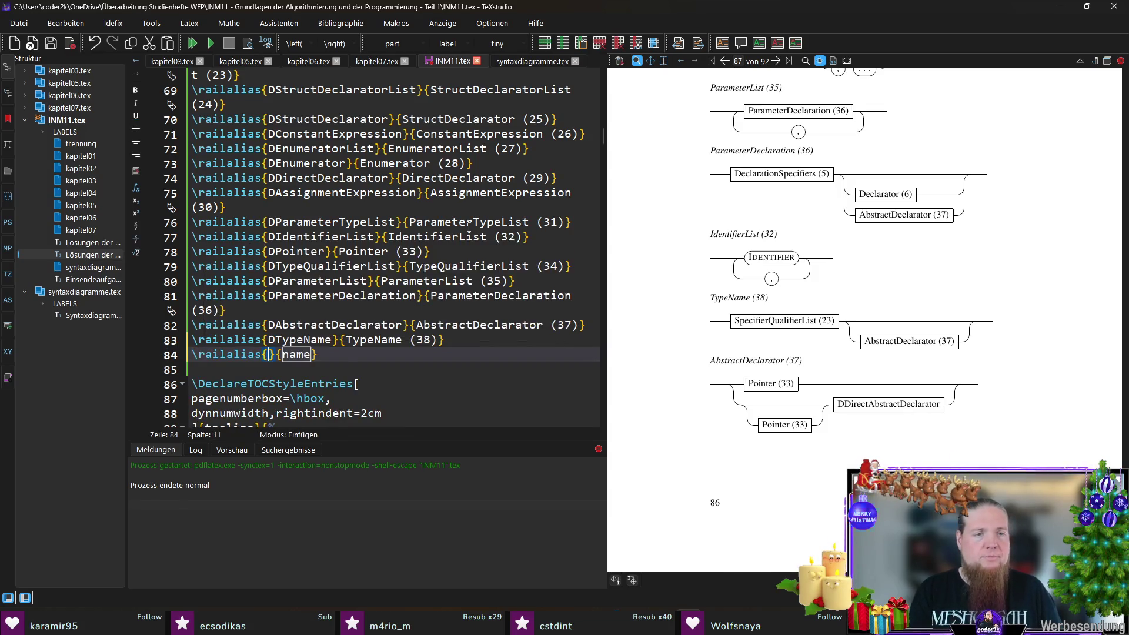
pyautogui.write('DDirectAbstractDeclarator')
pyautogui.press('Tab')
pyautogui.write('DDirectAbstractDeclarator')
pyautogui.press('Delete')
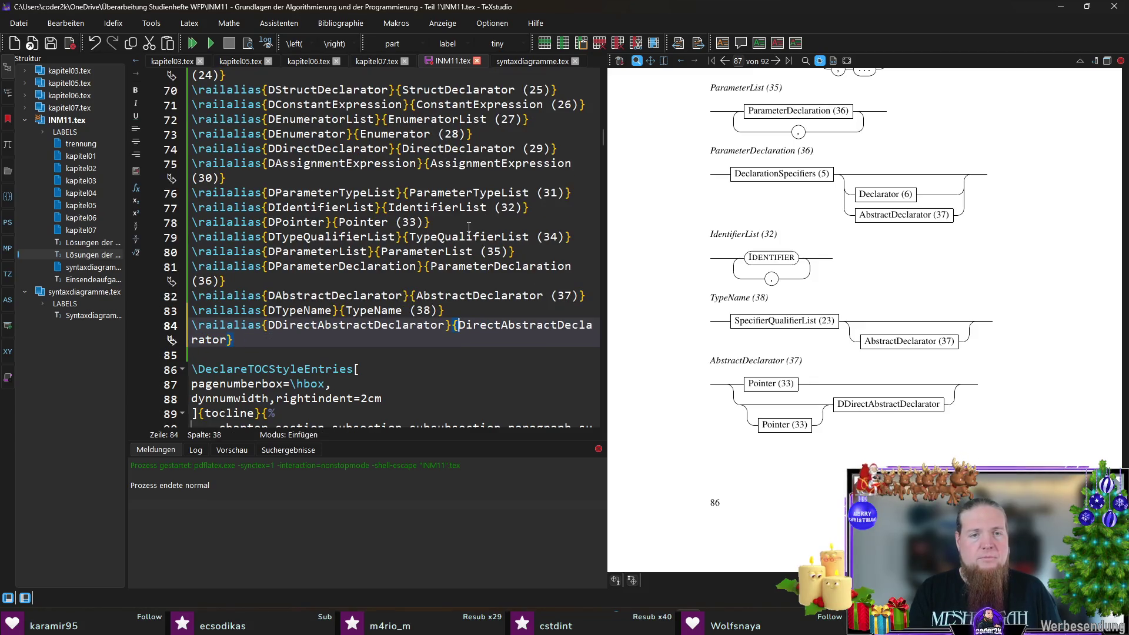
pyautogui.press('End')
pyautogui.write('(39)')
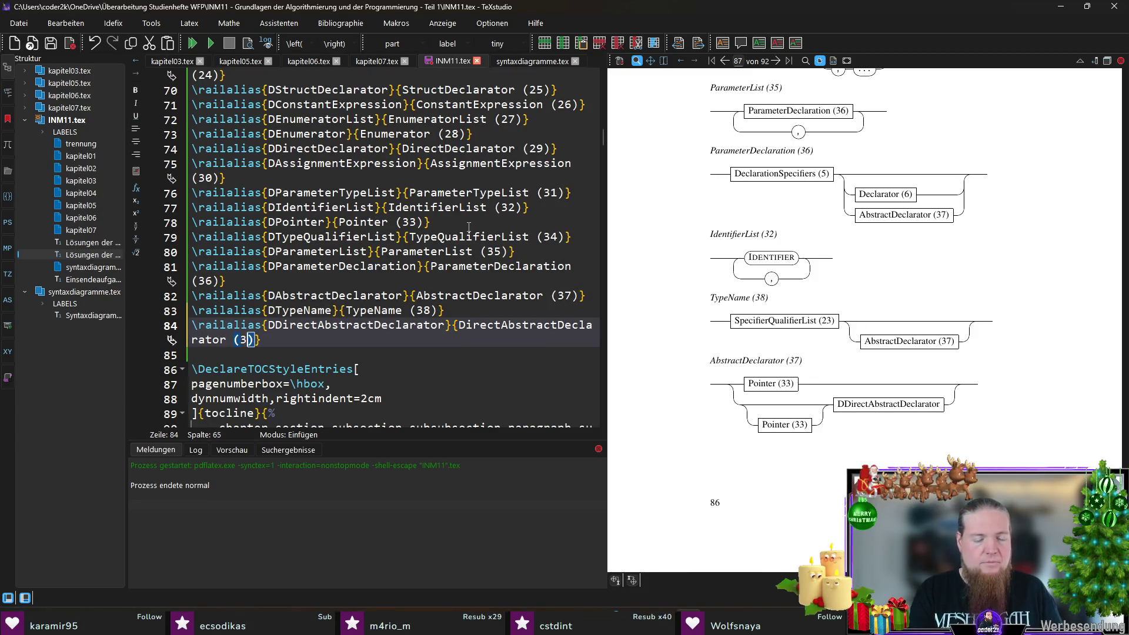
pyautogui.hotkey('ctrl', 's')
# - Return to syntaxdiagramme.tex and start a new rail environment below the last block
pyautogui.click(521, 61)
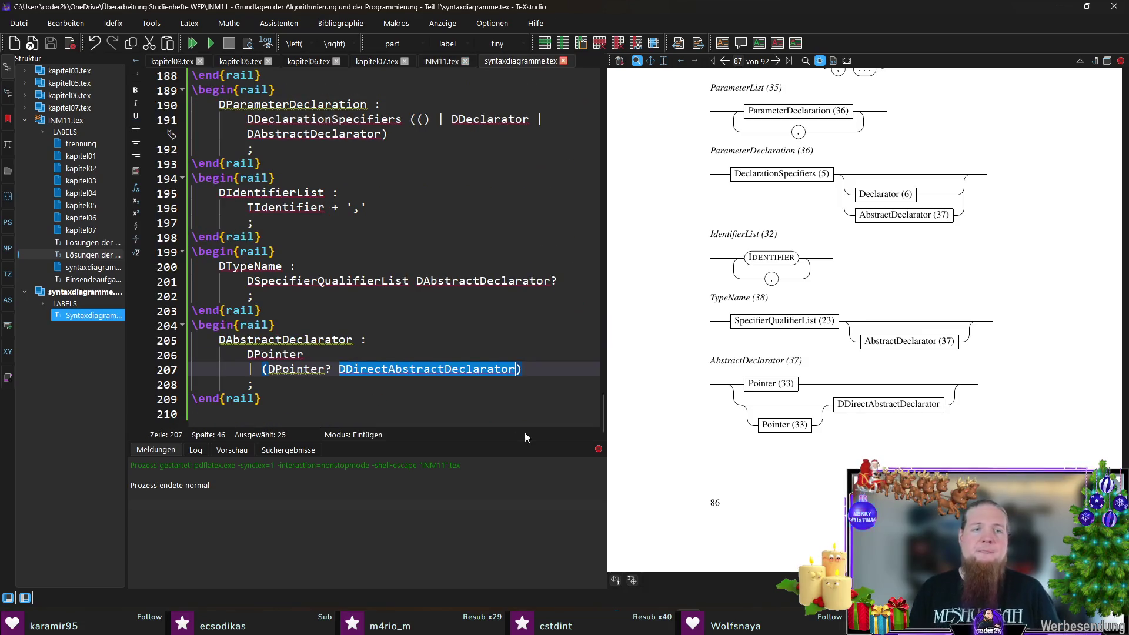
pyautogui.click(529, 385)
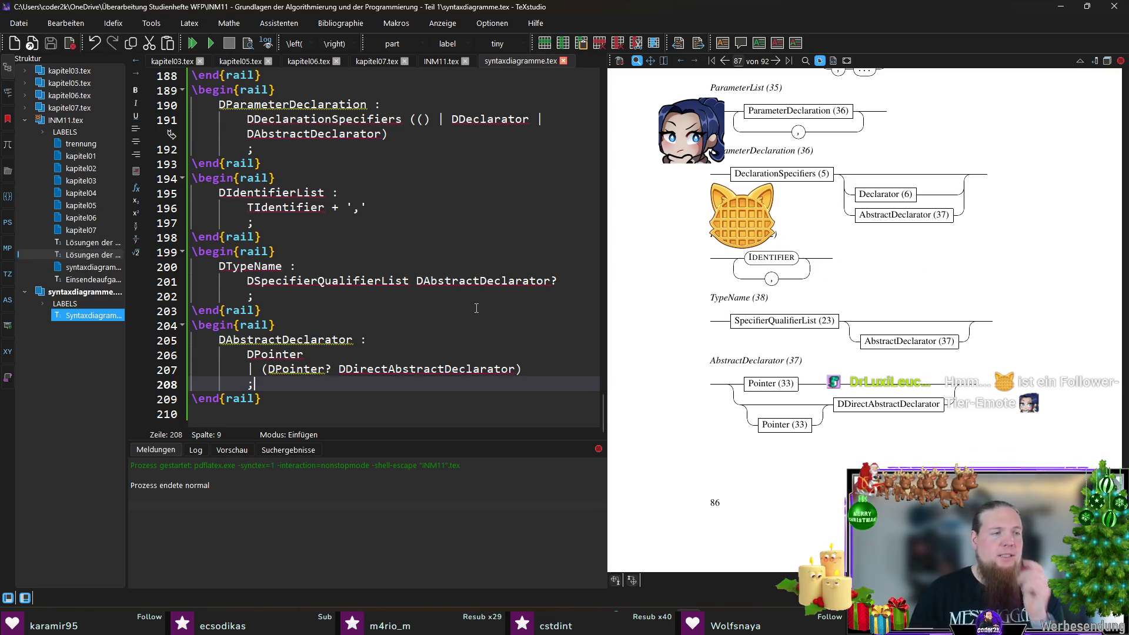
pyautogui.click(329, 411)
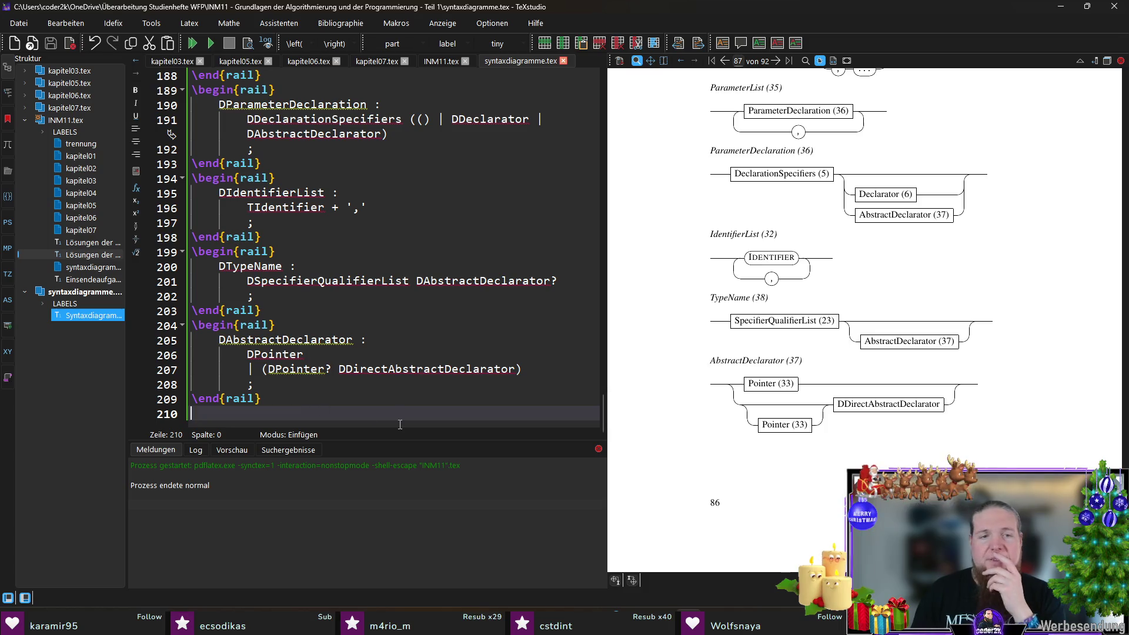
pyautogui.write('\\\x08egin{rail}')
pyautogui.press('Return')
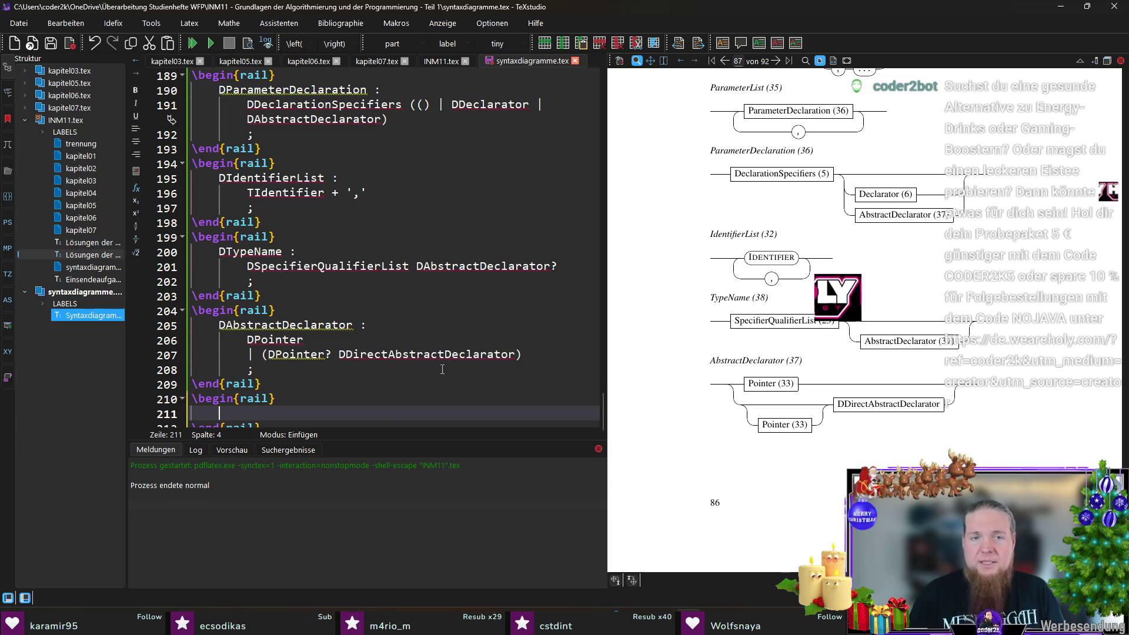
pyautogui.write('DDirectAbstractDeclarator:')
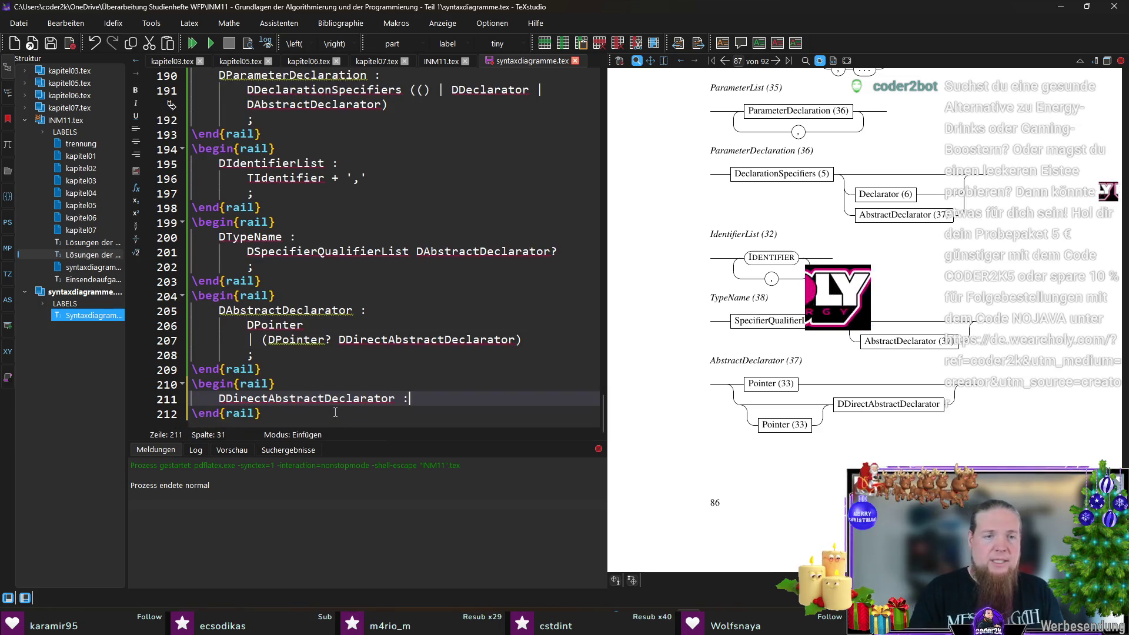
# - Begin the DDirectAbstractDeclarator rule with an indented, still-empty body line
pyautogui.press('Return')
pyautogui.press('Tab')
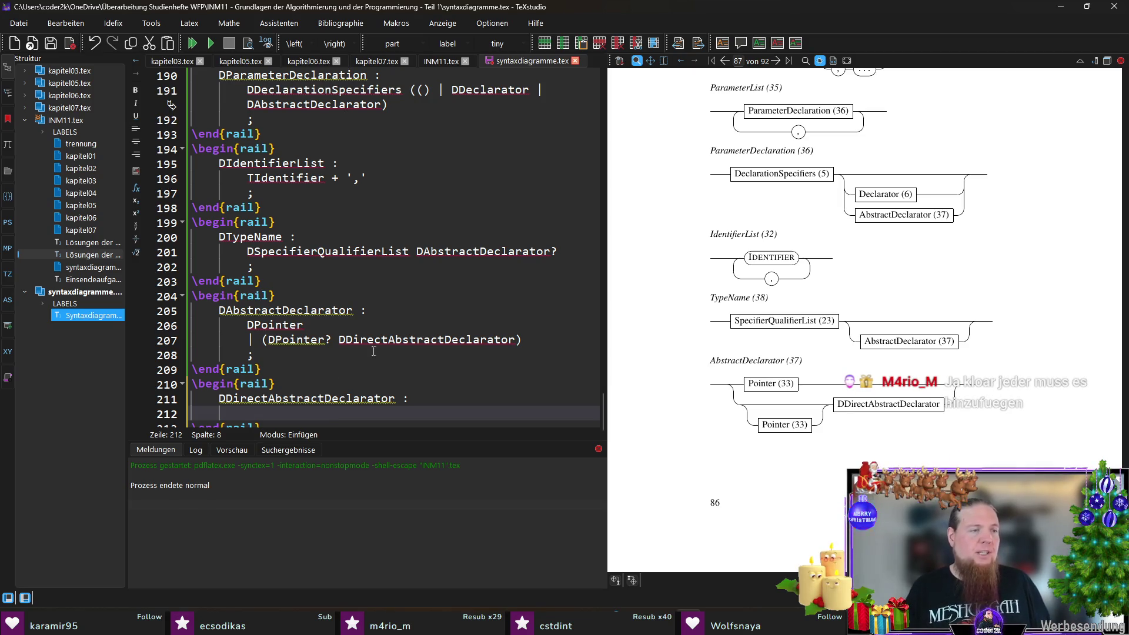
pyautogui.scroll(-1, 373, 351)
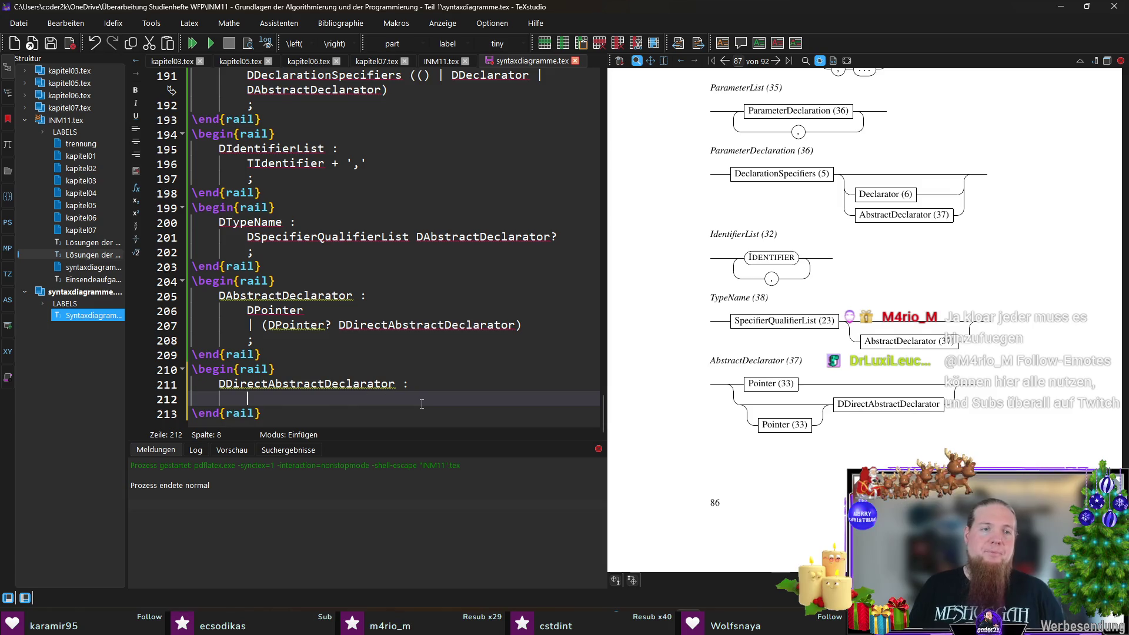
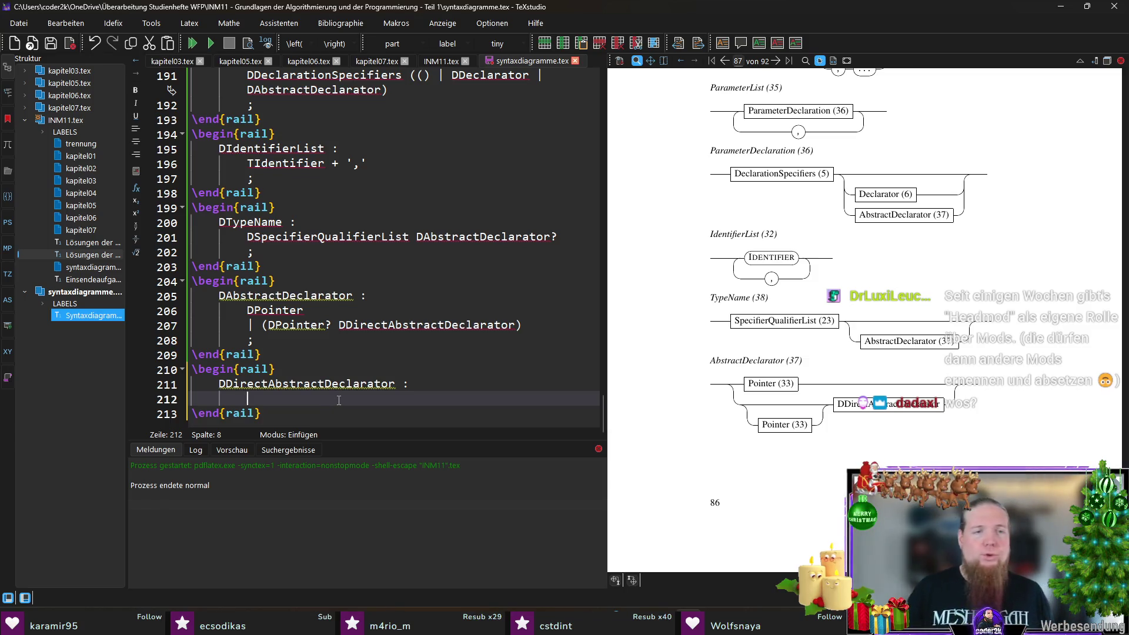
pyautogui.scroll(-1, 387, 415)
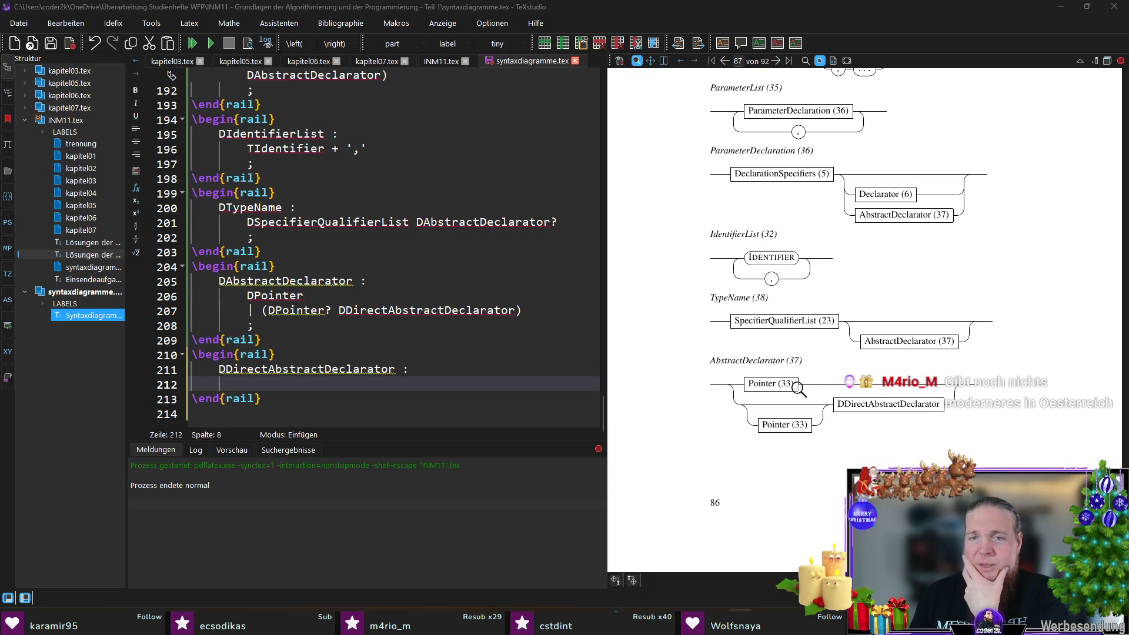
pyautogui.scroll(5, 775, 388)
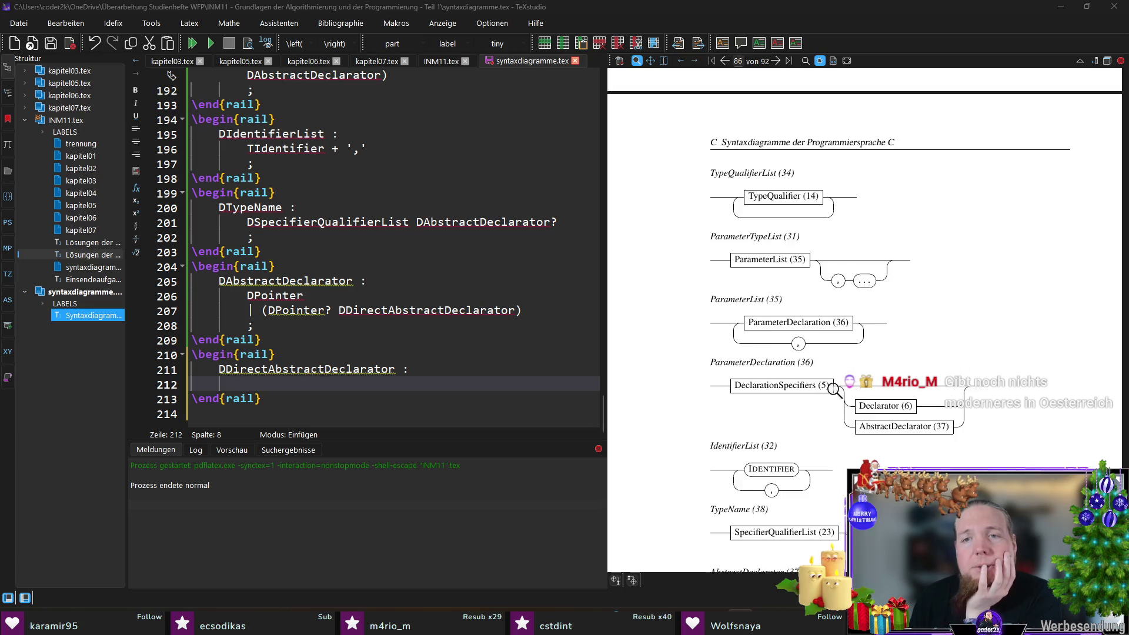
pyautogui.scroll(3, 832, 388)
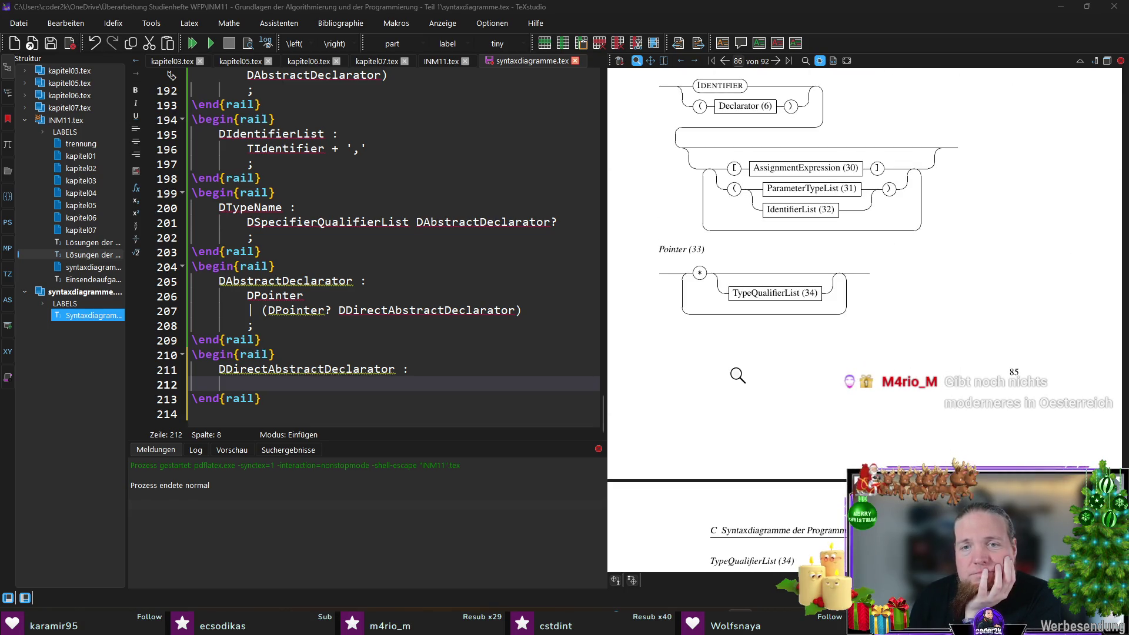
pyautogui.scroll(2, 811, 393)
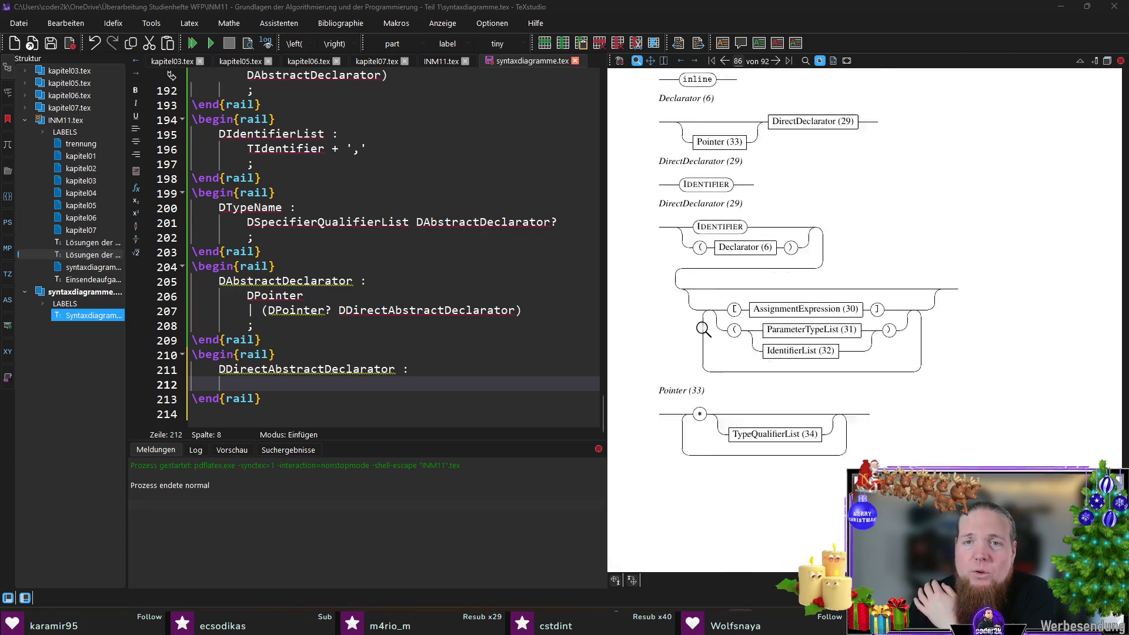
pyautogui.scroll(5, 732, 358)
pyautogui.scroll(1, 847, 327)
pyautogui.scroll(5, 851, 330)
pyautogui.scroll(3, 856, 335)
pyautogui.scroll(4, 859, 344)
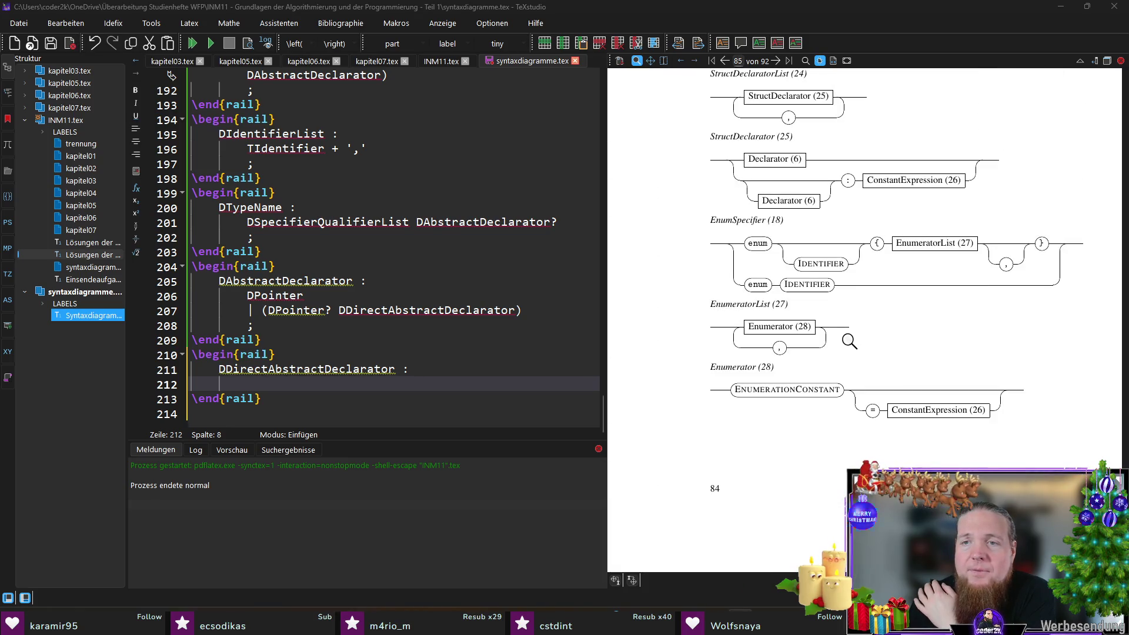
pyautogui.scroll(4, 859, 344)
pyautogui.scroll(4, 847, 341)
pyautogui.scroll(1, 846, 341)
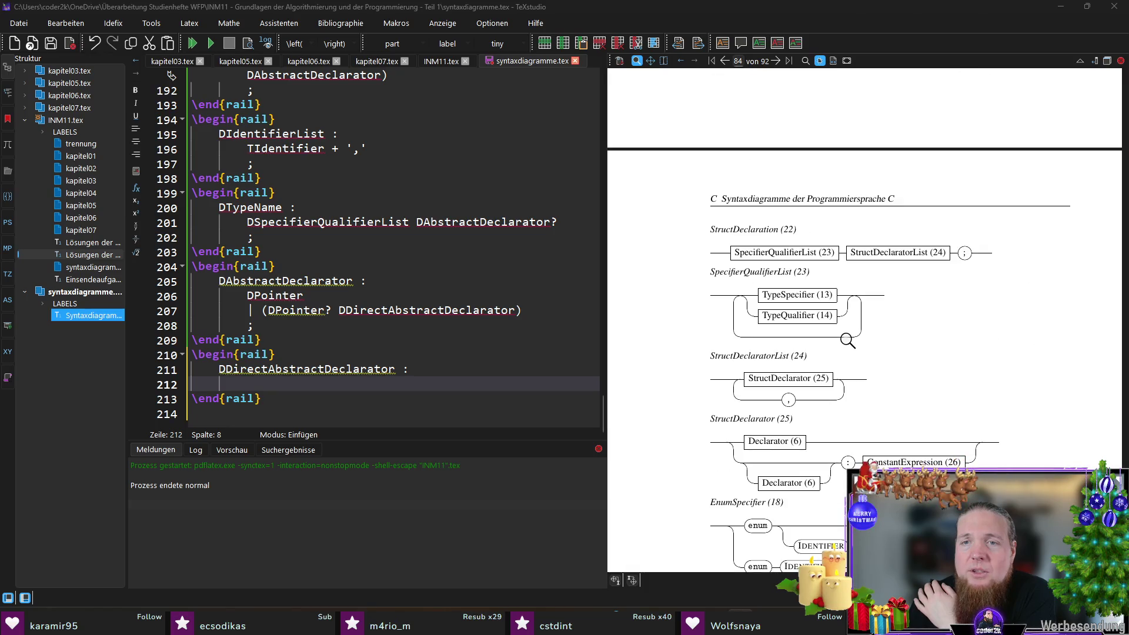
pyautogui.scroll(5, 844, 365)
pyautogui.scroll(5, 844, 366)
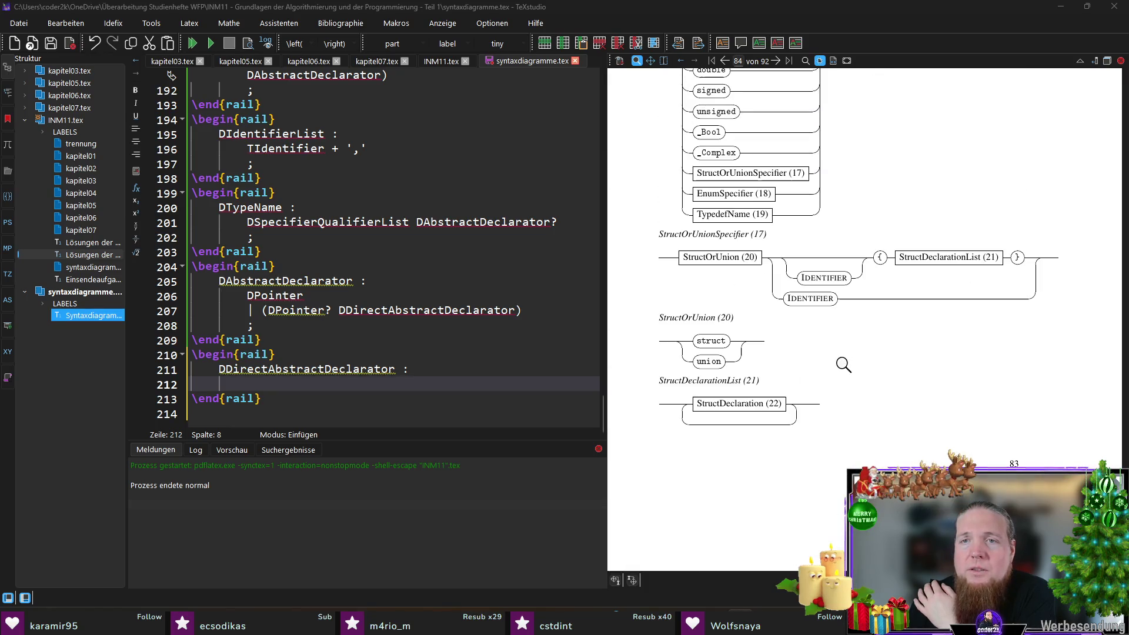
pyautogui.scroll(3, 843, 366)
pyautogui.scroll(-3, 843, 365)
pyautogui.scroll(-5, 866, 365)
pyautogui.scroll(-6, 867, 366)
pyautogui.scroll(-5, 866, 365)
pyautogui.scroll(-2, 866, 366)
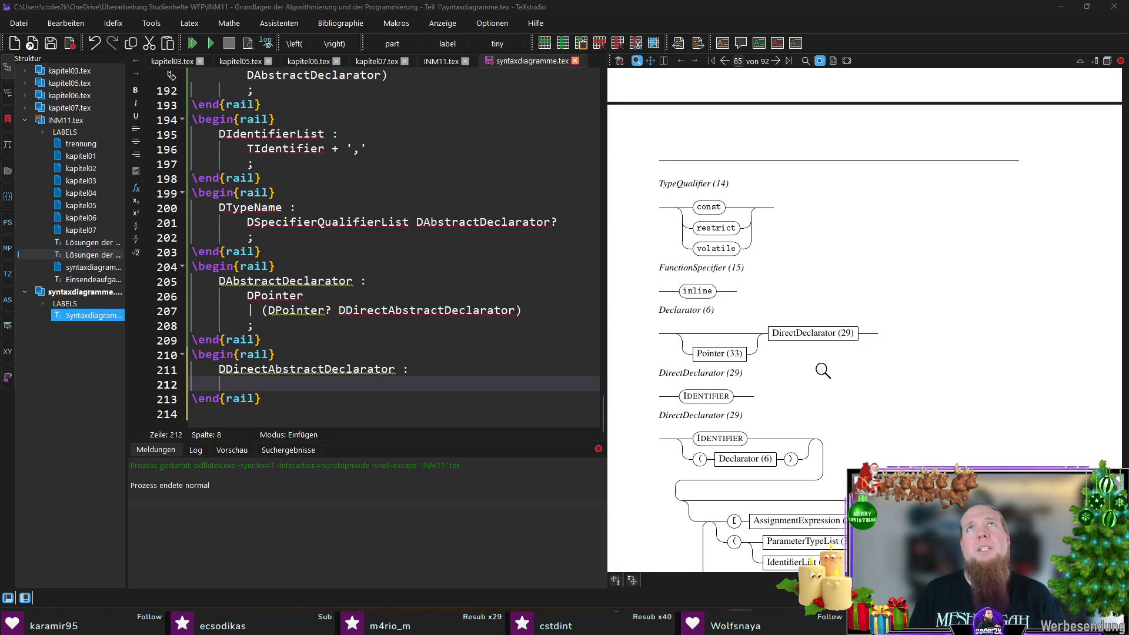
pyautogui.scroll(-3, 822, 371)
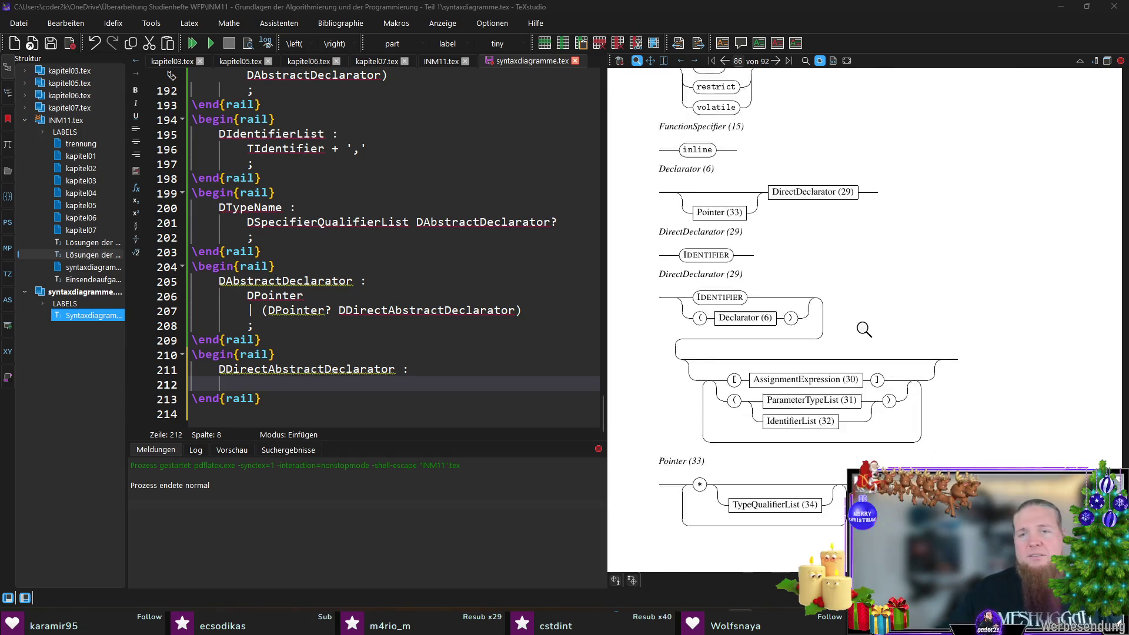
pyautogui.scroll(-2, 863, 330)
pyautogui.scroll(-5, 866, 318)
pyautogui.scroll(-5, 863, 283)
pyautogui.scroll(-3, 868, 317)
pyautogui.scroll(-2, 909, 344)
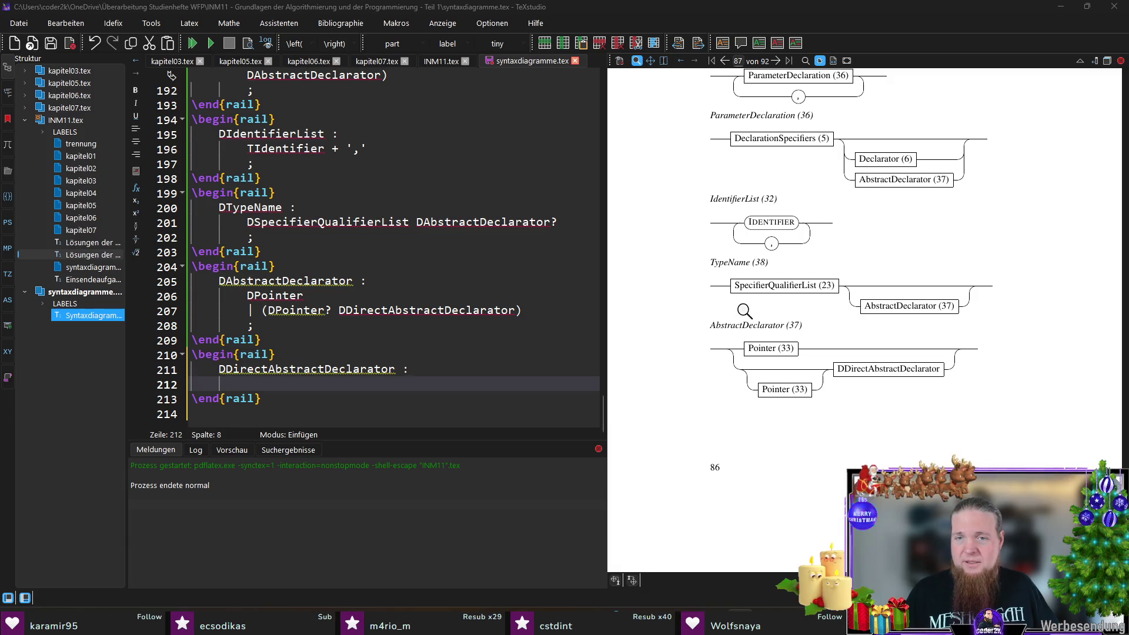
pyautogui.scroll(1, 788, 389)
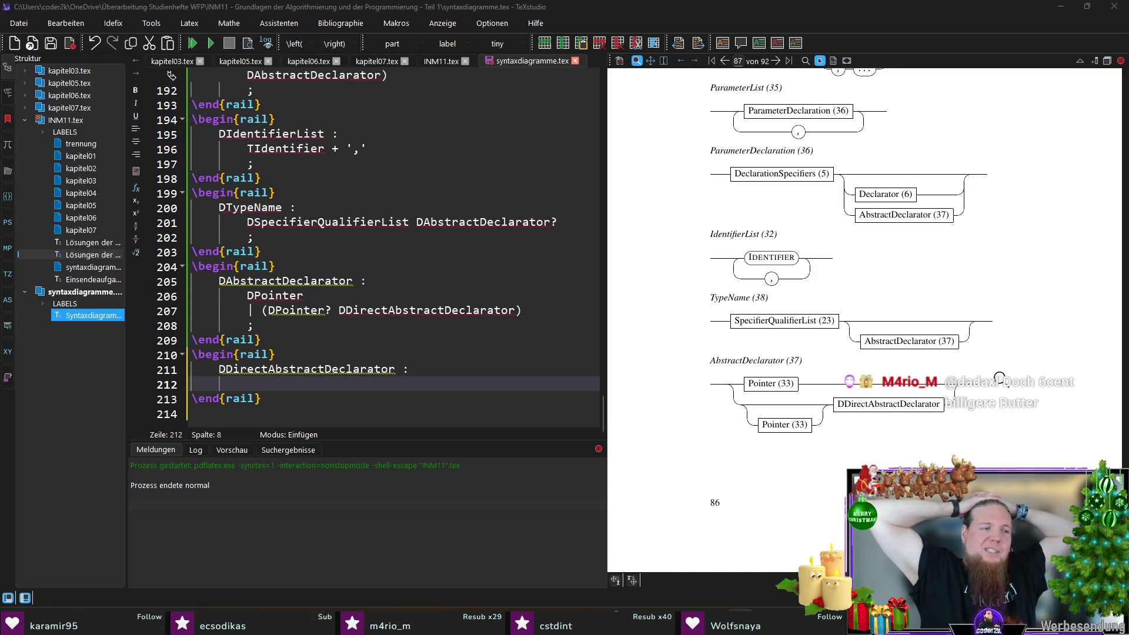
pyautogui.scroll(-3, 1000, 377)
# - Leave the AbstractDeclarator preview and switch over to the C99.pdf standard in Acrobat
pyautogui.click(853, 322)
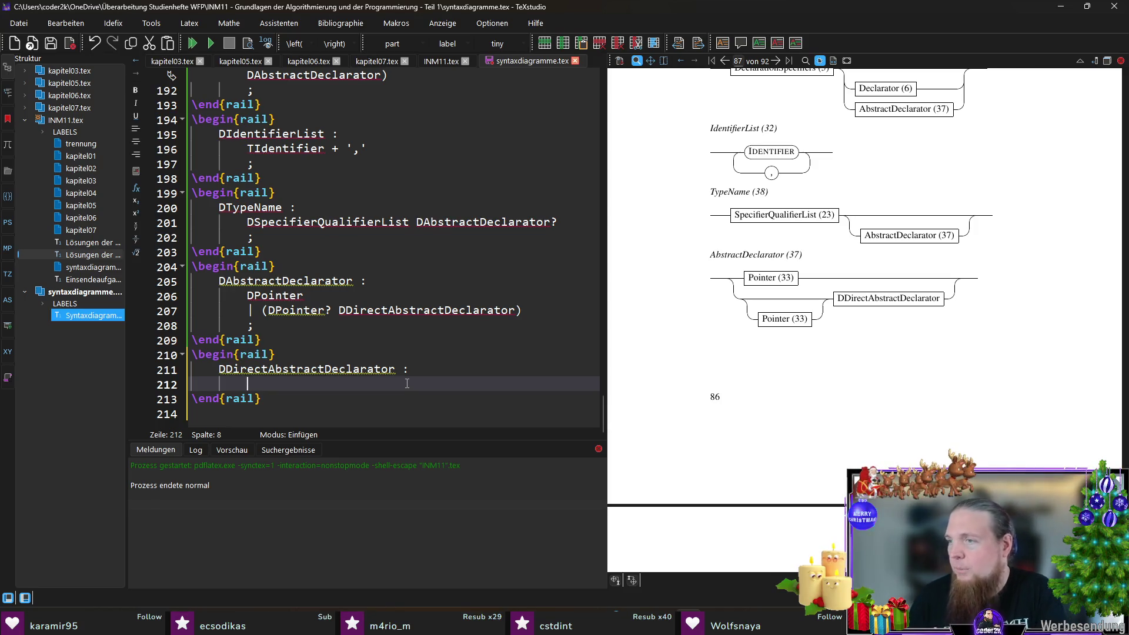
pyautogui.hotkey('alt', 'Tab')
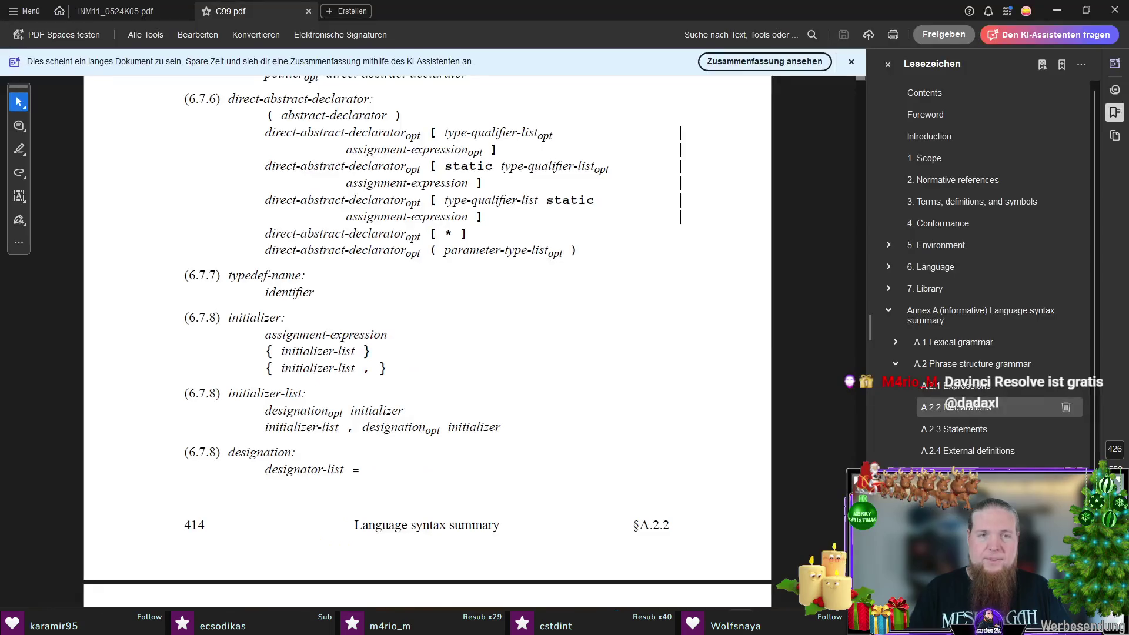
# - Study the (6.7.6) direct-abstract-declarator rules, highlighting the parenthesised alternative and the bracketed asterisk, then return to the LaTeX source
pyautogui.moveTo(281, 115)
pyautogui.mouseDown()
pyautogui.moveTo(401, 116)
pyautogui.moveTo(267, 116)
pyautogui.mouseUp()
pyautogui.click(413, 117)
pyautogui.click(302, 137)
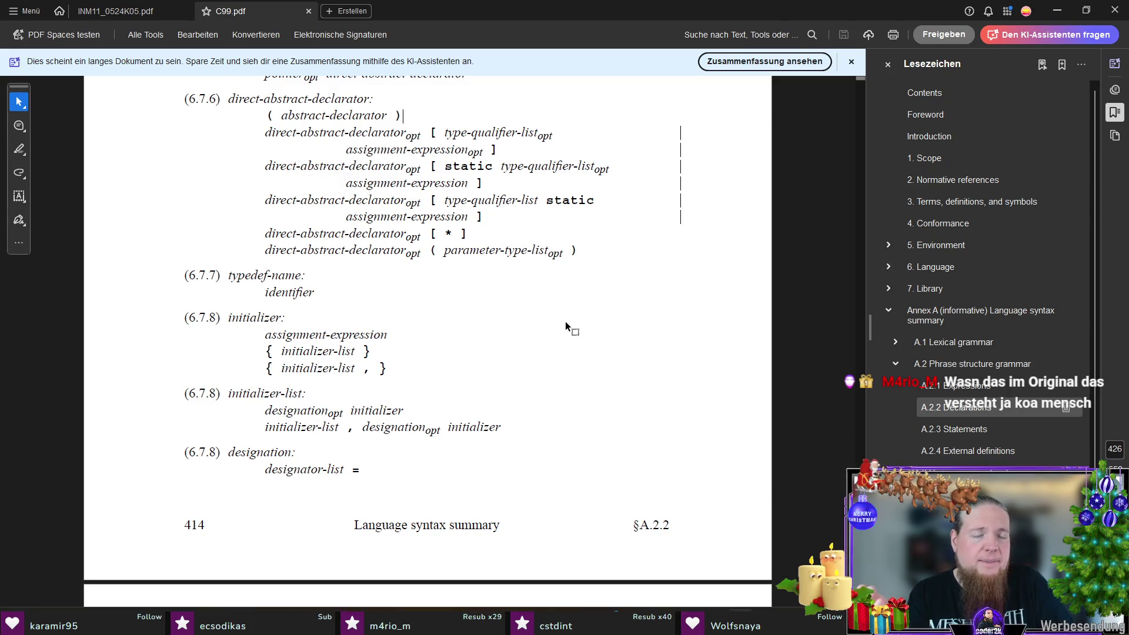
pyautogui.moveTo(441, 233); pyautogui.dragTo(453, 233)
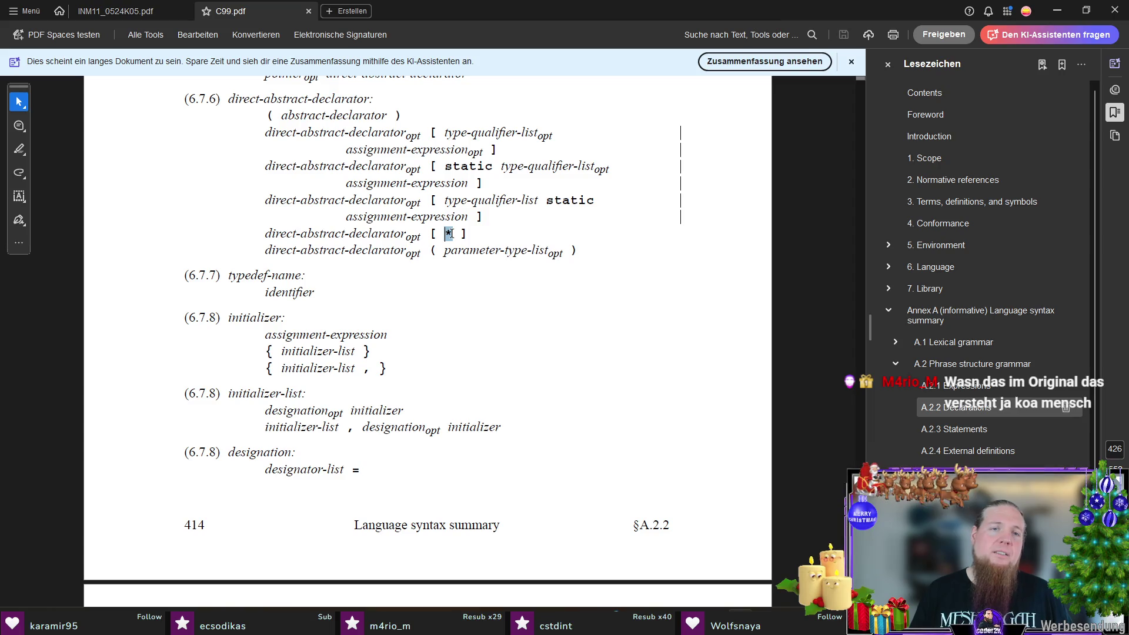
pyautogui.rightClick(449, 233)
pyautogui.click(425, 276)
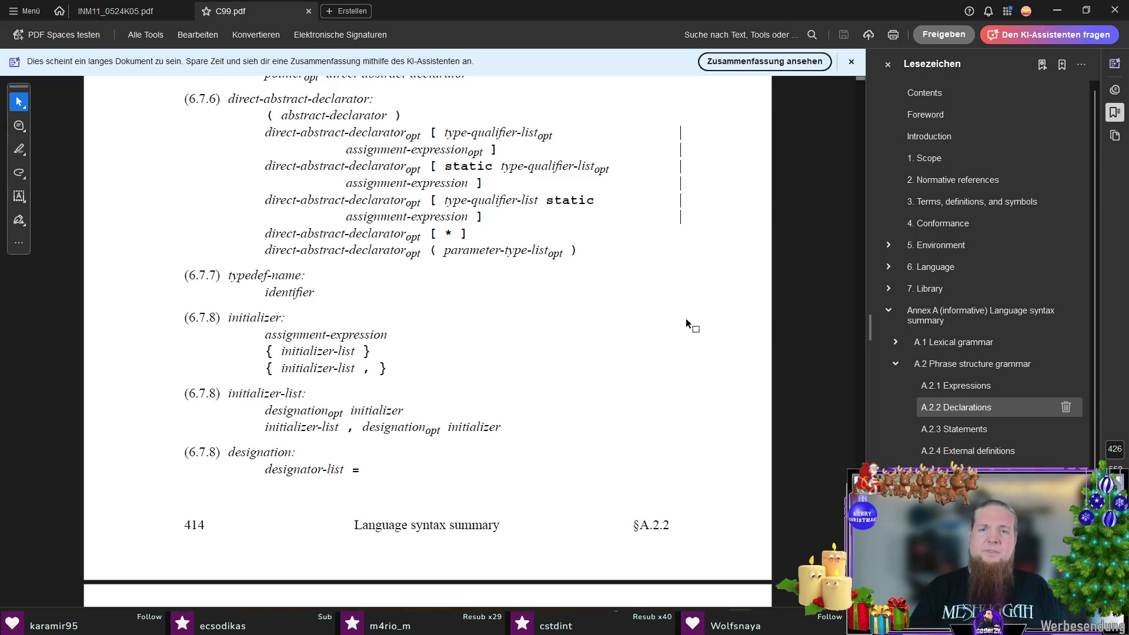
pyautogui.hotkey('alt', 'Tab')
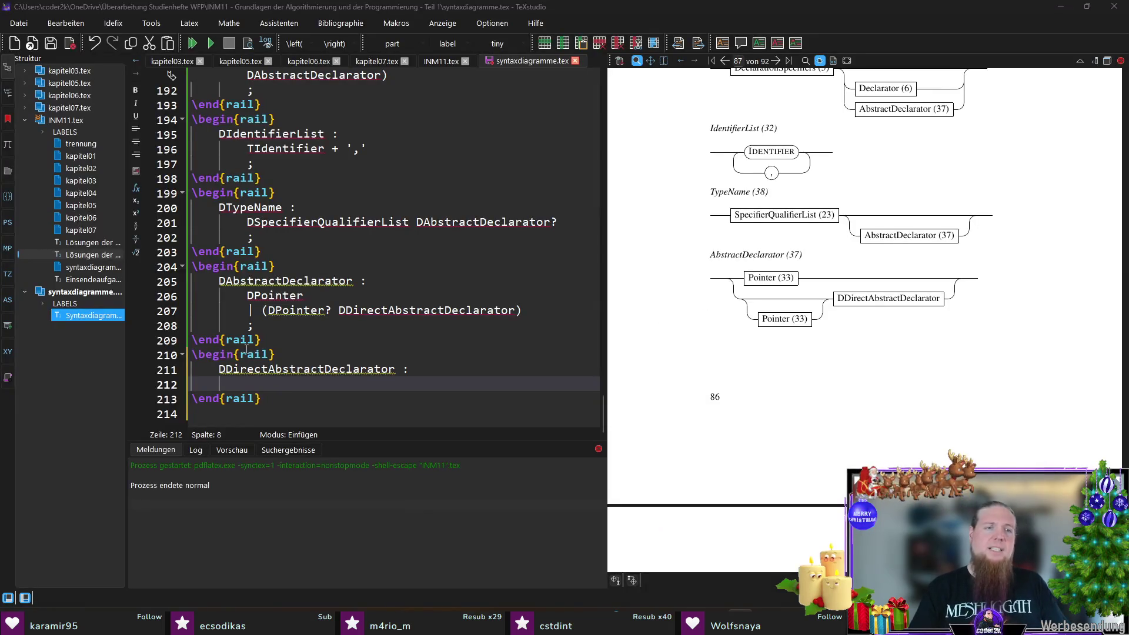
# - Write '(' DAbstractDeclarator ')' as the first alternative on line 212 and select it for wrapping in parentheses
pyautogui.click(346, 384)
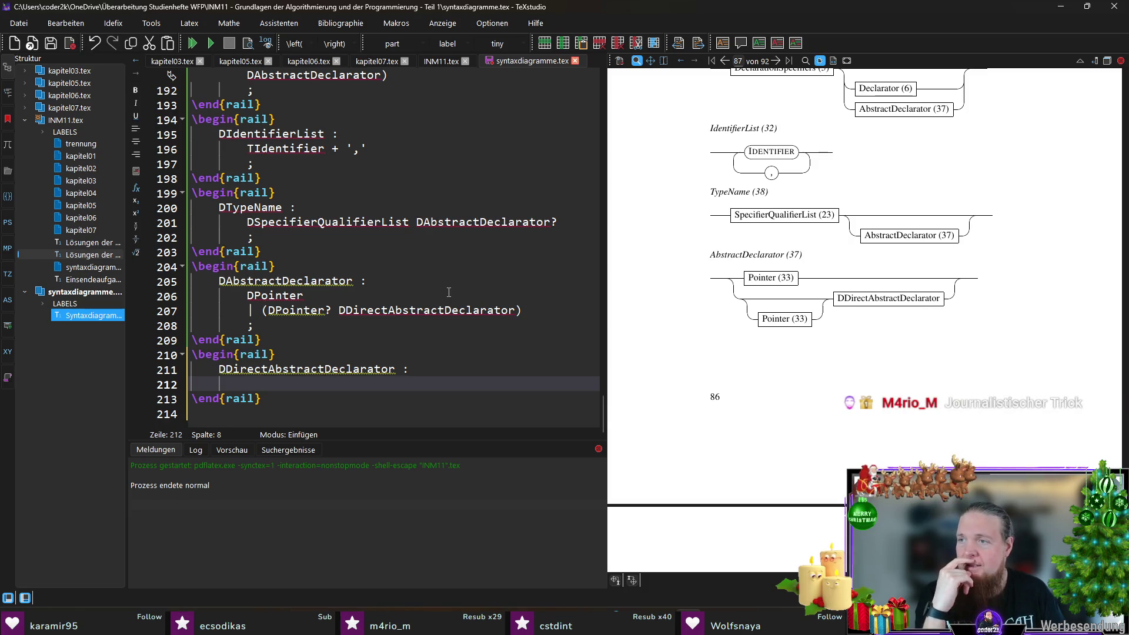
pyautogui.write("'(")
pyautogui.write(')')
pyautogui.write('Abstrac')
pyautogui.write('or')
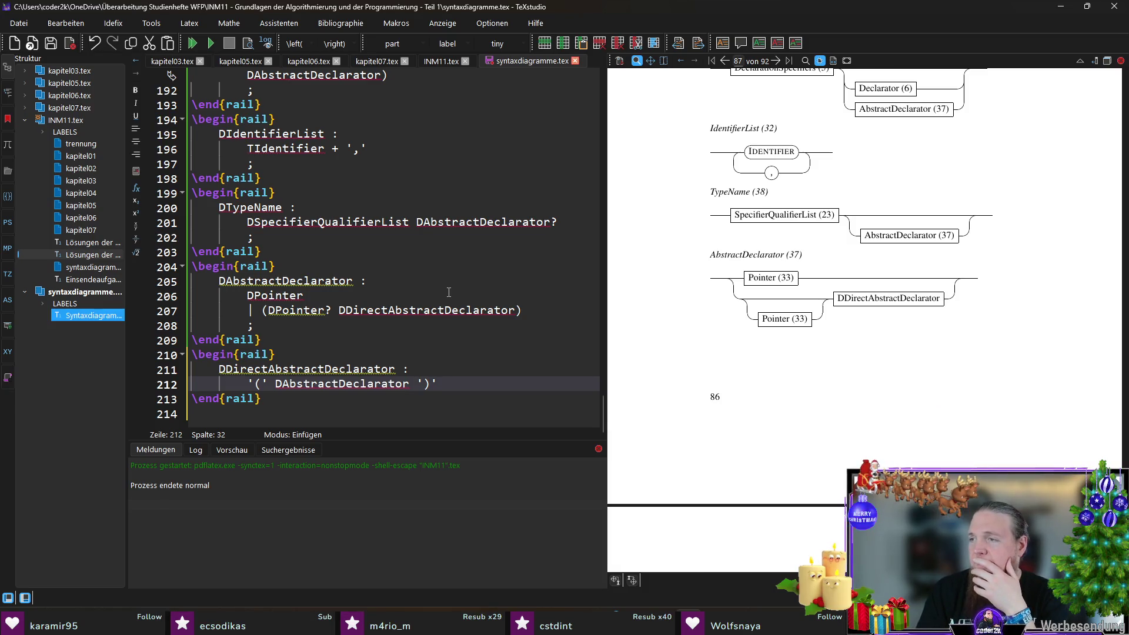
pyautogui.press('End')
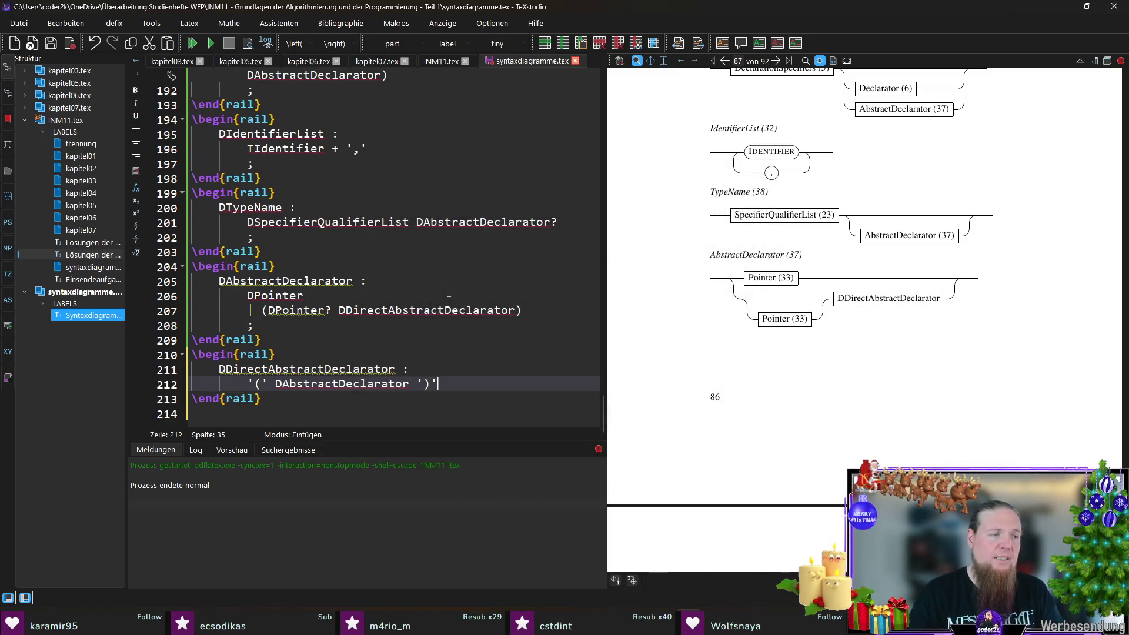
pyautogui.hotkey('shift', 'Home')
pyautogui.write('(')
pyautogui.press('End')
pyautogui.press('Return')
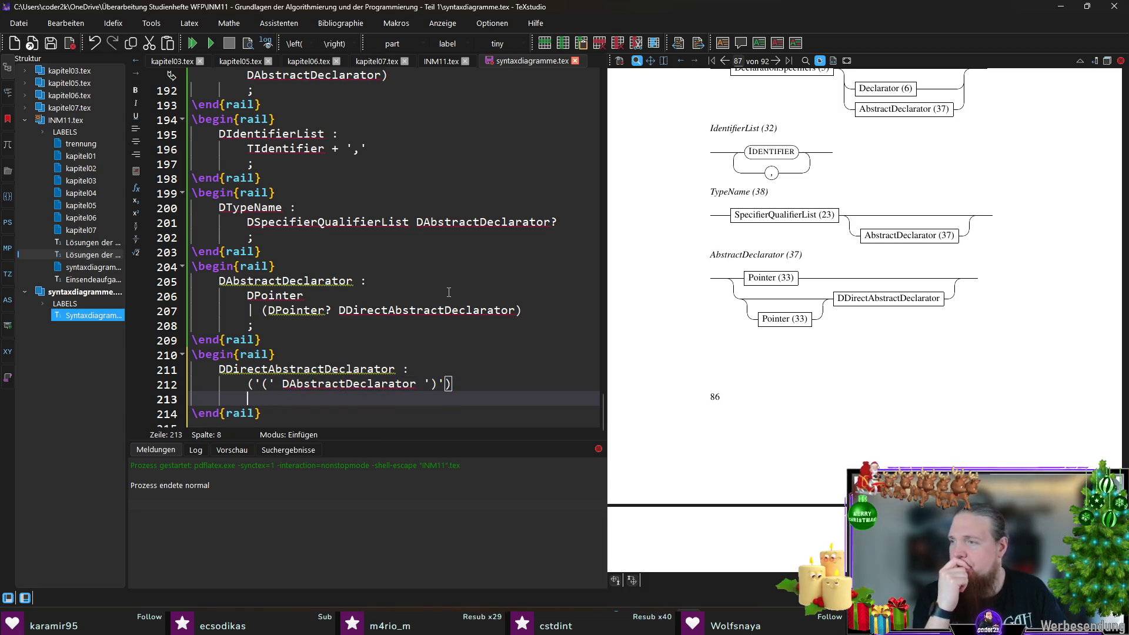
pyautogui.write("['']")
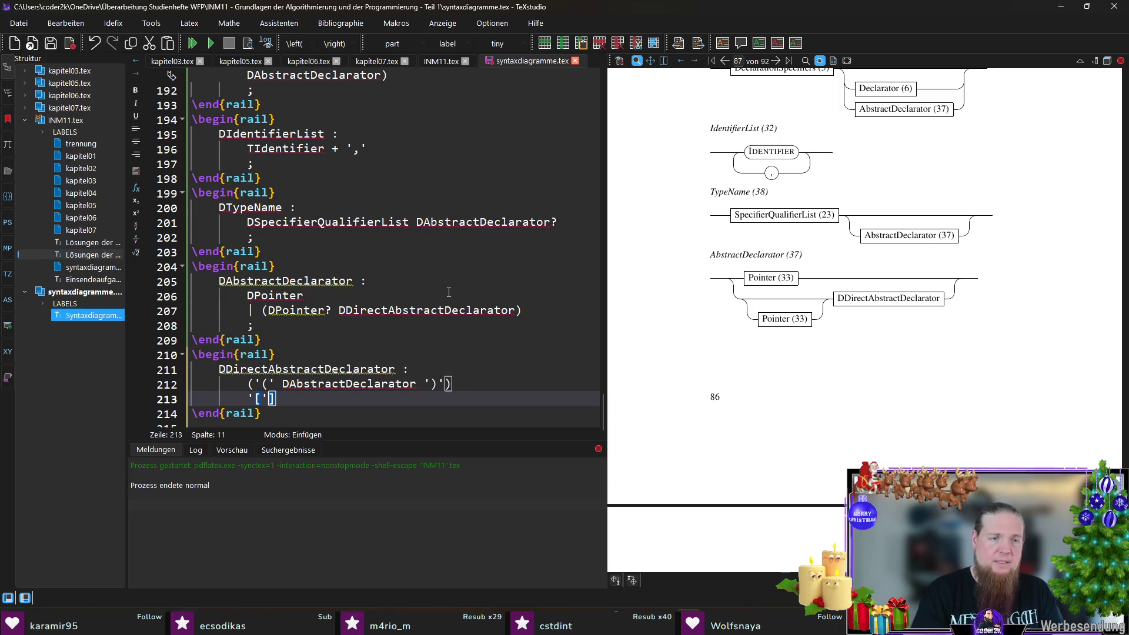
pyautogui.write("'")
pyautogui.press('Left')
pyautogui.press('Left')
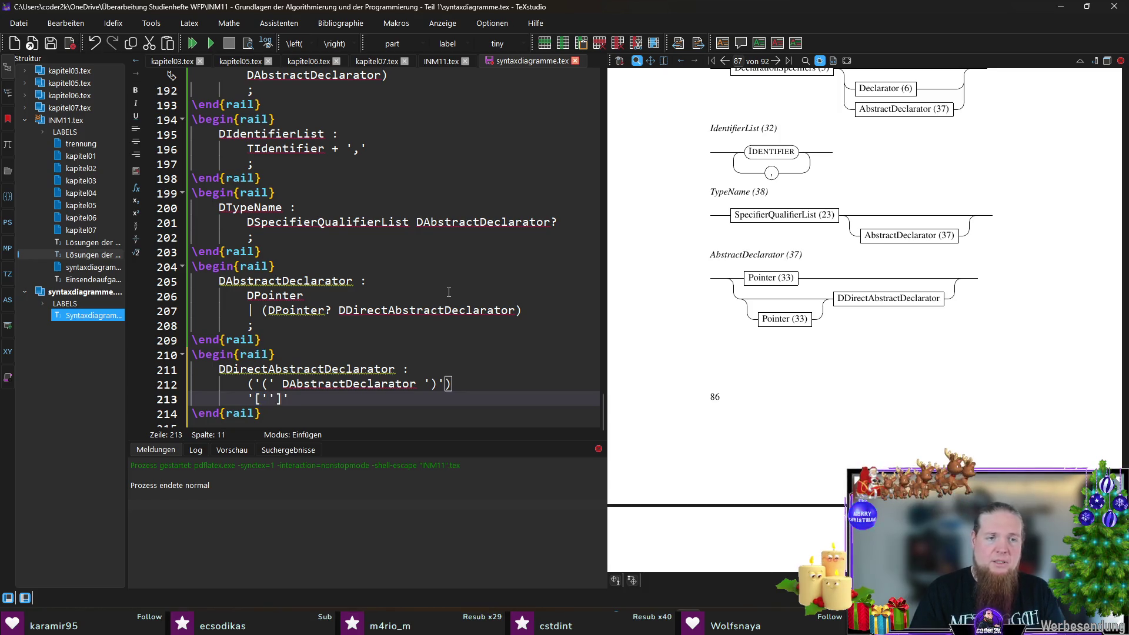
pyautogui.write('DAssignmentExpression')
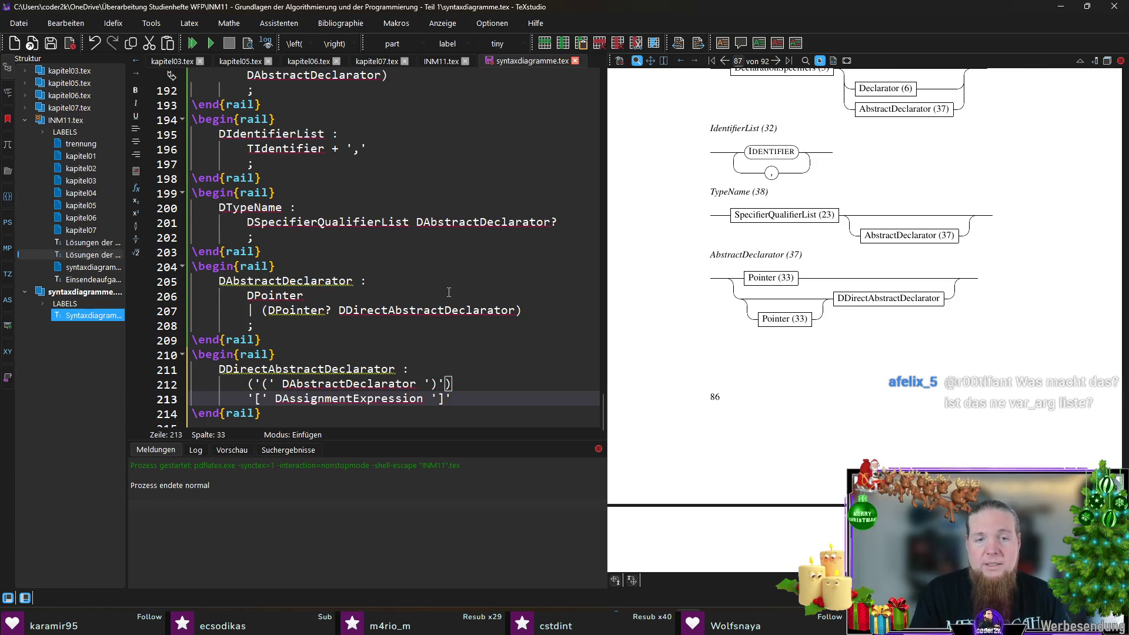
pyautogui.hotkey('shift', 'Home')
pyautogui.write('(')
pyautogui.press('End')
pyautogui.press('Return')
pyautogui.write('| ')
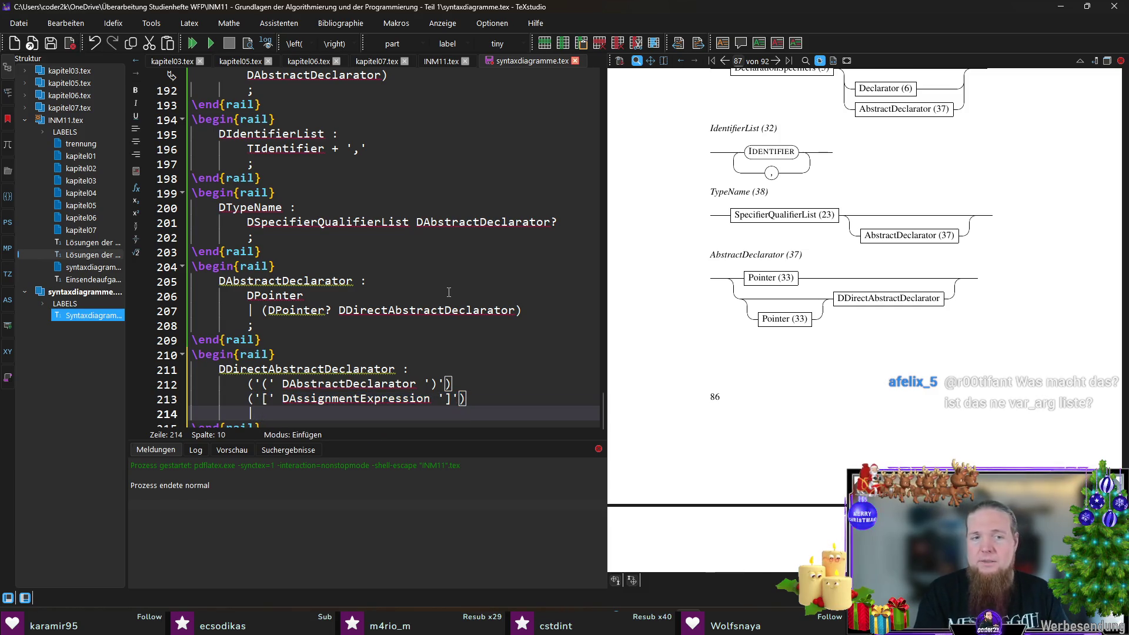
pyautogui.write("'(' '")
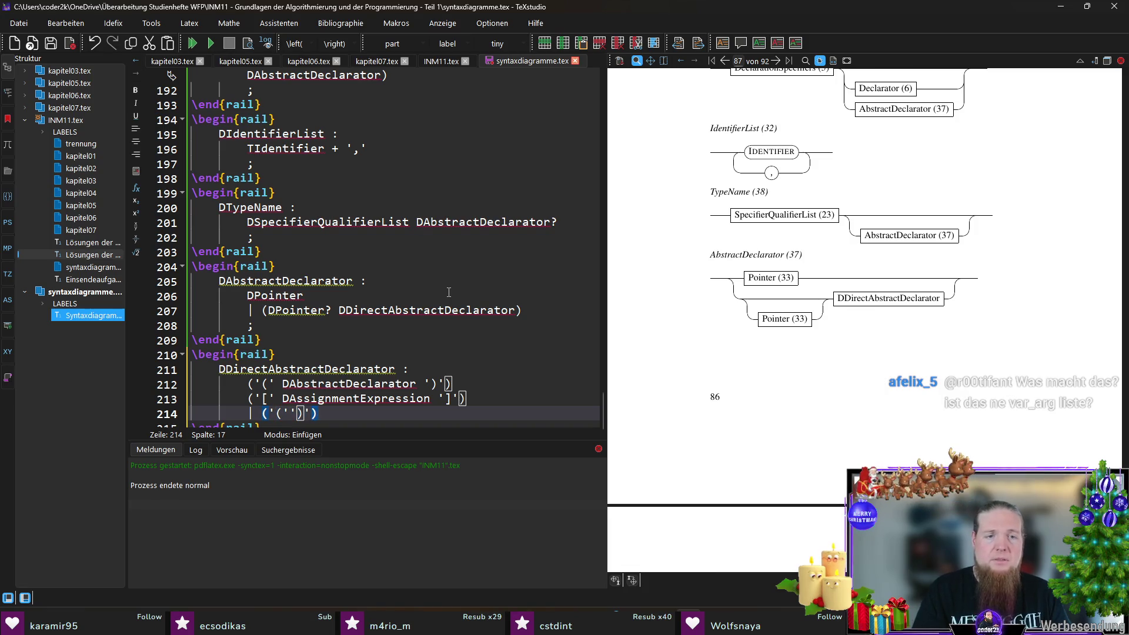
pyautogui.press('Left')
pyautogui.press('Left')
pyautogui.press('Left')
pyautogui.write('D')
pyautogui.write('ParameterType')
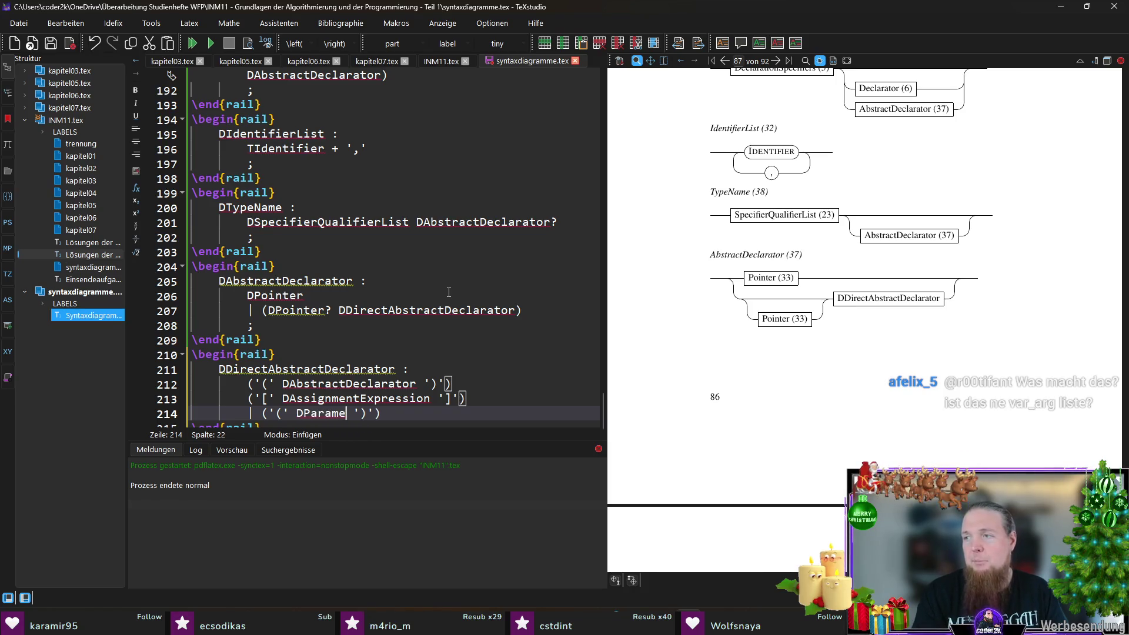
pyautogui.write('List')
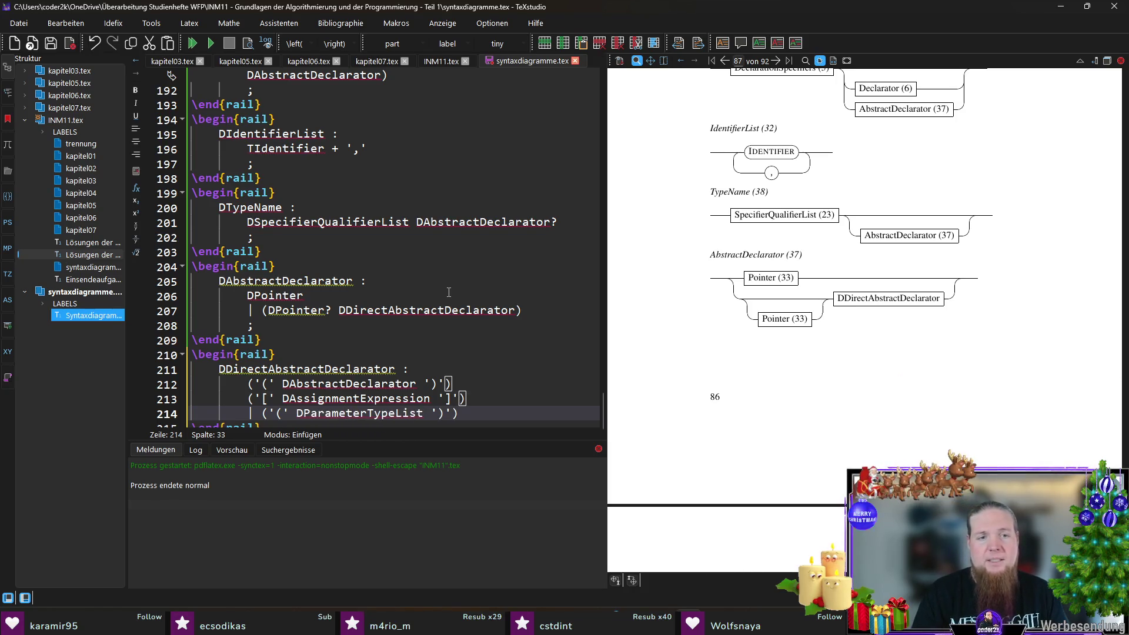
pyautogui.press('Up')
pyautogui.press('Up')
pyautogui.scroll(-1, 464, 235)
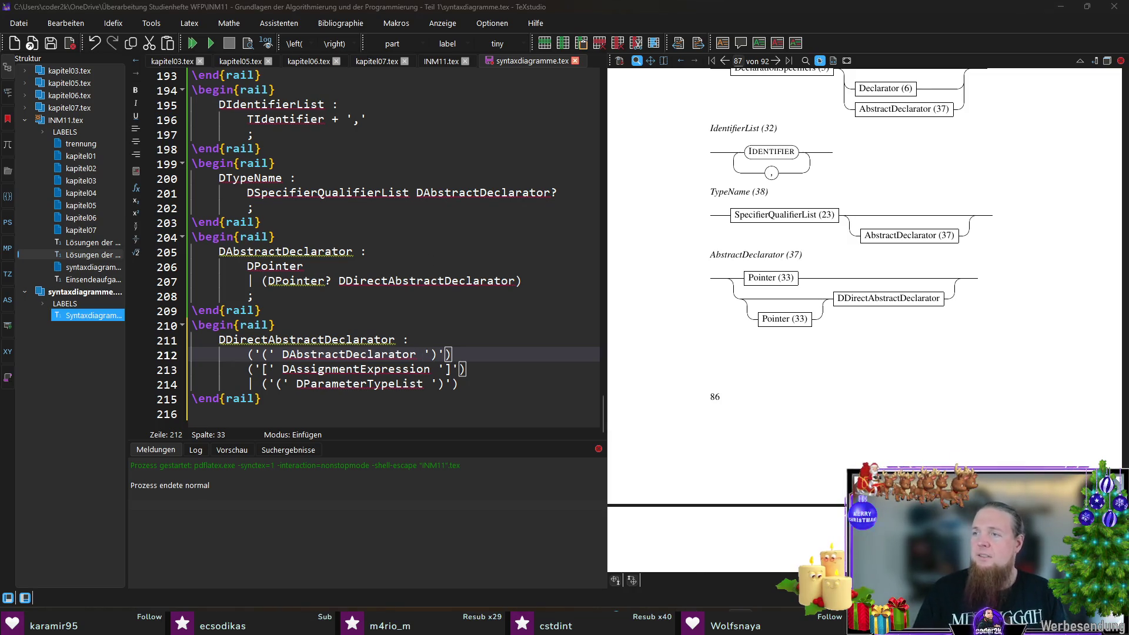
pyautogui.hotkey('alt', 'Tab')
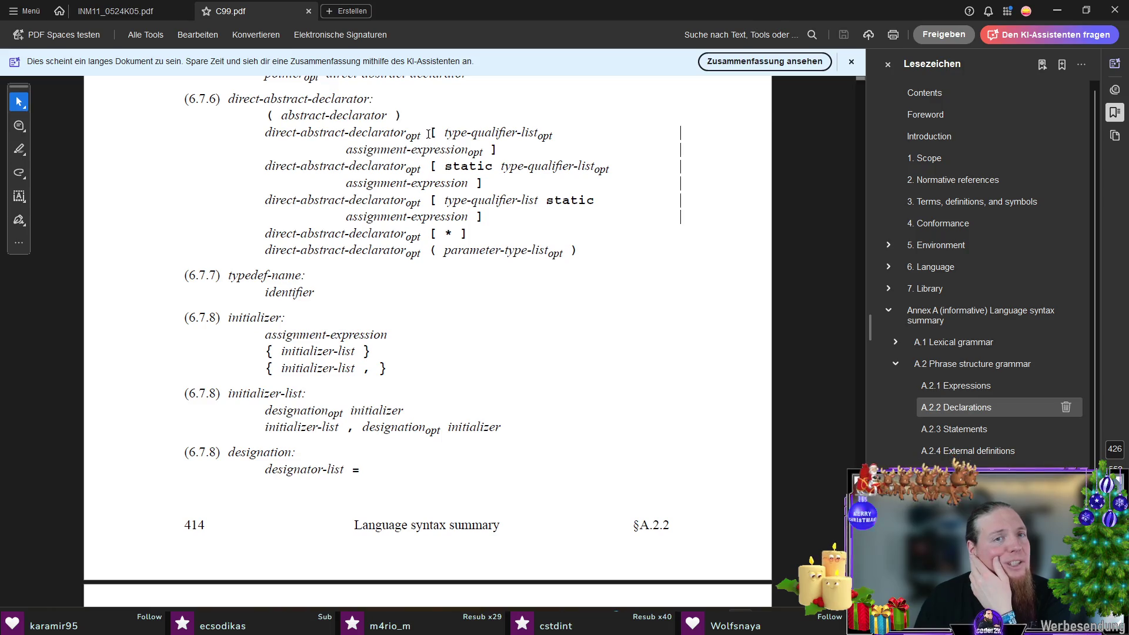
pyautogui.moveTo(432, 133); pyautogui.dragTo(496, 150)
pyautogui.rightClick(494, 149)
pyautogui.click(428, 273)
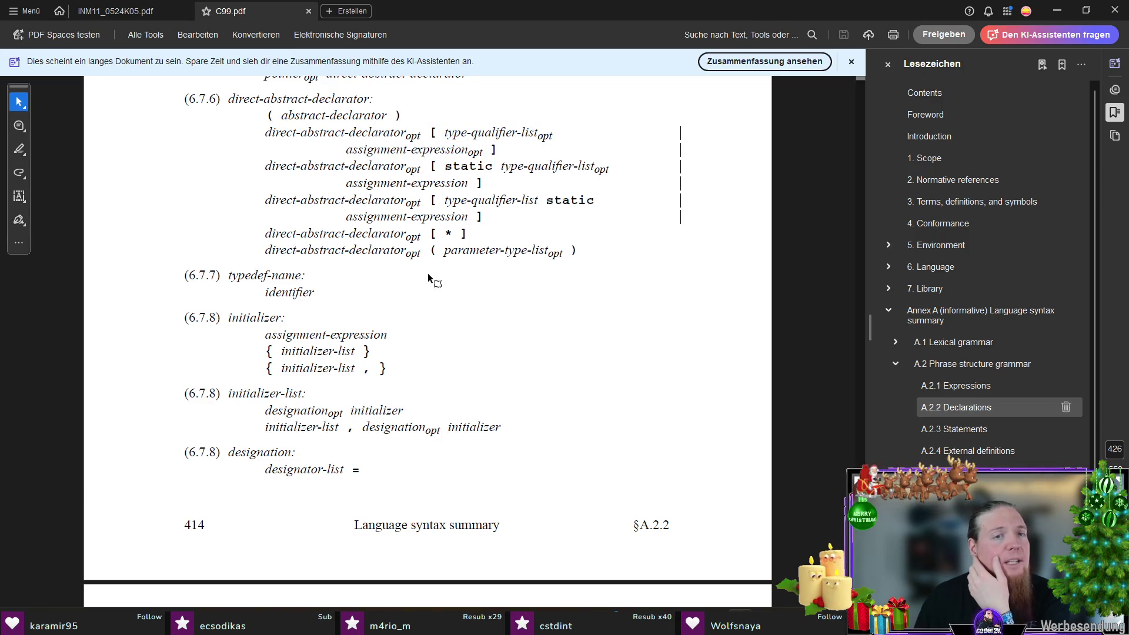
pyautogui.moveTo(266, 116); pyautogui.dragTo(402, 116)
pyautogui.rightClick(403, 115)
pyautogui.click(423, 141)
pyautogui.click(214, 178)
pyautogui.hotkey('alt', 'Tab')
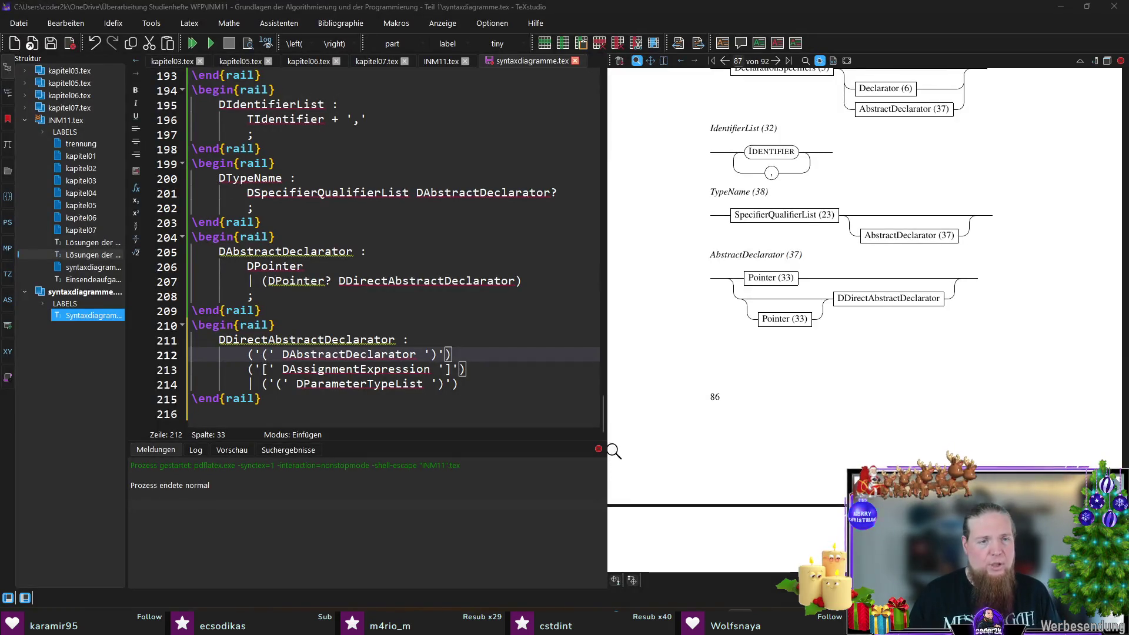
# - Mark the parenthesised alternative on line 212 optional with '?', save, and glance at C99.pdf before returning
pyautogui.click(453, 355)
pyautogui.write('?')
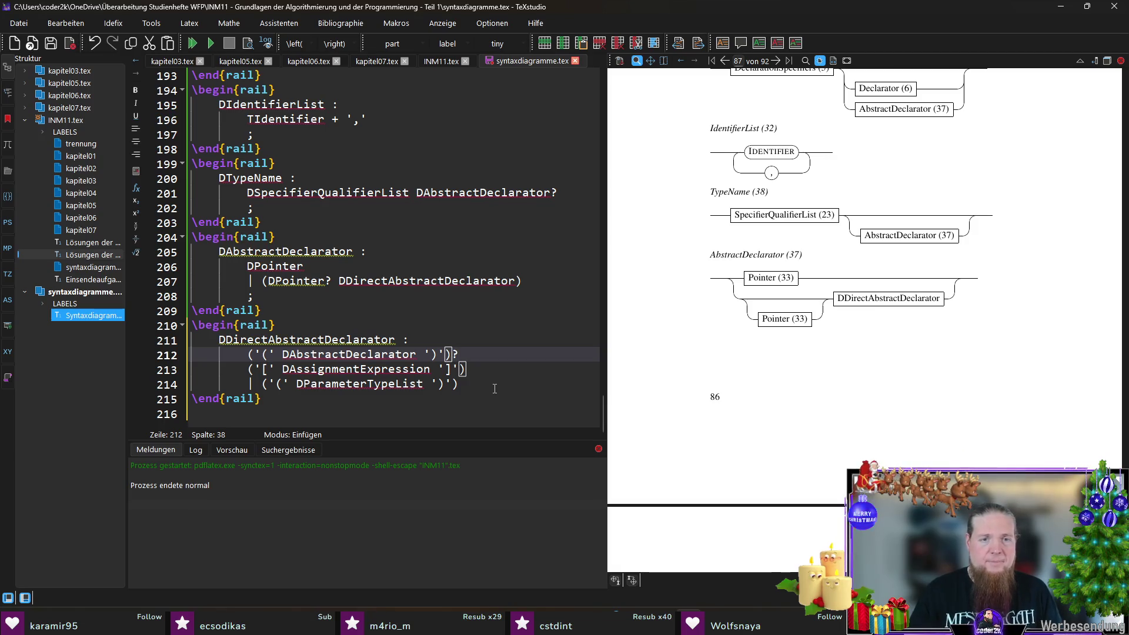
pyautogui.press('Down')
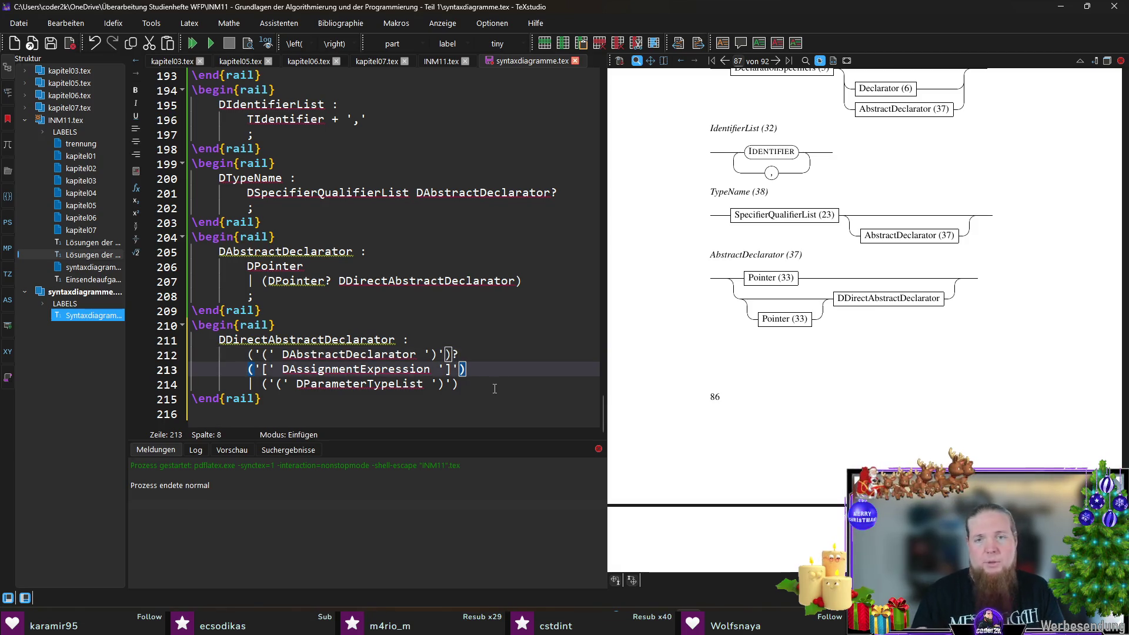
pyautogui.hotkey('ctrl', 's')
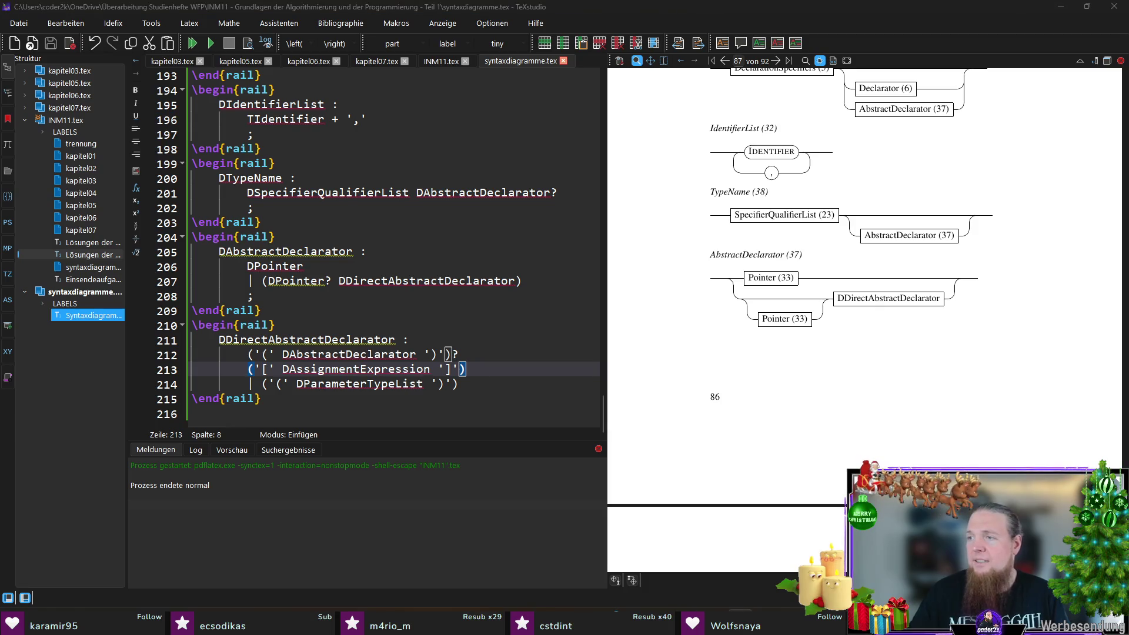
pyautogui.hotkey('alt', 'Tab')
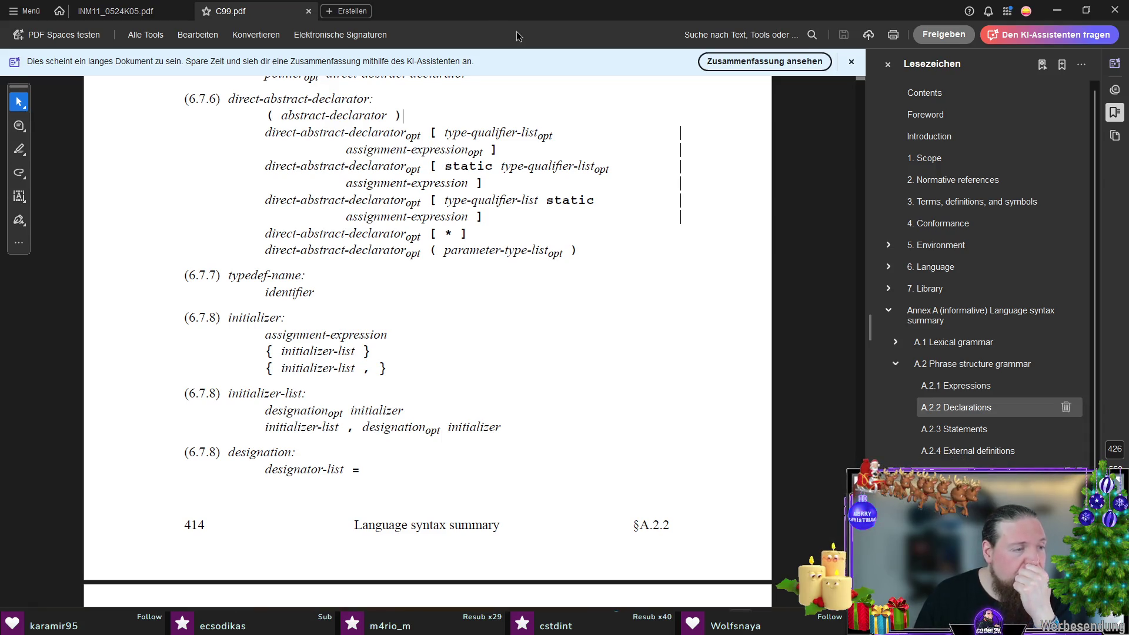
pyautogui.hotkey('alt', 'Tab')
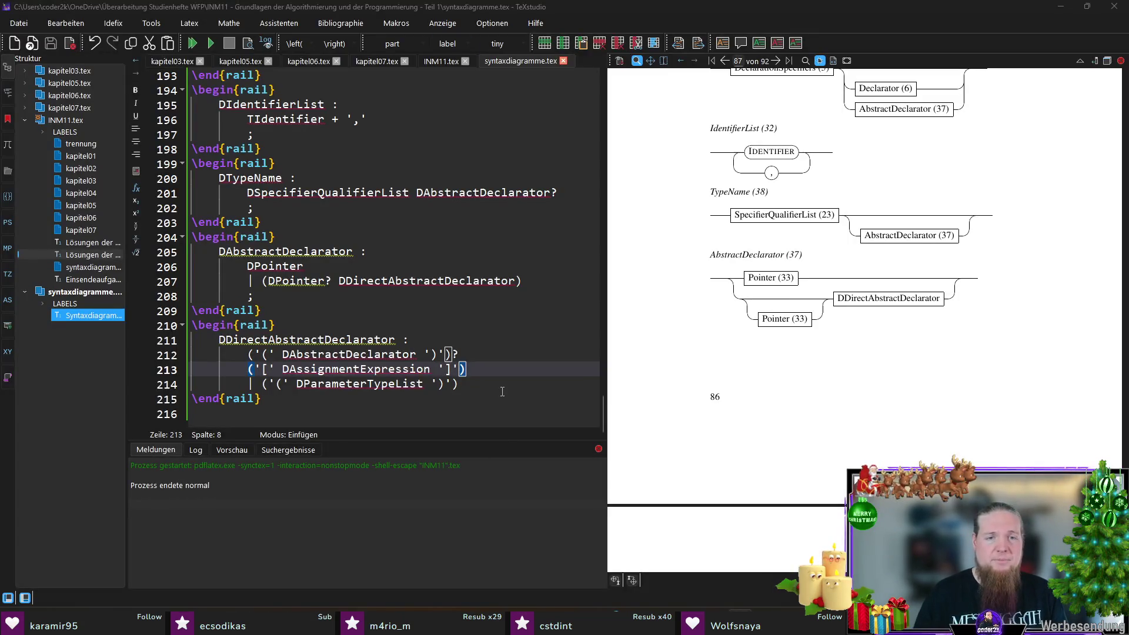
# - Wrap lines 213–214 in a repeatable '( ... )+' group and close the rule with ';' on a new line
pyautogui.click(509, 386)
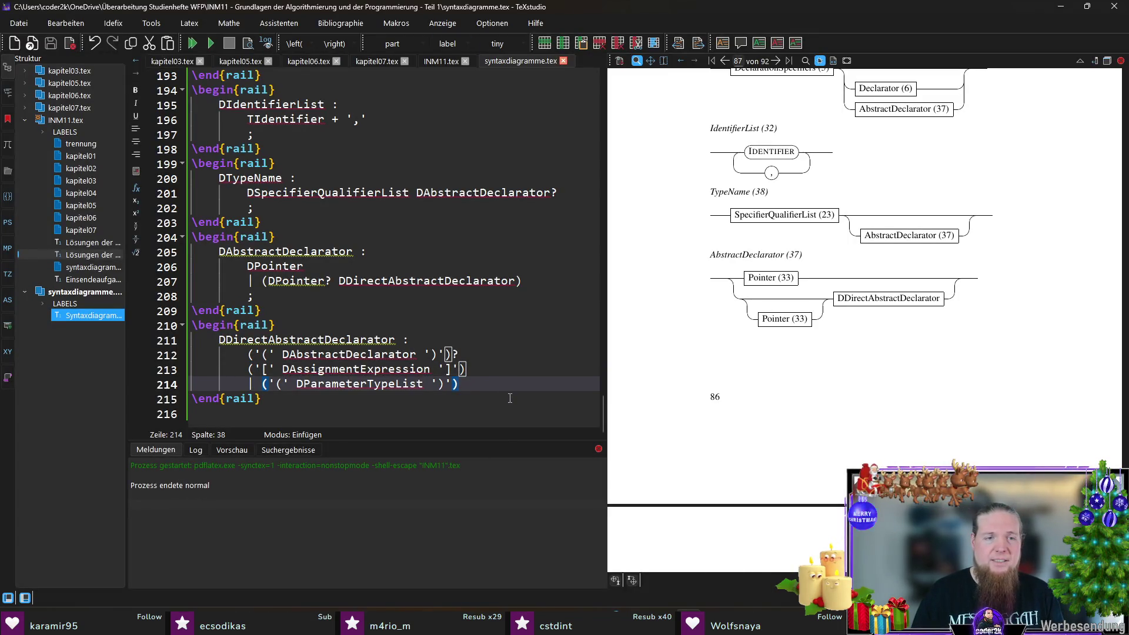
pyautogui.write('+')
pyautogui.hotkey('shift', 'Up')
pyautogui.hotkey('shift', 'Home')
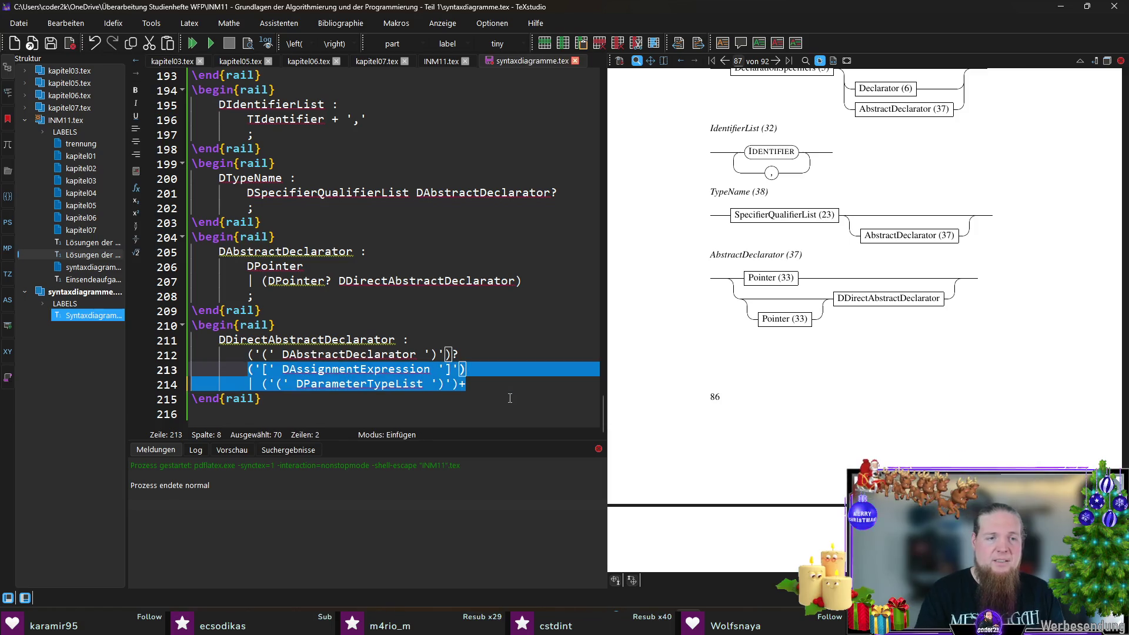
pyautogui.write('(')
pyautogui.press('End')
pyautogui.press('Return')
pyautogui.write('M')
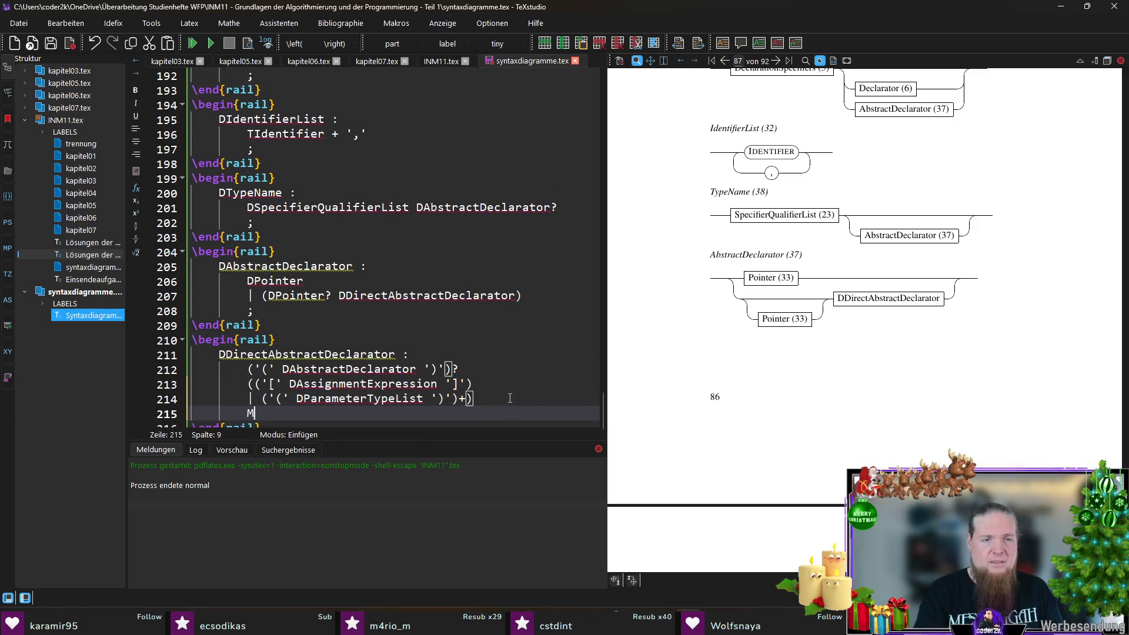
pyautogui.press('BackSpace')
pyautogui.write(';')
# - Save and compile the document, then bring up the Git Bash terminal
pyautogui.hotkey('ctrl', 's')
pyautogui.press('F5')
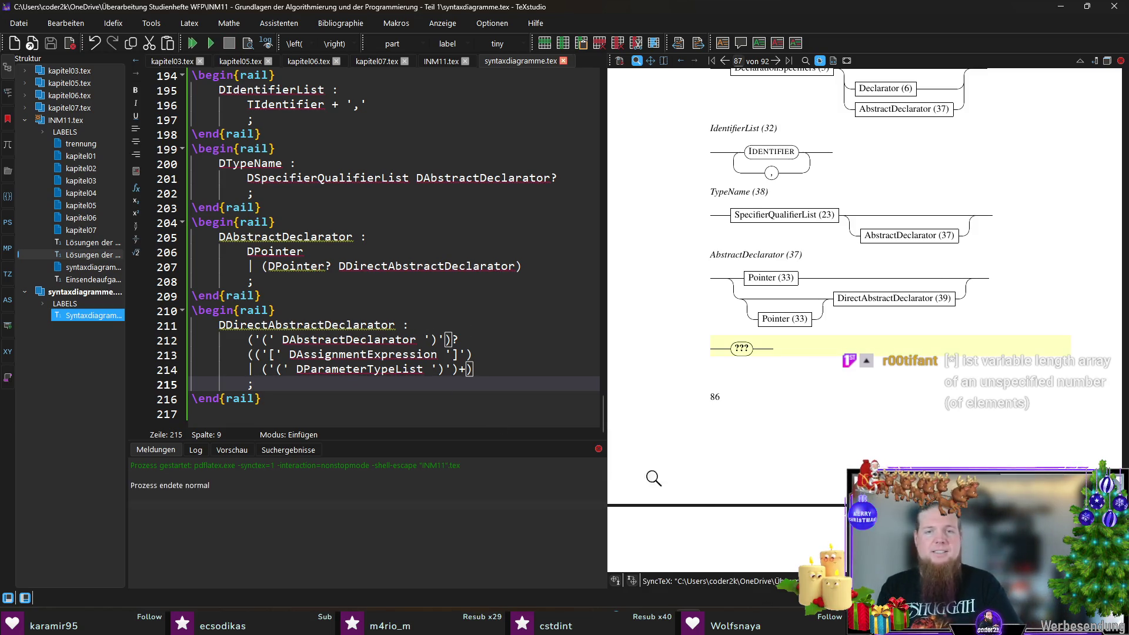
pyautogui.click(723, 579)
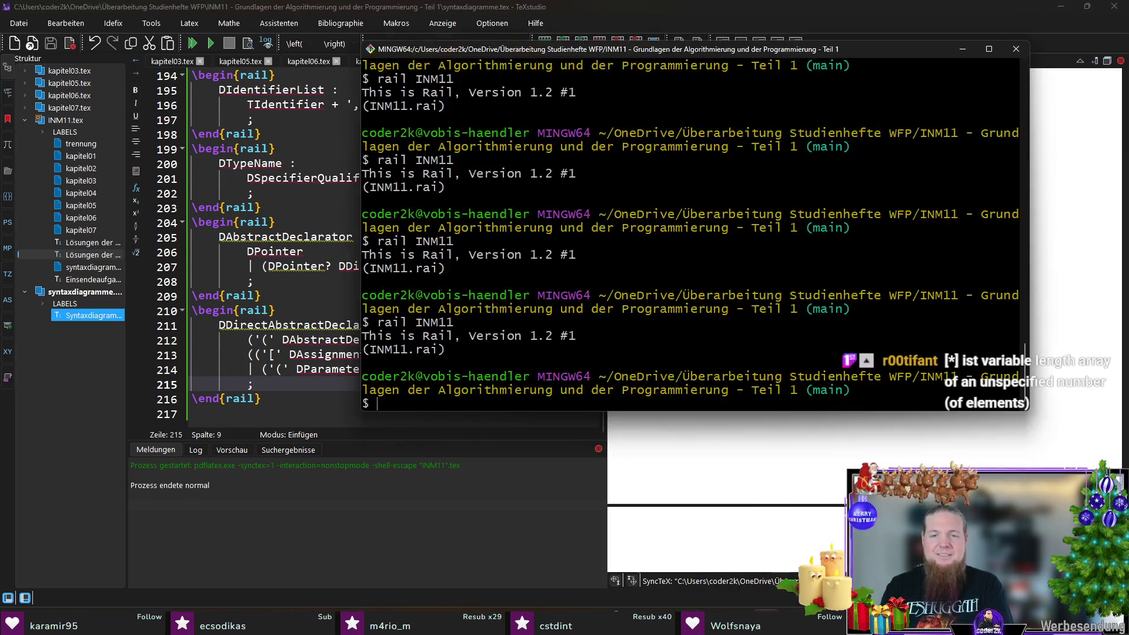
# - Rerun the rail preprocessor in Git Bash and recompile the document in TeXstudio
pyautogui.press('Up')
pyautogui.press('Return')
pyautogui.hotkey('alt', 'Tab')
pyautogui.press('F6')
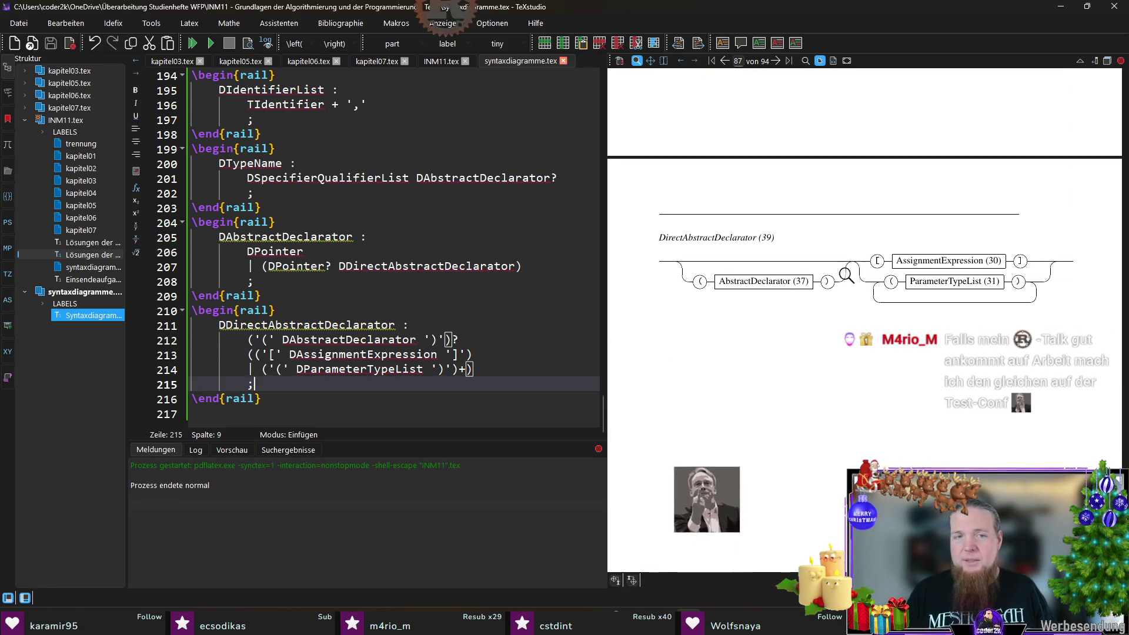
# - Append ' \\' to line 212 so the diagram wraps onto two rows, recompile, and place C99.pdf beside the preview
pyautogui.click(494, 339)
pyautogui.write('\\\\')
pyautogui.press('F5')
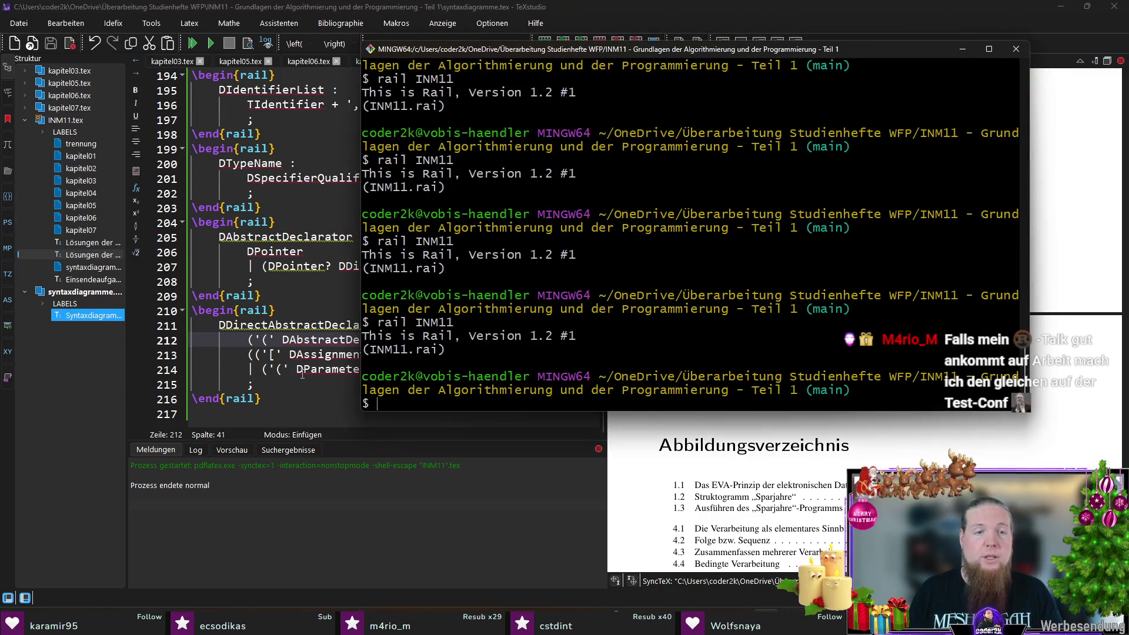
pyautogui.click(299, 384)
pyautogui.press('F5')
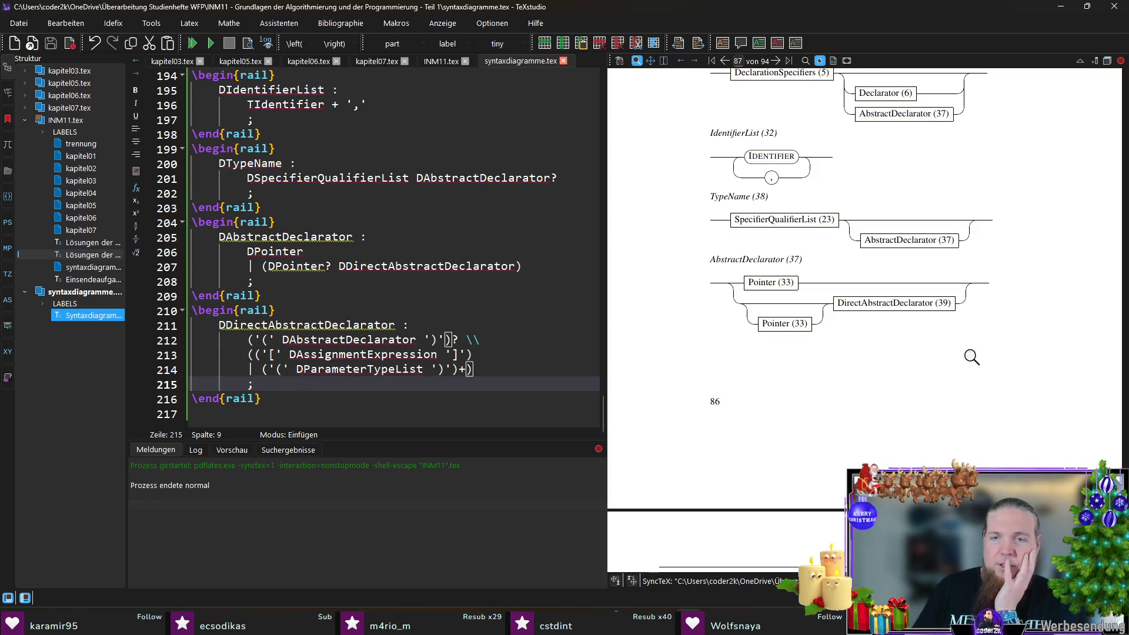
pyautogui.scroll(-3, 1013, 360)
pyautogui.scroll(-2, 882, 371)
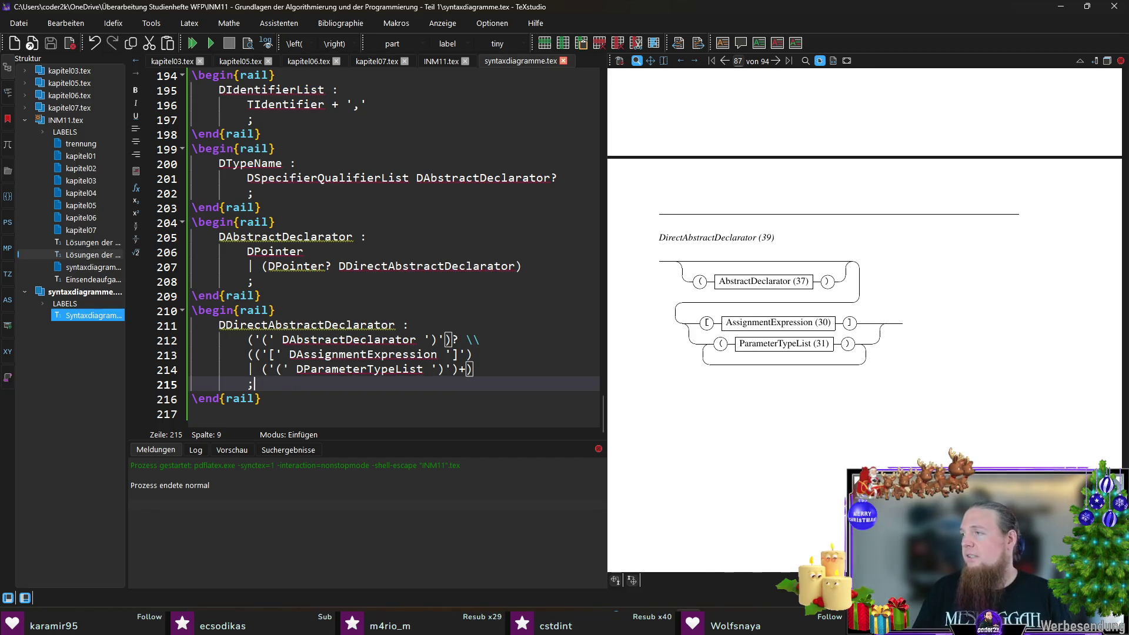
pyautogui.hotkey('alt', 'Tab')
pyautogui.moveTo(562, 58); pyautogui.dragTo(425, 30)
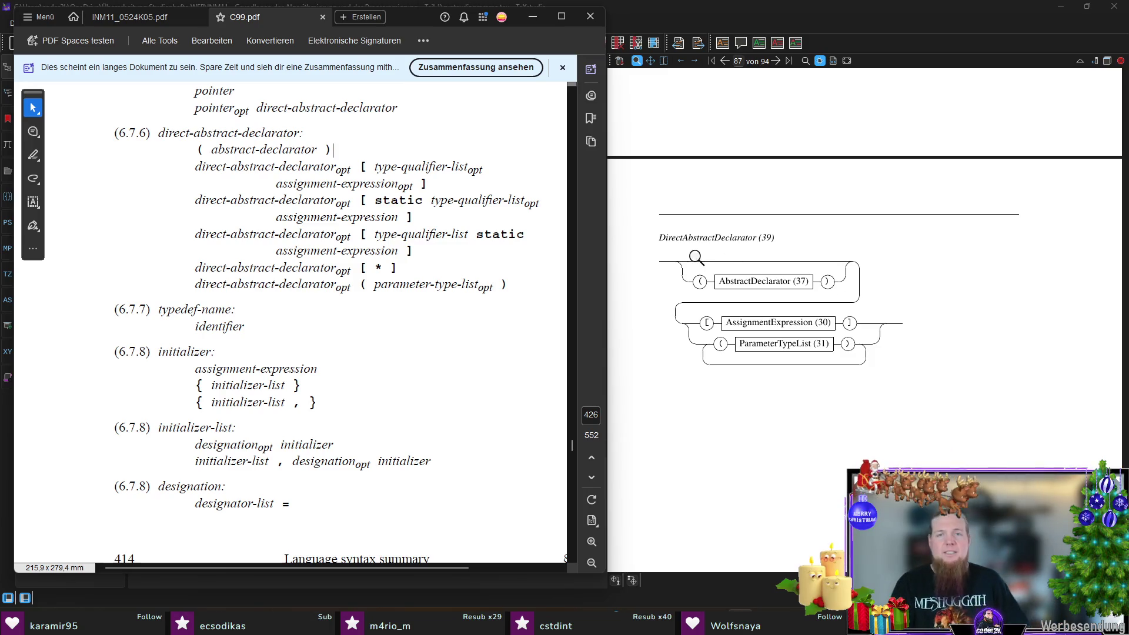
pyautogui.scroll(-2, 697, 258)
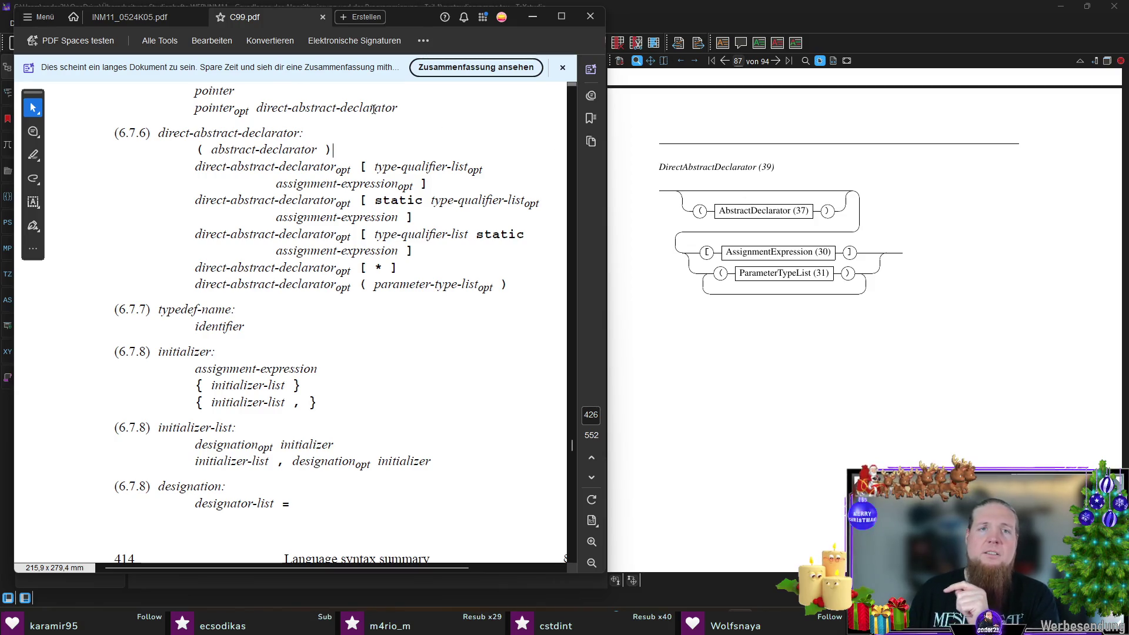
# - Return from the C99 grammar in Acrobat to the TeXstudio source
pyautogui.hotkey('alt', 'Tab')
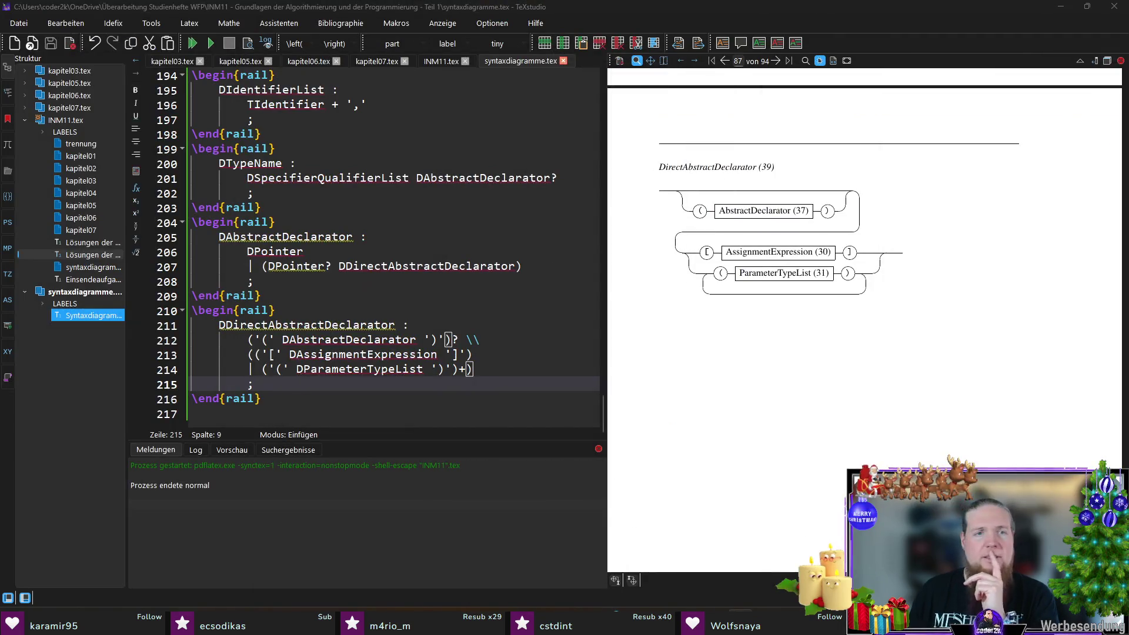
# - Remove the line break, cut the first alternative from line 212 and paste it after the group's opening parenthesis on its own line
pyautogui.click(494, 340)
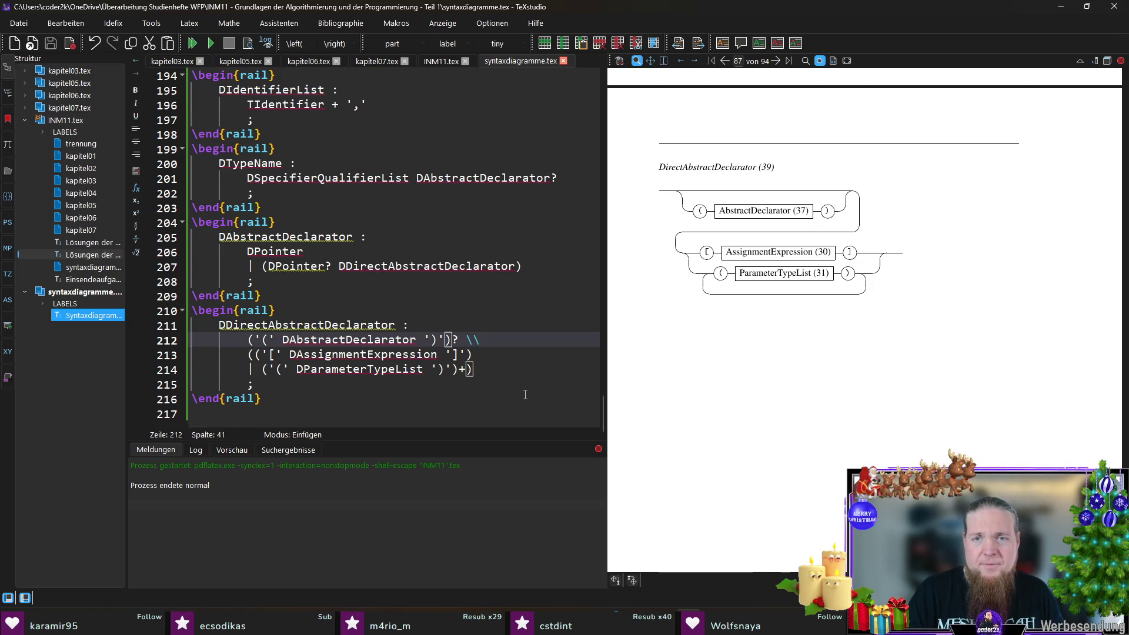
pyautogui.press('BackSpace')
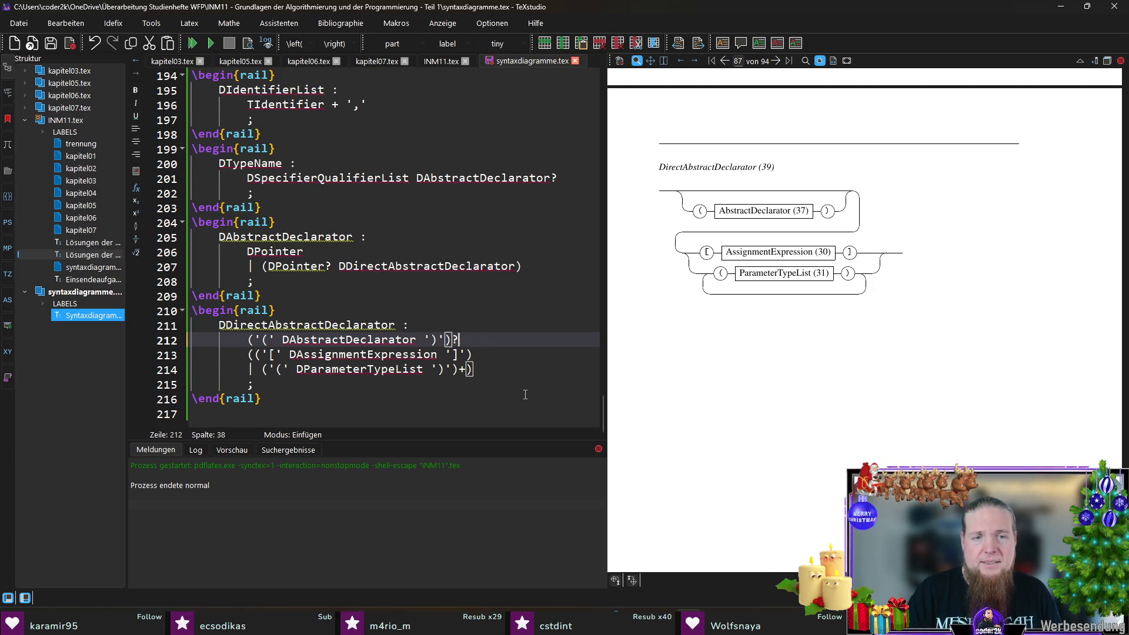
pyautogui.press('BackSpace')
pyautogui.hotkey('shift', 'Home')
pyautogui.press('Delete')
pyautogui.press('Up')
pyautogui.press('Down')
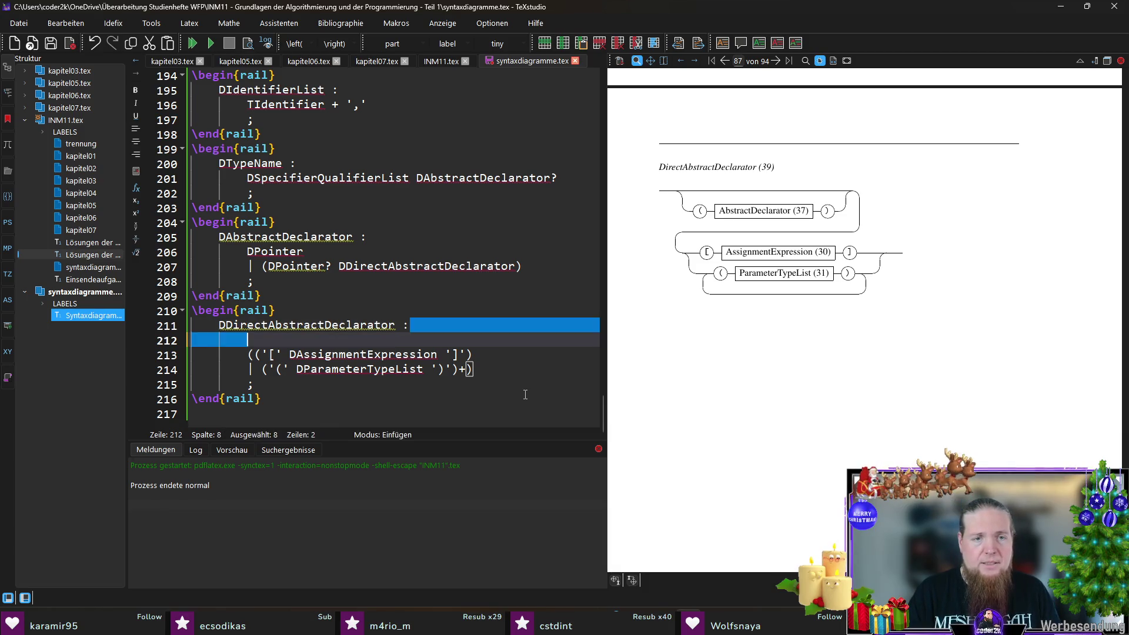
pyautogui.press('Delete')
pyautogui.press('Right')
pyautogui.press('Return')
pyautogui.write('|')
pyautogui.press('Up')
pyautogui.write("('(' DAbstractDeclarator ')')")
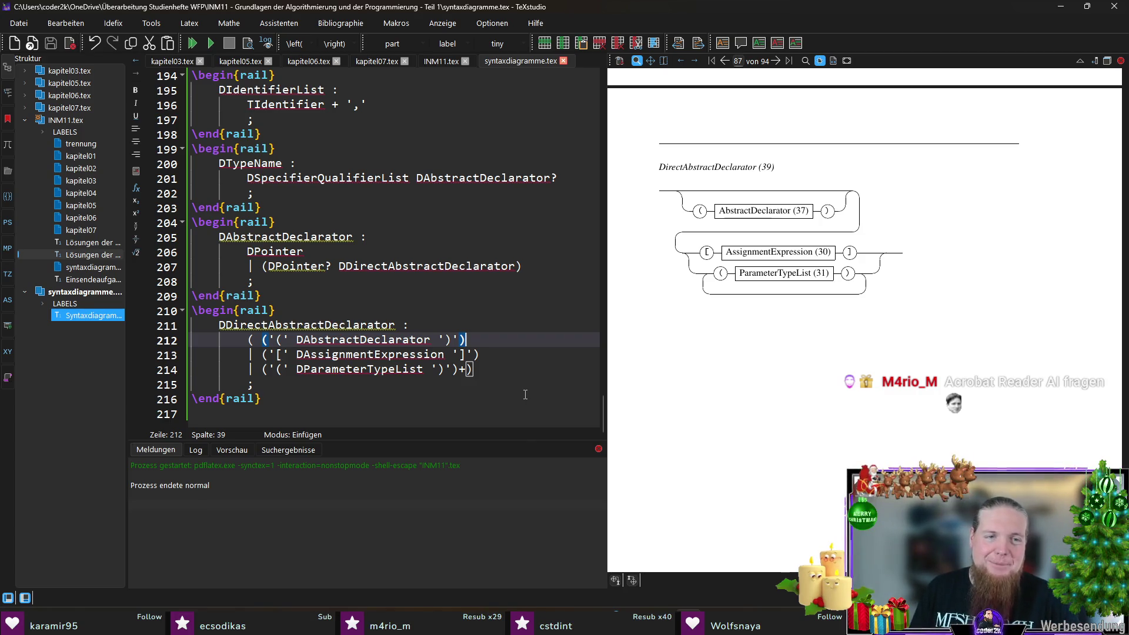
# - Put the closing parenthesis on its own line and indent the three alternatives inside the '( ... )+' group
pyautogui.press('Down')
pyautogui.press('Down')
pyautogui.press('Return')
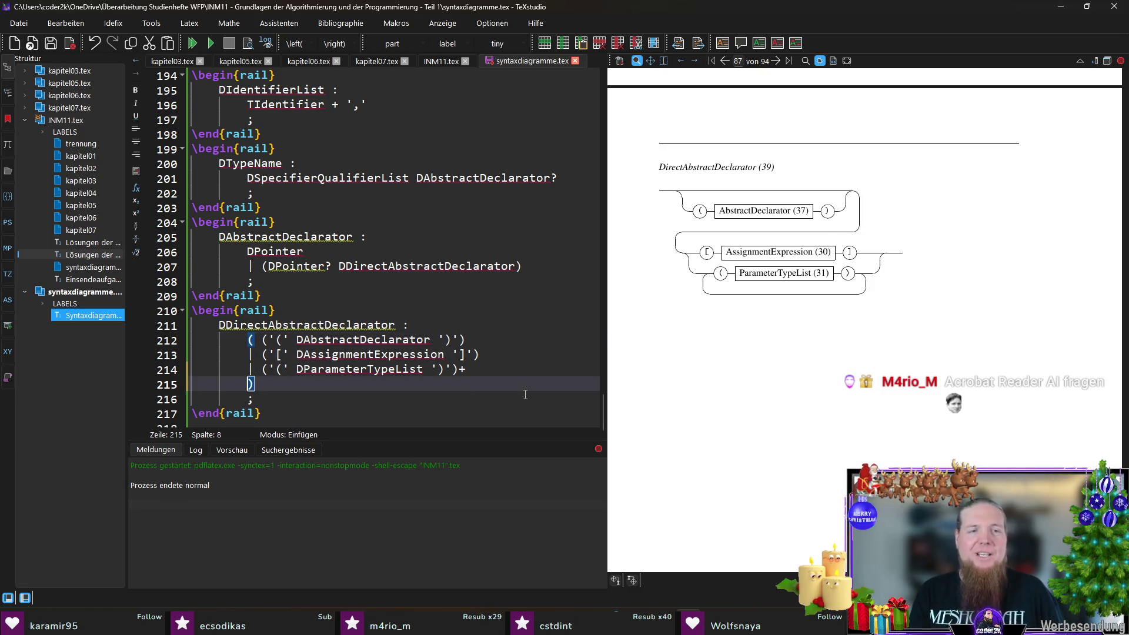
pyautogui.press('Up')
pyautogui.press('Up')
pyautogui.press('End')
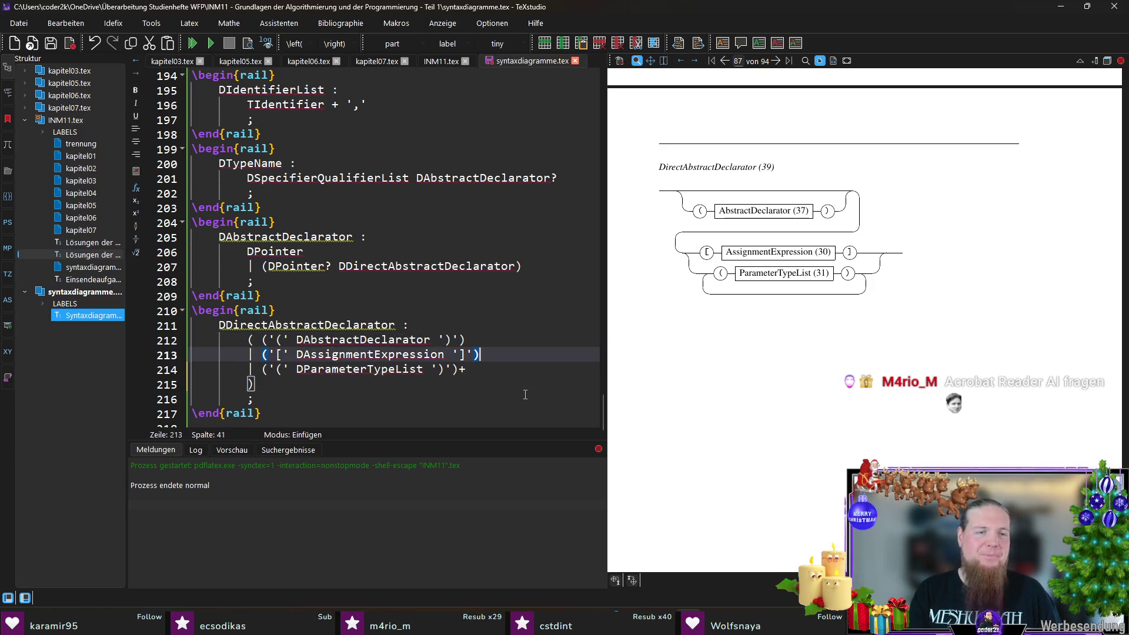
pyautogui.press('Up')
pyautogui.press('Home')
pyautogui.press('Right')
pyautogui.press('Right')
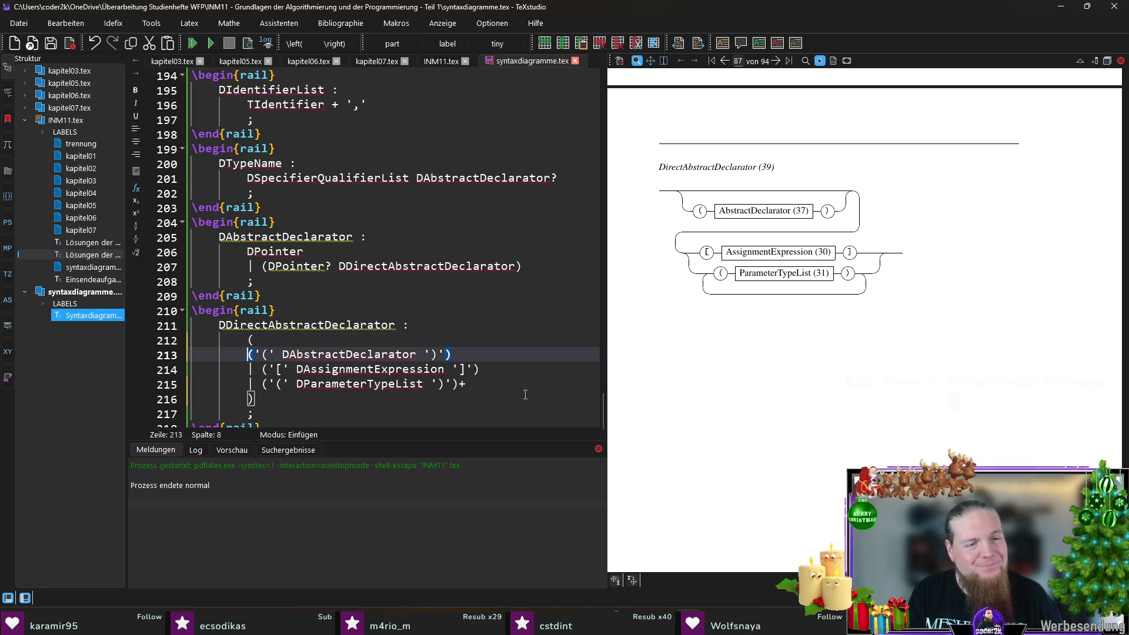
pyautogui.press('Return')
pyautogui.press('Down')
pyautogui.press('Home')
pyautogui.press('Tab')
pyautogui.press('Down')
pyautogui.press('Tab')
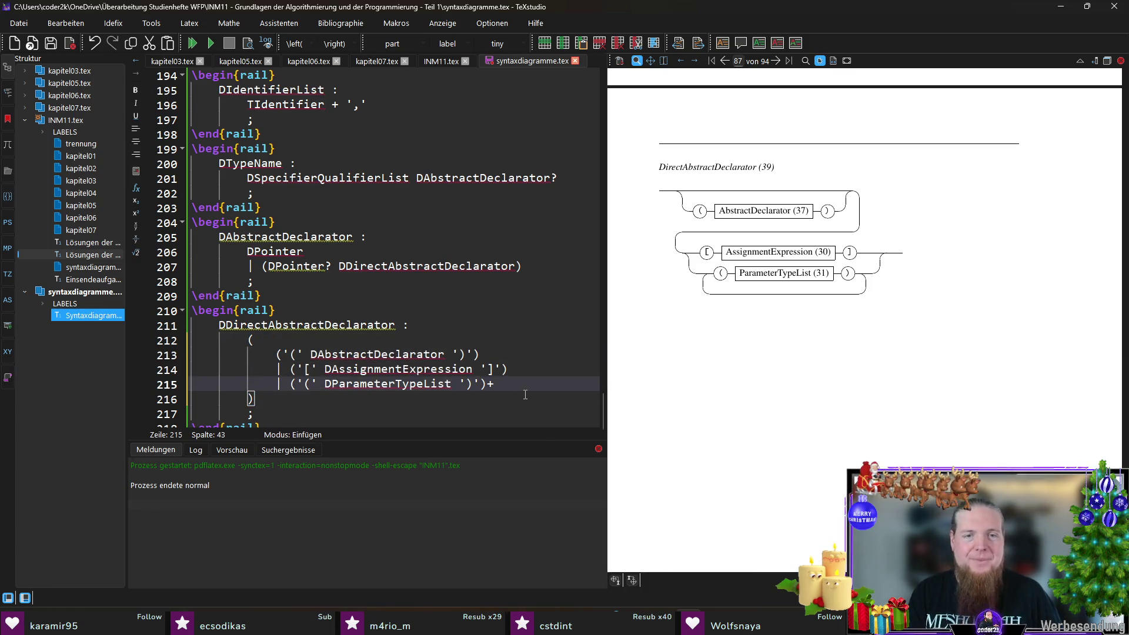
pyautogui.press('Down')
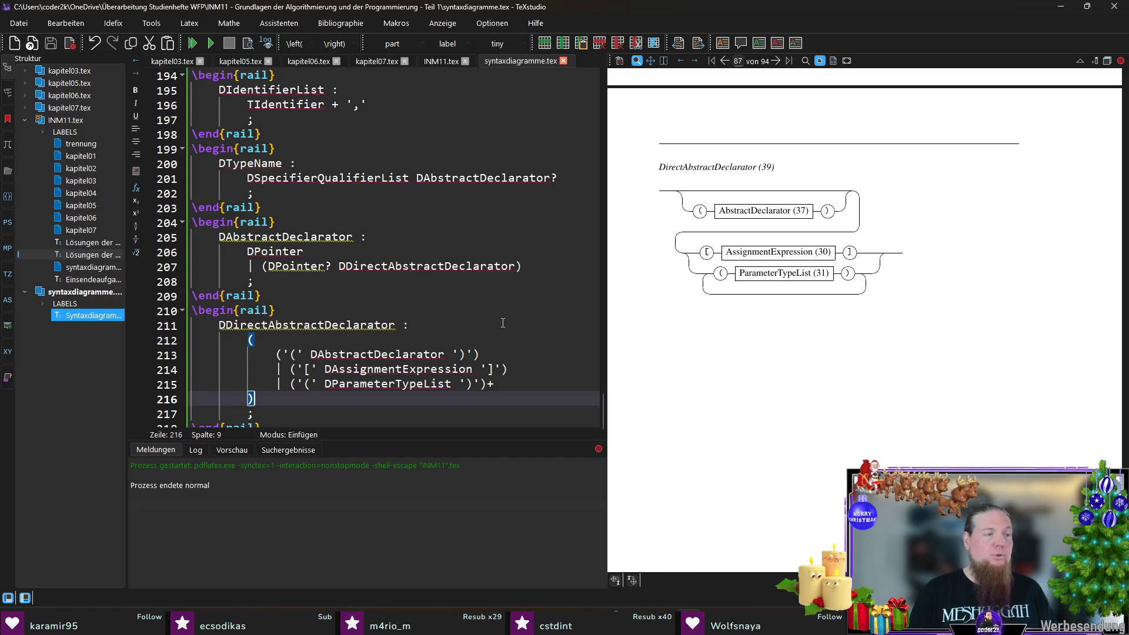
pyautogui.scroll(-1, 503, 324)
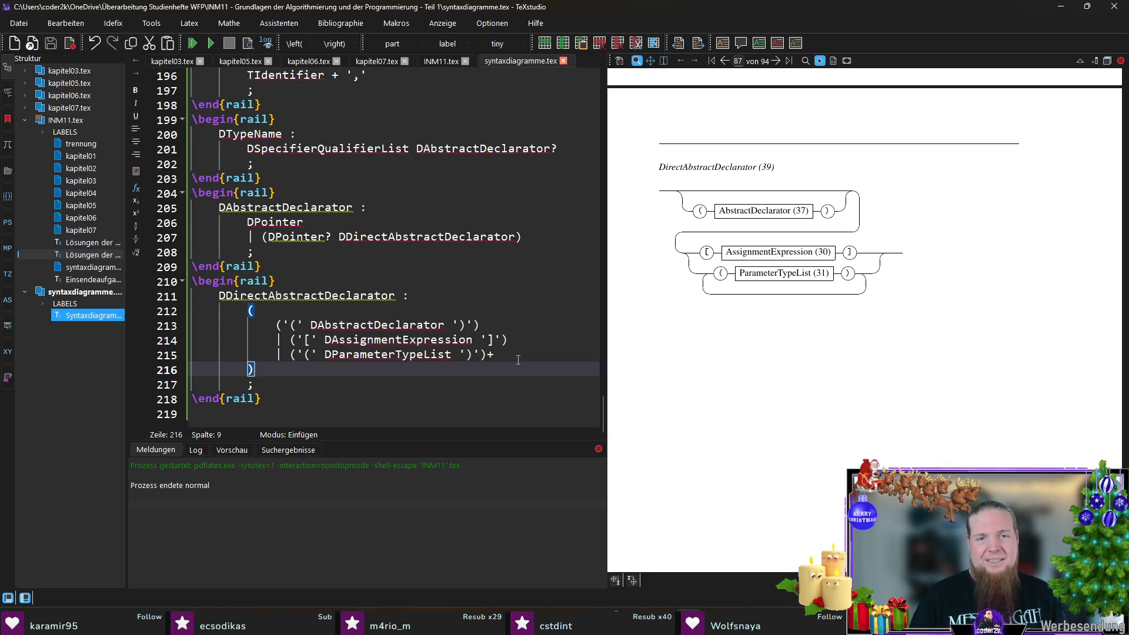
# - Add spaces inside the parentheses of each of the three alternatives and save the file
pyautogui.click(286, 326)
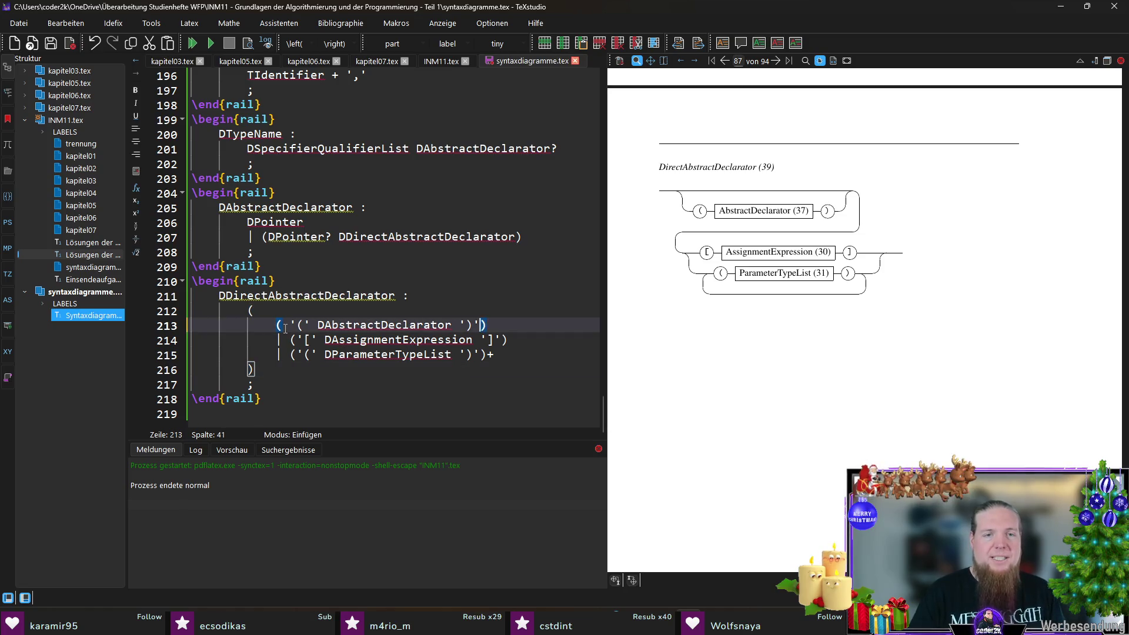
pyautogui.press('Down')
pyautogui.press('End')
pyautogui.press('Left')
pyautogui.press('Down')
pyautogui.press('Home')
pyautogui.press('End')
pyautogui.hotkey('ctrl', 's')
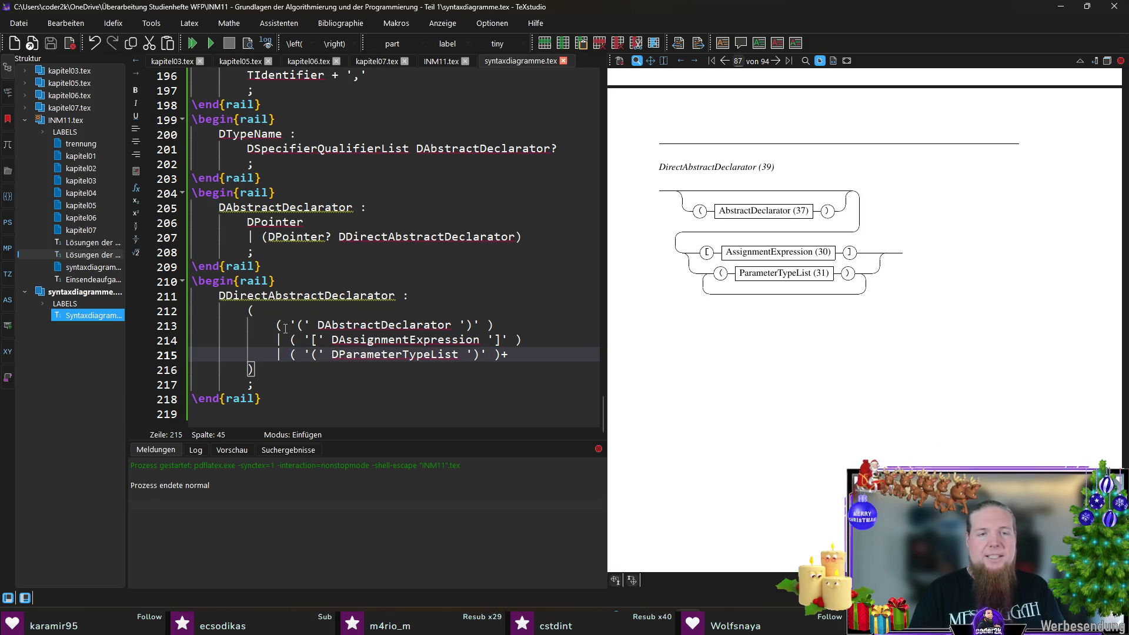
# - Bring up C99.pdf and move its window to the left half beside the preview
pyautogui.press('Down')
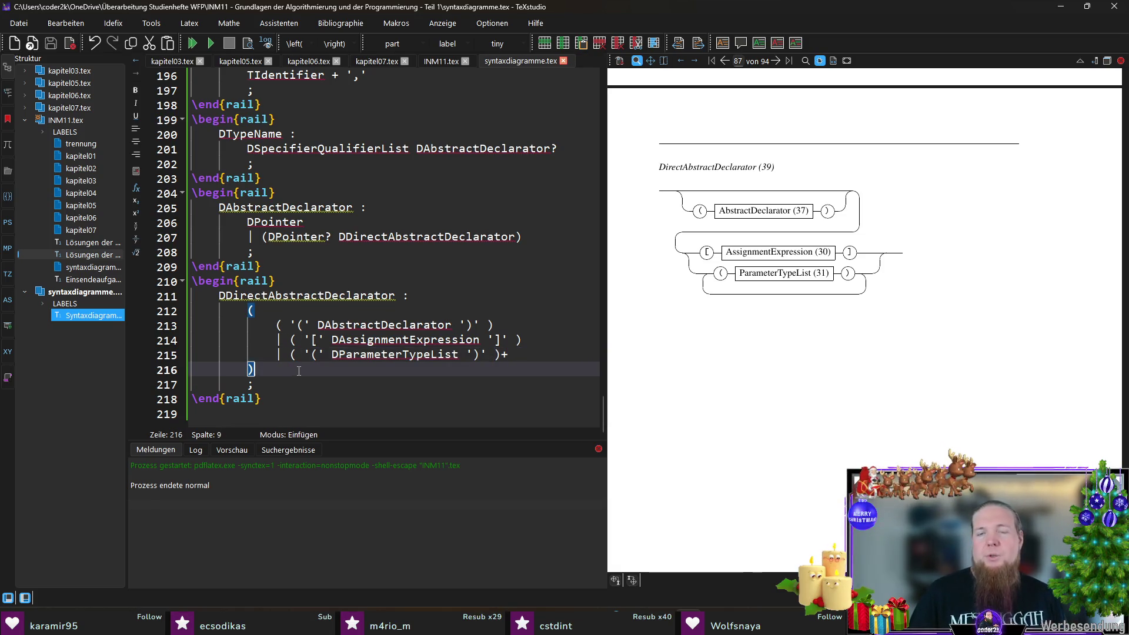
pyautogui.click(547, 357)
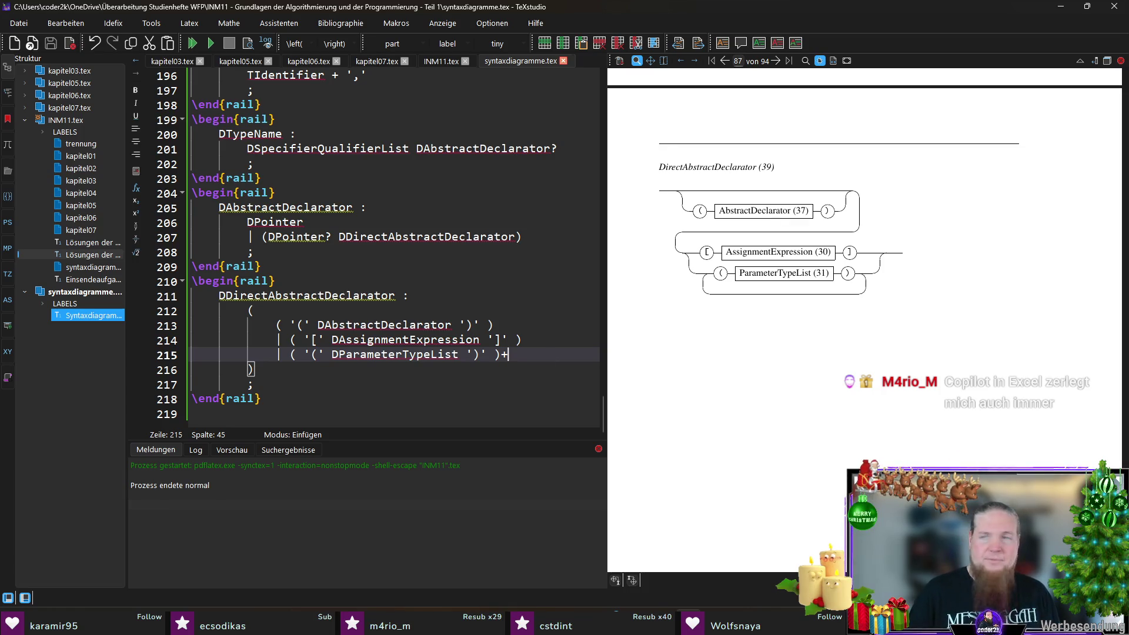
pyautogui.hotkey('alt', 'Tab')
pyautogui.moveTo(615, 65); pyautogui.dragTo(407, 28)
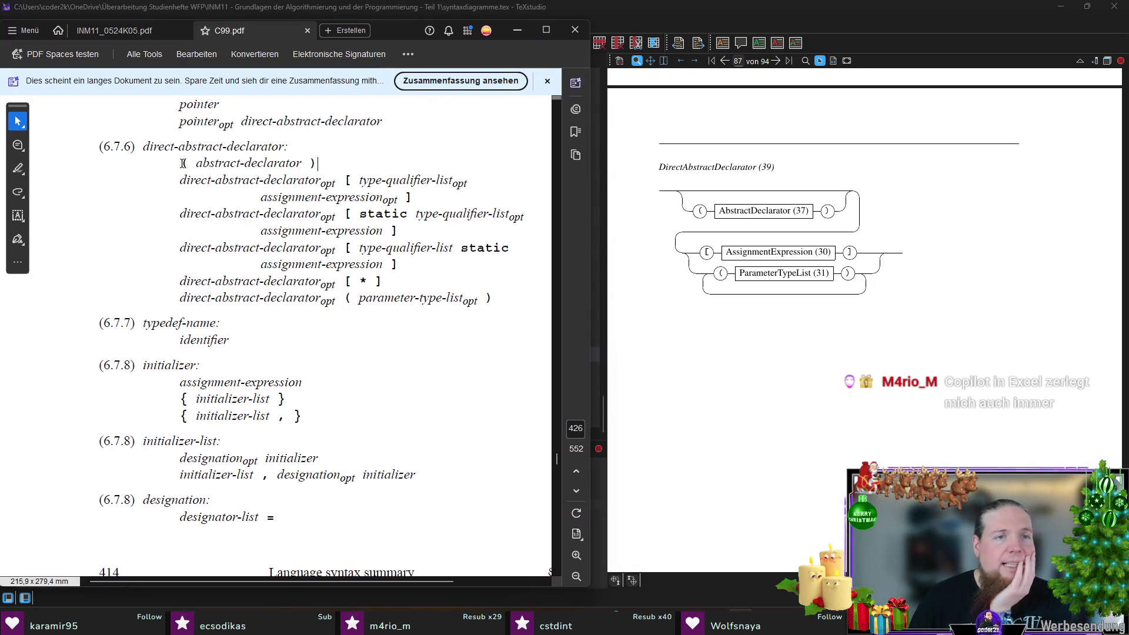
# - Check the '( abstract-declarator )' production in C99.pdf against the diagram, then switch back to TeXstudio
pyautogui.moveTo(183, 164); pyautogui.dragTo(314, 164)
pyautogui.rightClick(315, 162)
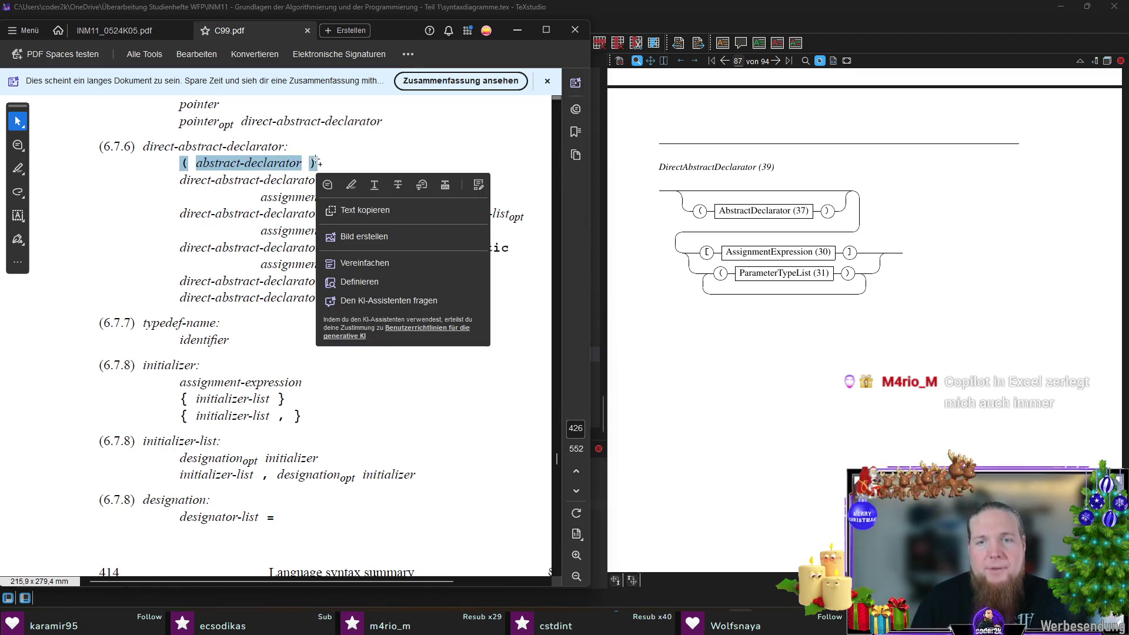
pyautogui.click(353, 154)
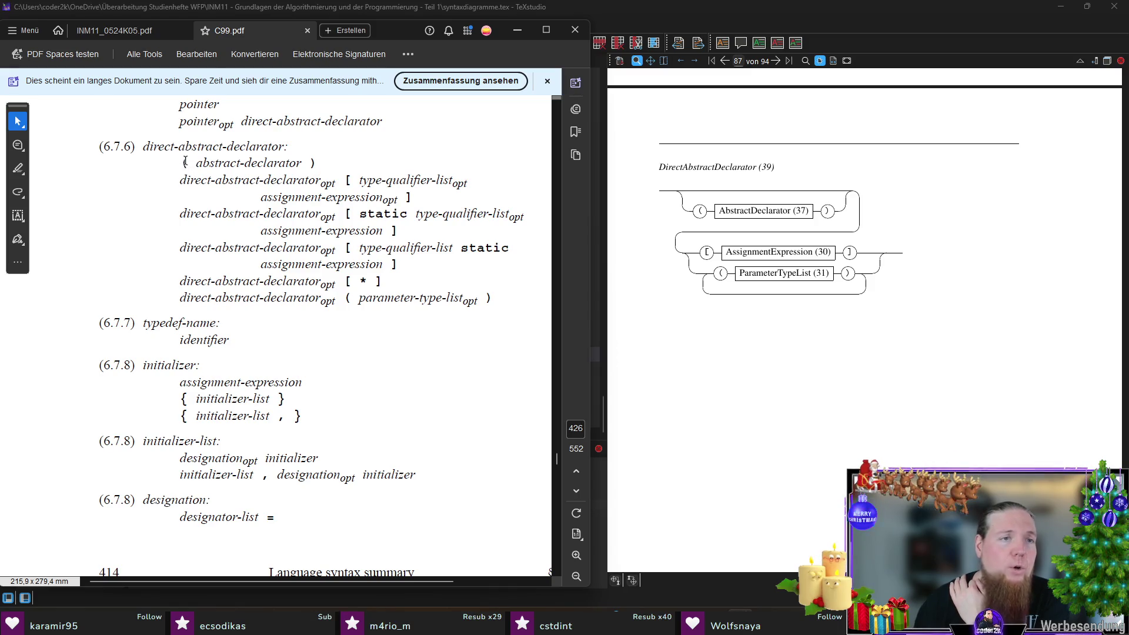
pyautogui.moveTo(184, 162); pyautogui.dragTo(316, 162)
pyautogui.click(402, 143)
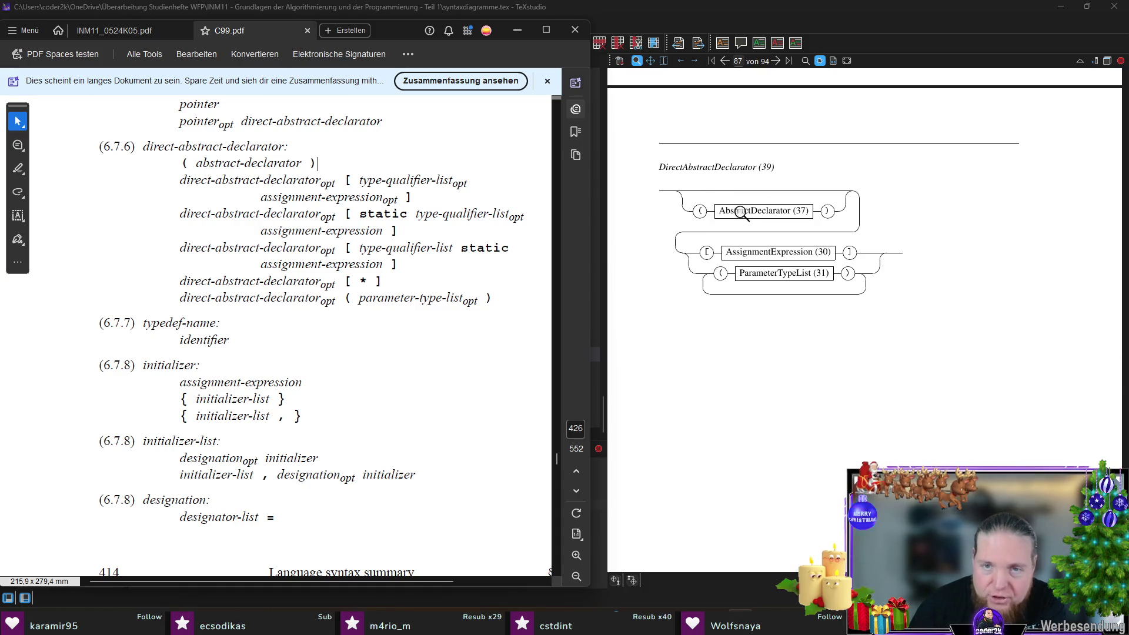
pyautogui.hotkey('alt', 'Tab')
pyautogui.hotkey('alt', 'Tab')
pyautogui.hotkey('alt', 'Tab')
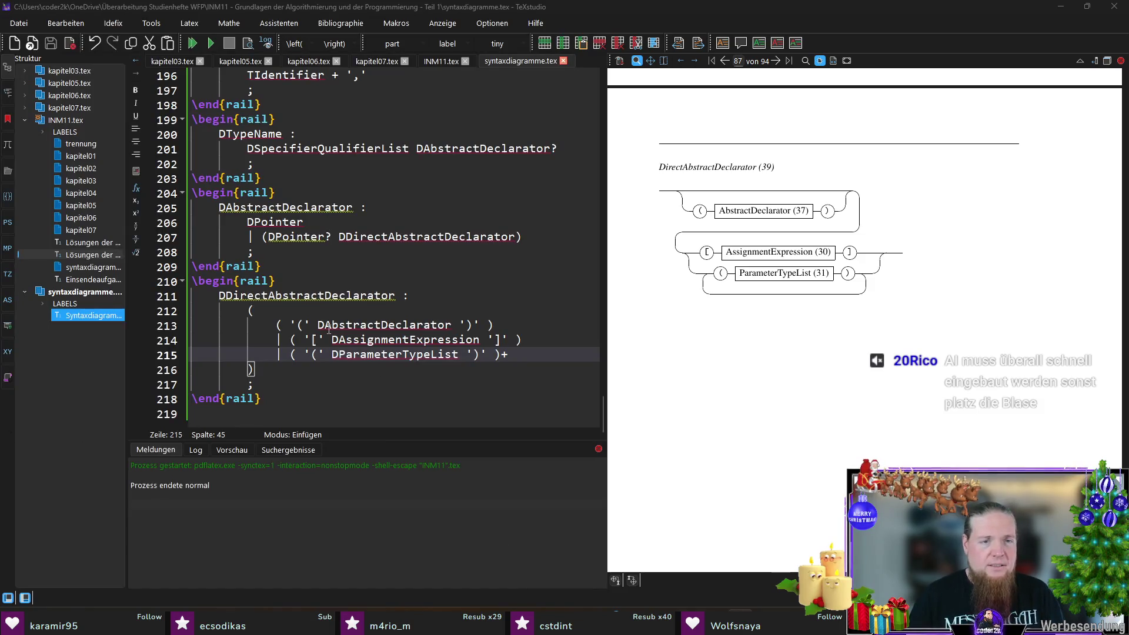
# - Move the AbstractDeclarator alternative above the group with a trailing \\, drop its leading bar and make the group starred
pyautogui.moveTo(278, 324); pyautogui.dragTo(492, 324)
pyautogui.hotkey('ctrl', 'x')
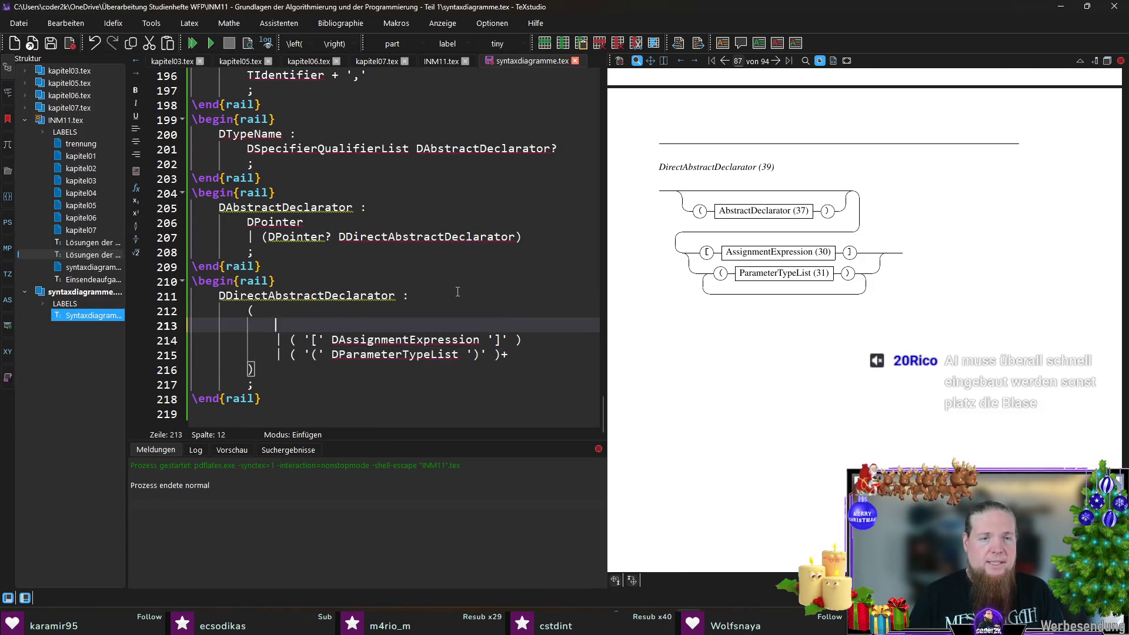
pyautogui.click(410, 295)
pyautogui.press('Return')
pyautogui.hotkey('ctrl', 'v')
pyautogui.write('\\\\')
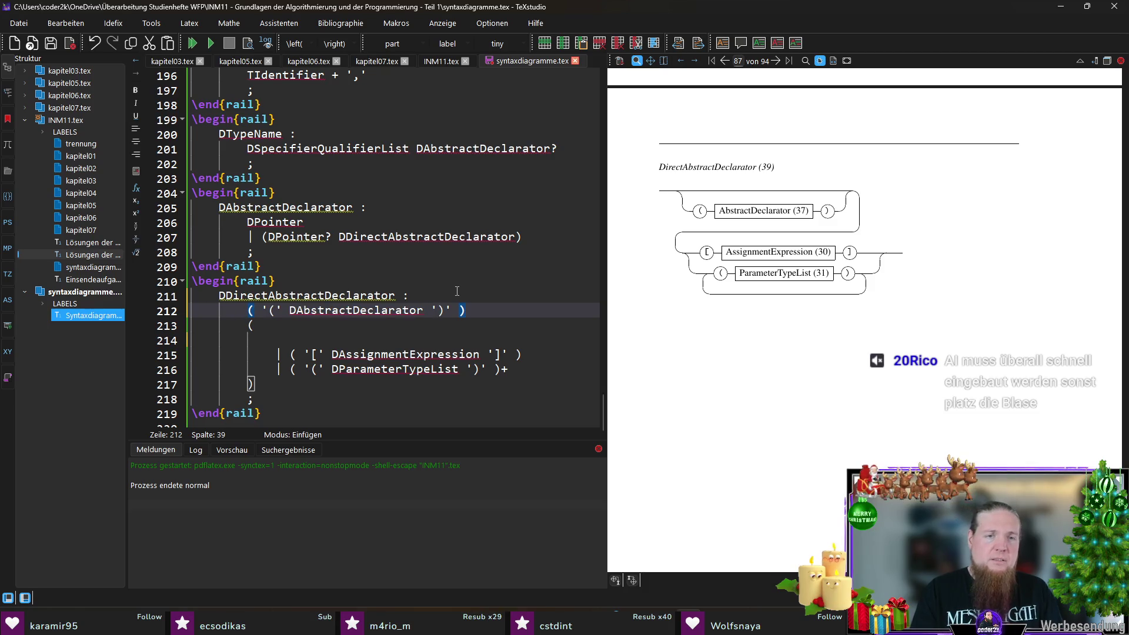
pyautogui.press('Down')
pyautogui.press('Down')
pyautogui.press('Delete')
pyautogui.press('Delete')
pyautogui.press('Delete')
pyautogui.press('Down')
pyautogui.press('End')
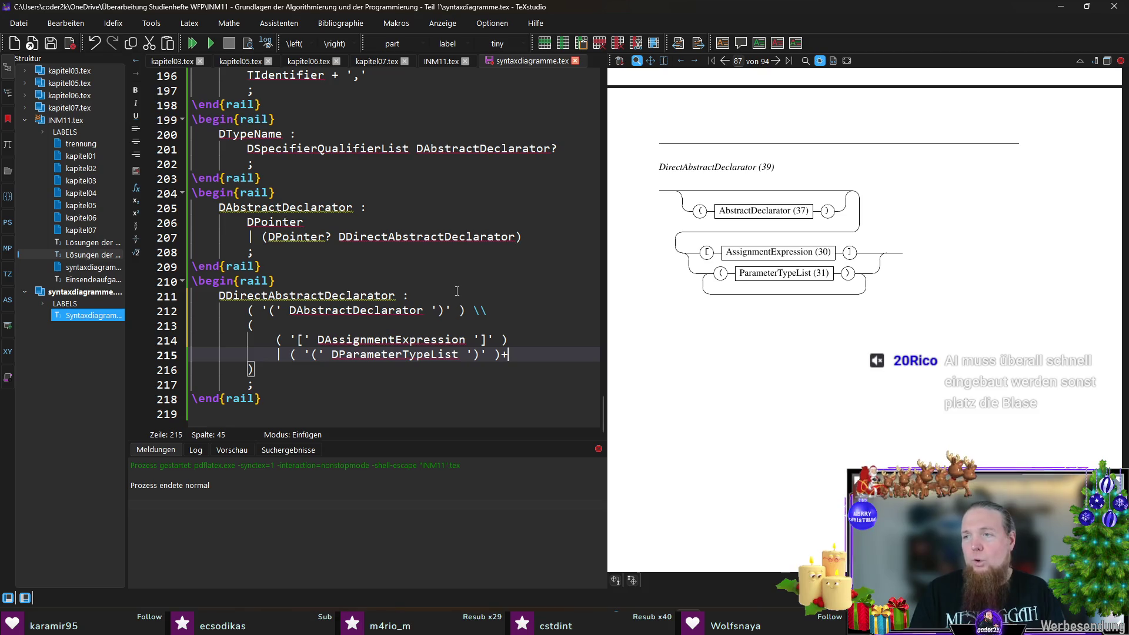
# - Save syntaxdiagramme.tex, compile twice after checking the rail terminal, and bring the grammar PDF to the left
pyautogui.hotkey('ctrl', 's')
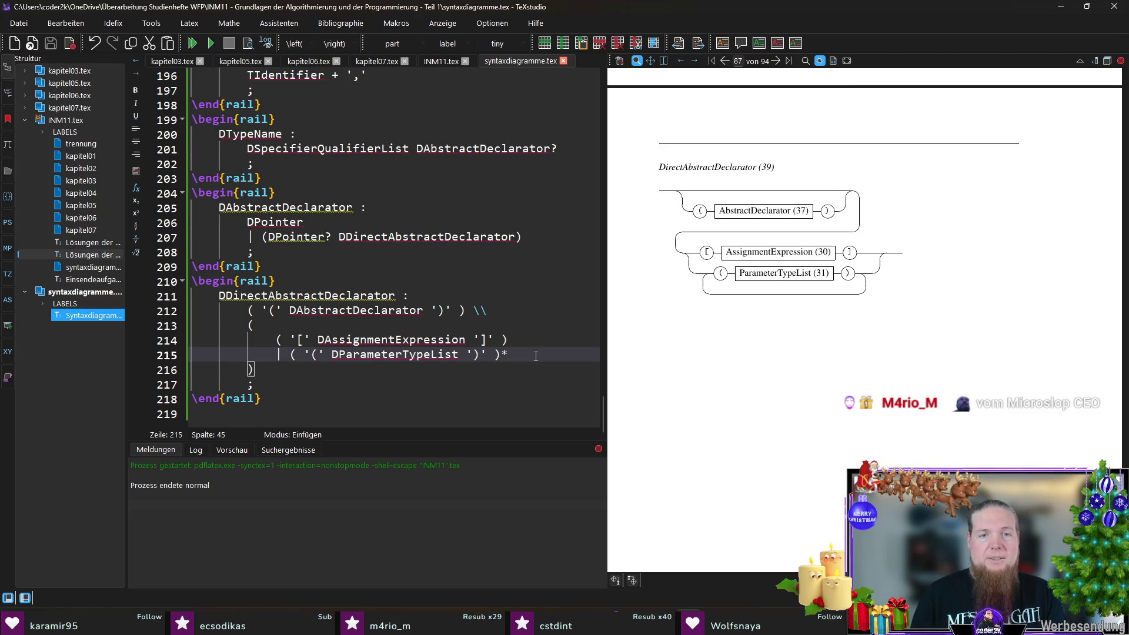
pyautogui.press('F5')
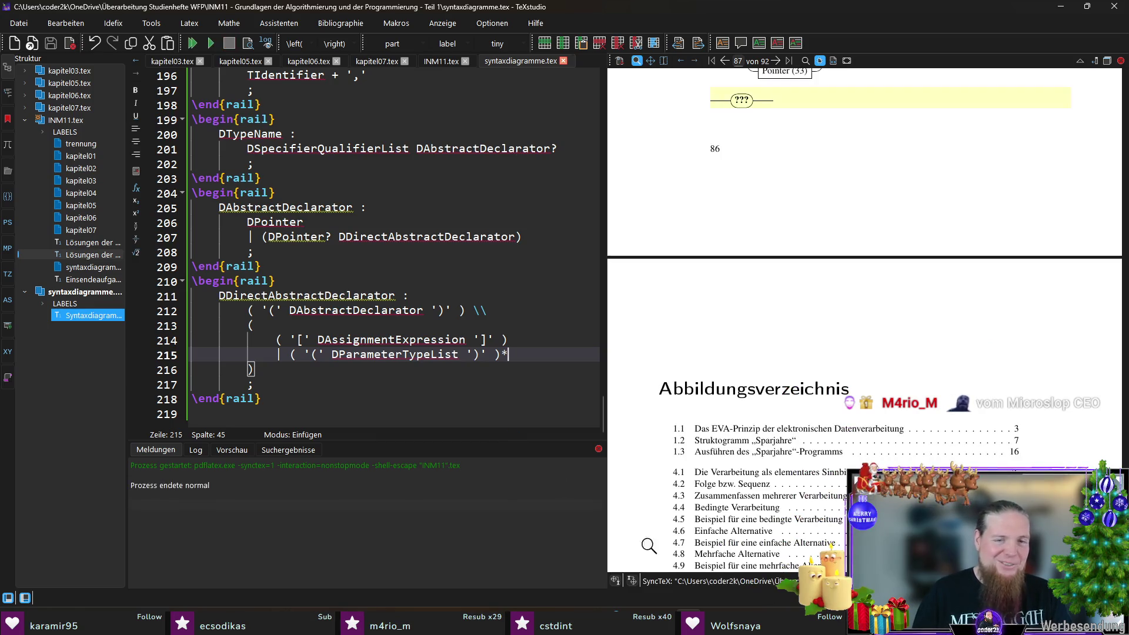
pyautogui.click(789, 547)
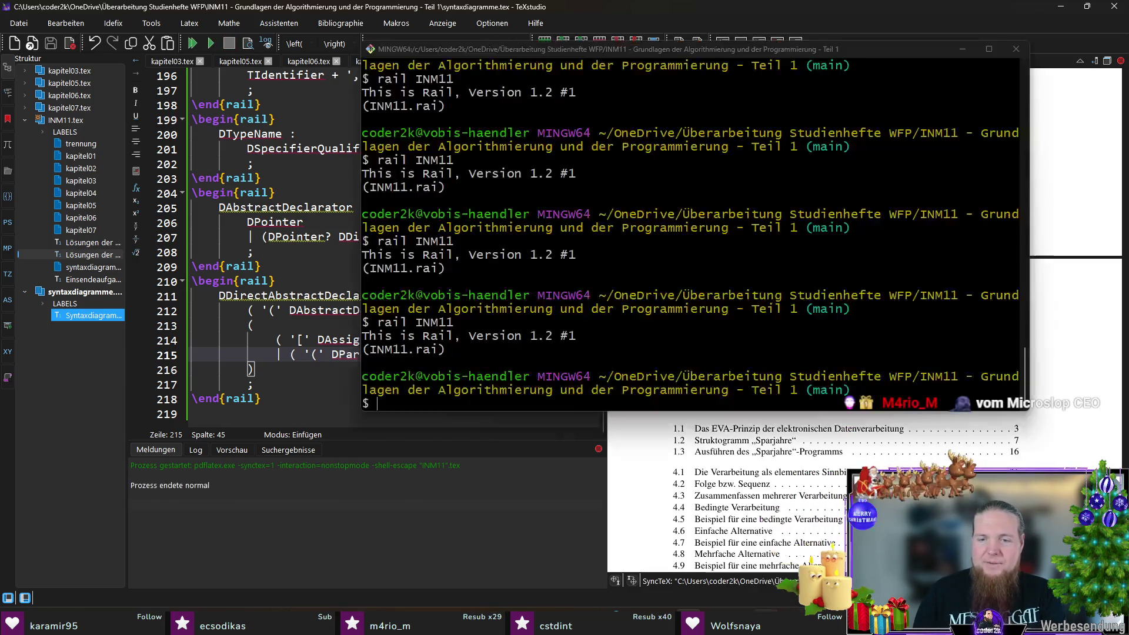
pyautogui.click(284, 325)
pyautogui.press('F5')
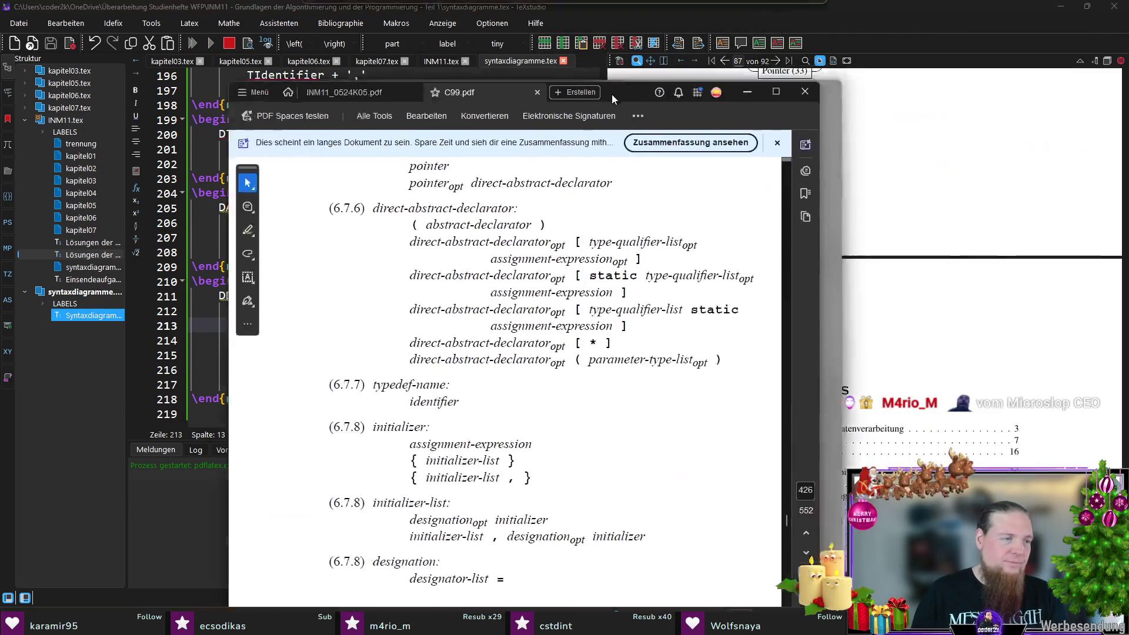
pyautogui.moveTo(611, 94); pyautogui.dragTo(411, 29)
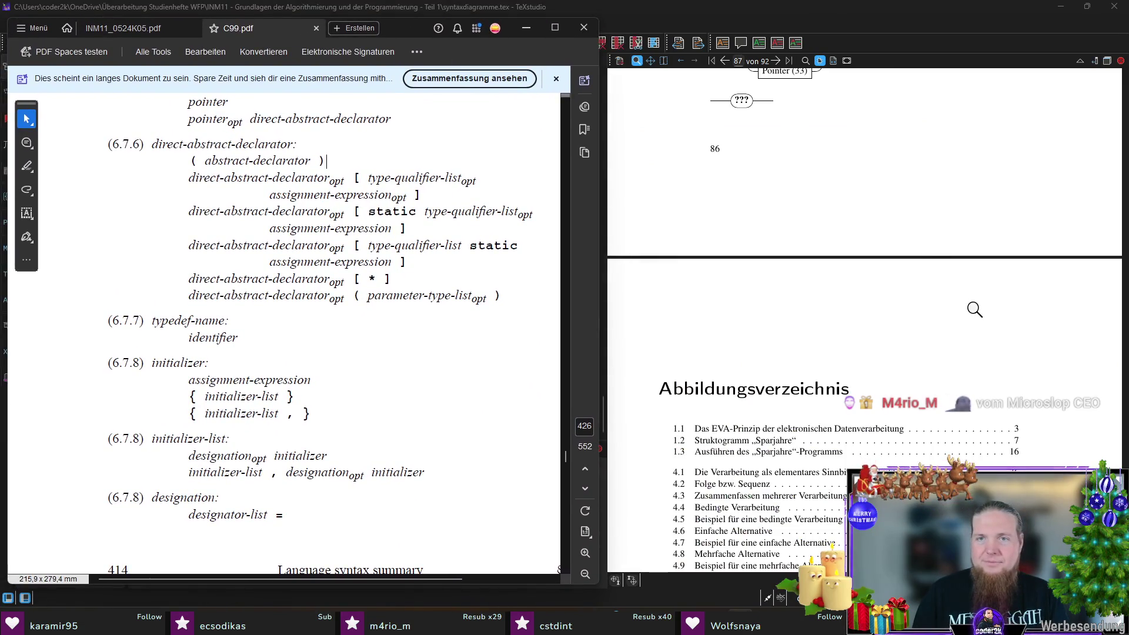
pyautogui.scroll(3, 905, 305)
pyautogui.scroll(3, 905, 304)
pyautogui.scroll(-3, 891, 282)
pyautogui.scroll(-3, 885, 273)
pyautogui.scroll(1, 886, 272)
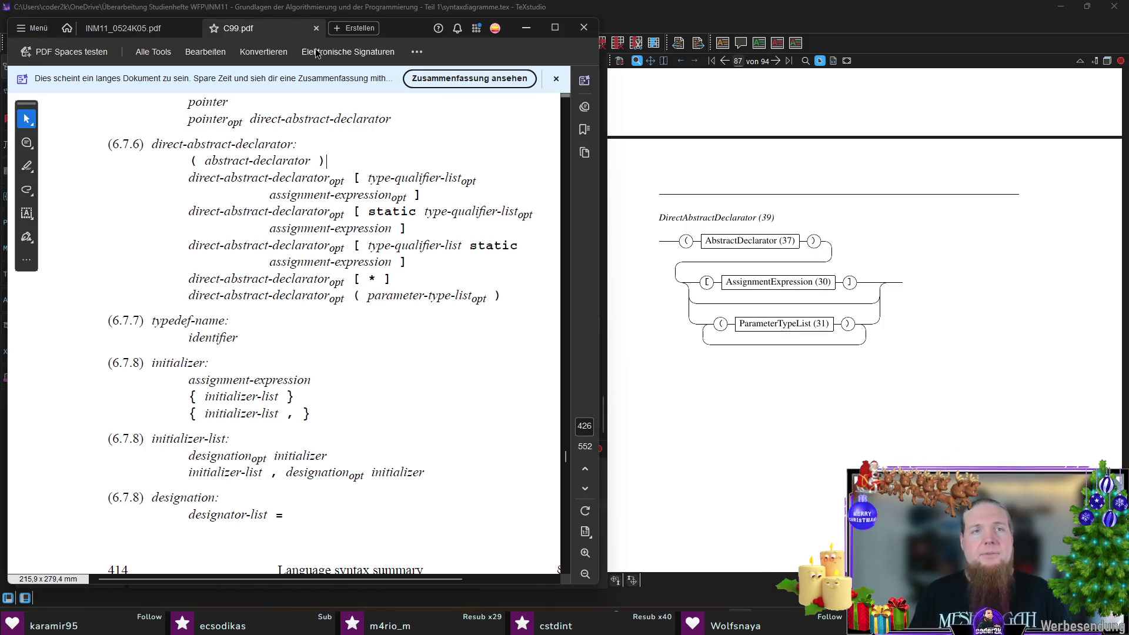
# - Put the grammar PDF window away to return to the TeXstudio preview
pyautogui.hotkey('alt', 'Tab')
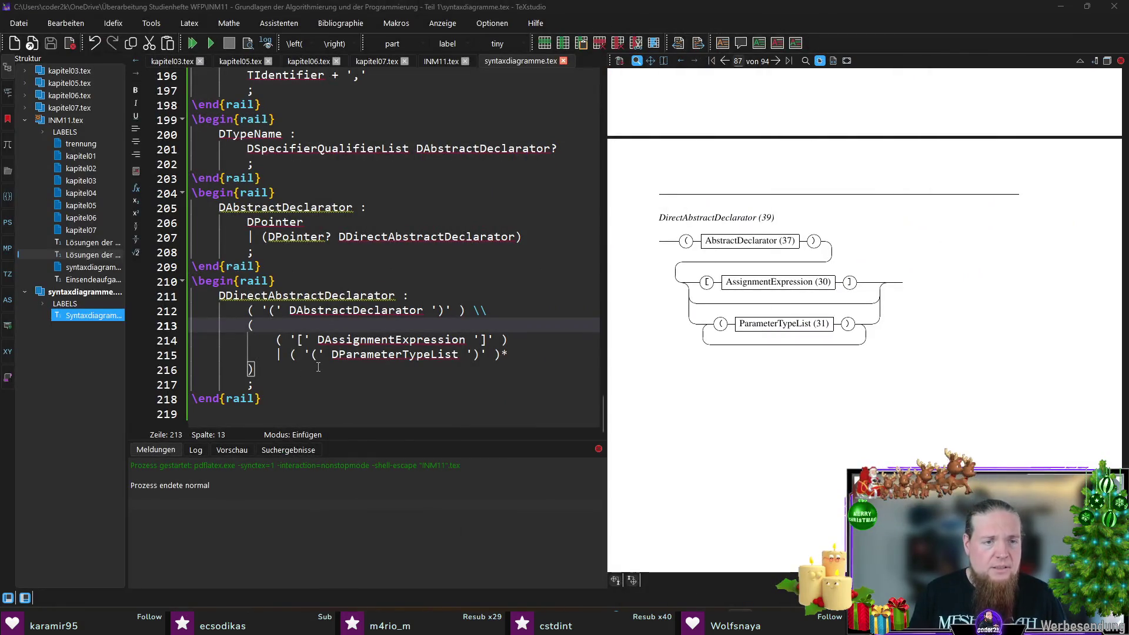
# - Re-bracket the rule so each alternative and the closing repetition sit on their own indented lines, then save
pyautogui.click(544, 355)
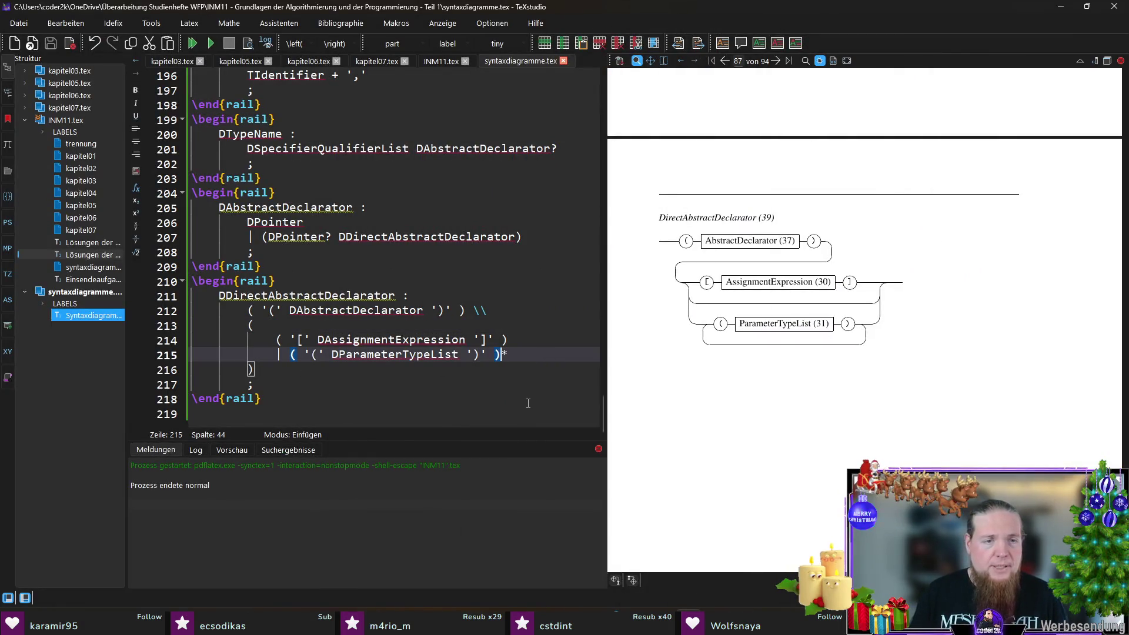
pyautogui.click(299, 354)
pyautogui.press('BackSpace')
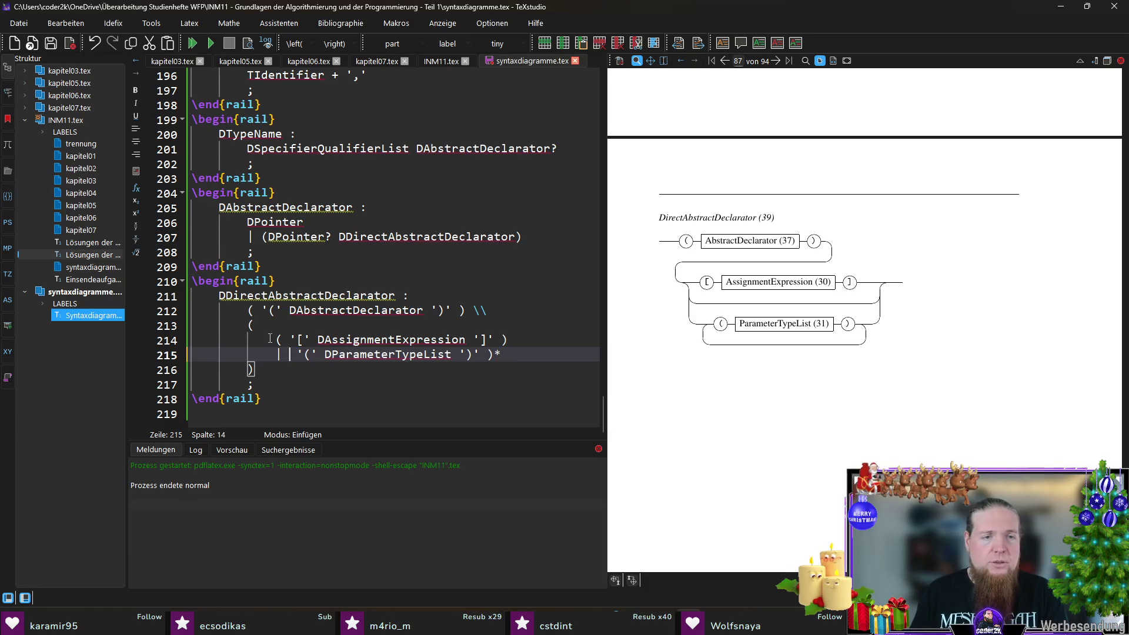
pyautogui.click(276, 340)
pyautogui.write('(')
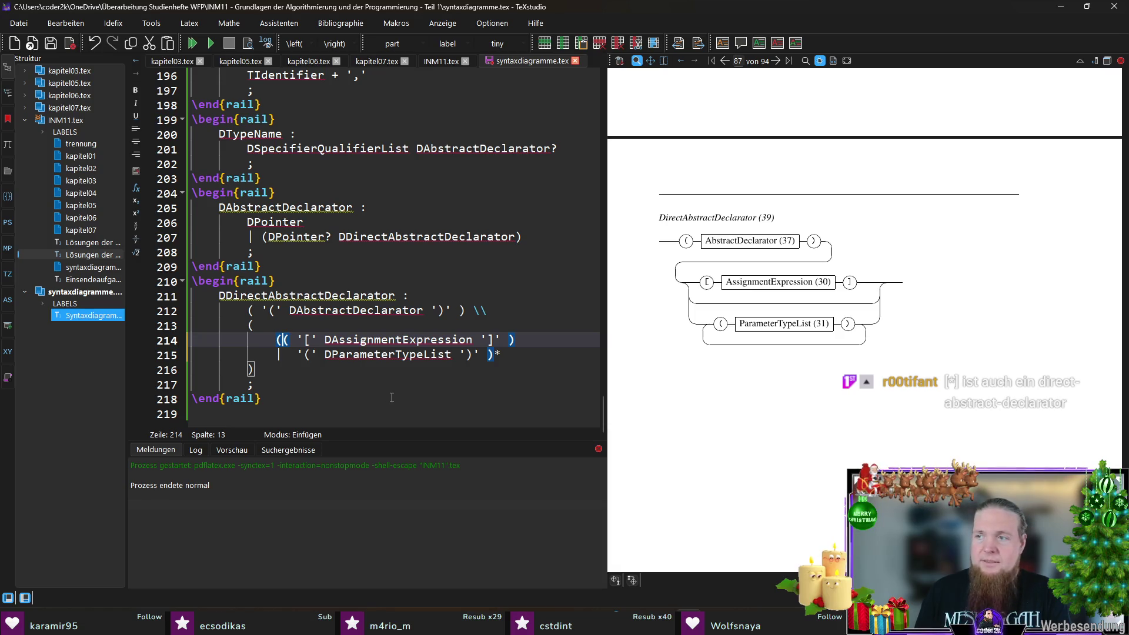
pyautogui.press('Return')
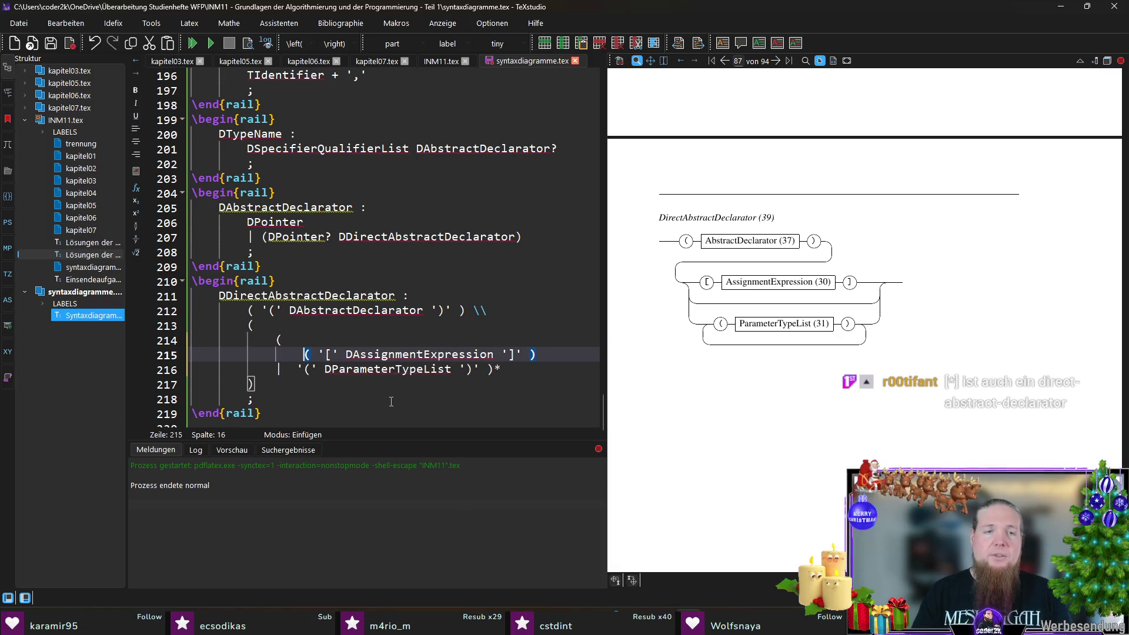
pyautogui.press('Down')
pyautogui.press('Tab')
pyautogui.press('Return')
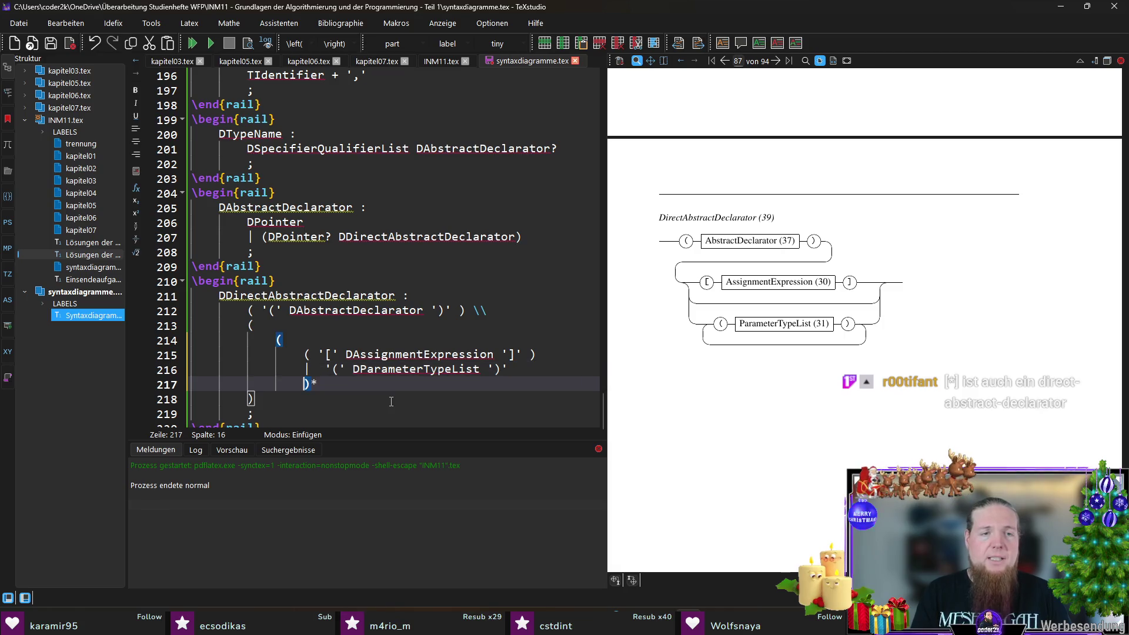
pyautogui.hotkey('shift', 'Tab')
pyautogui.hotkey('ctrl', 's')
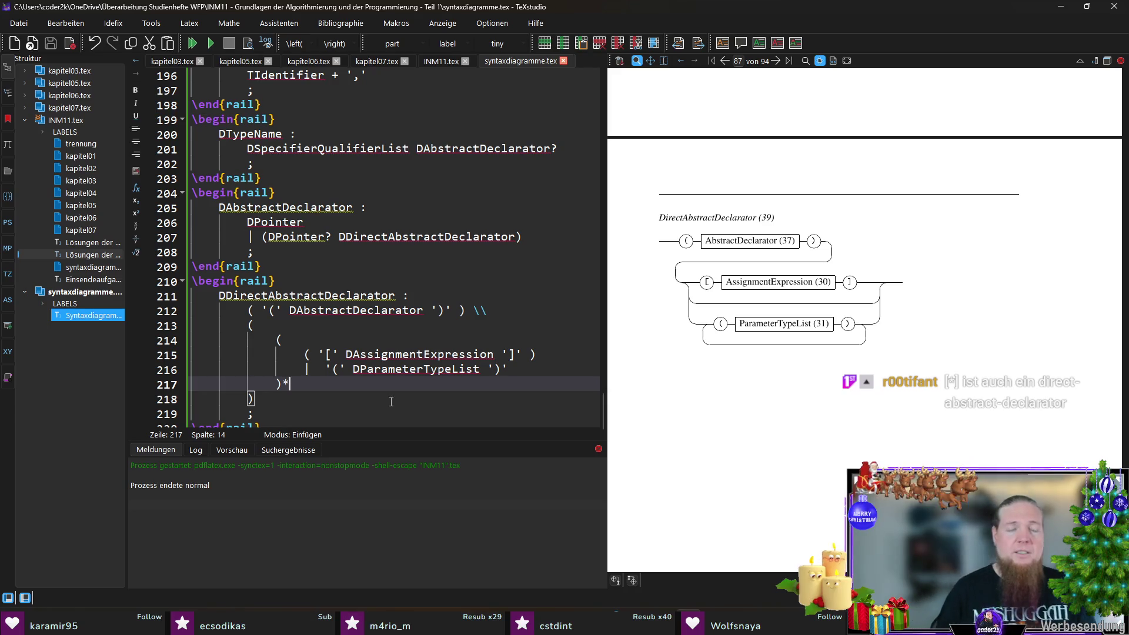
# - Remove the star repetition marker and add an empty () alternative line inside the group, then save
pyautogui.press('Up')
pyautogui.press('Up')
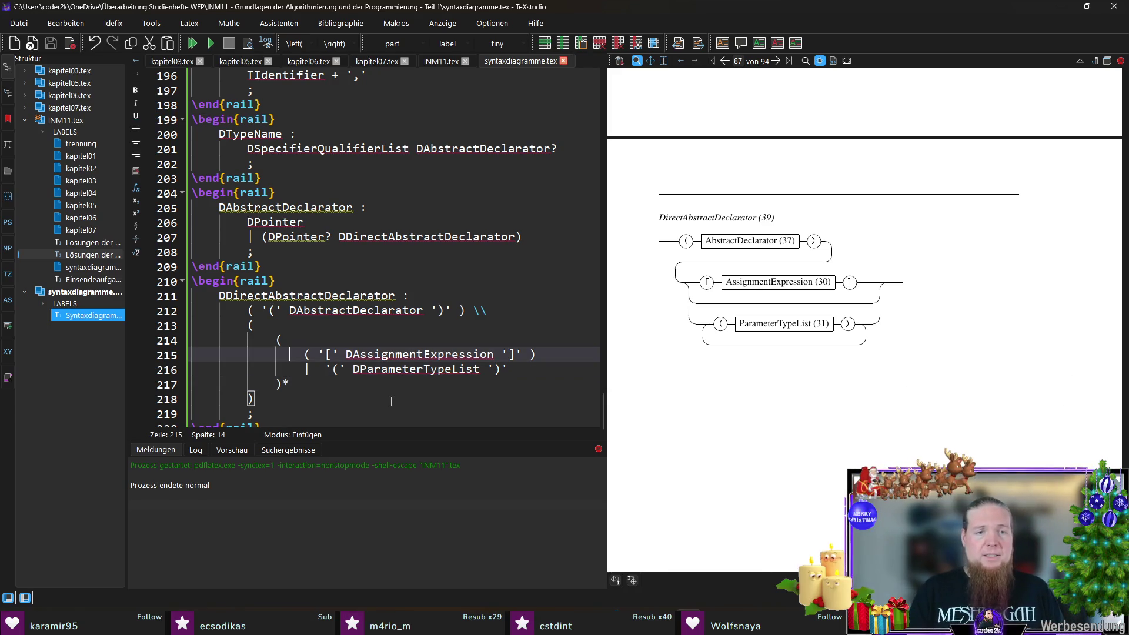
pyautogui.press('Up')
pyautogui.press('Down')
pyautogui.press('Down')
pyautogui.press('Down')
pyautogui.press('BackSpace')
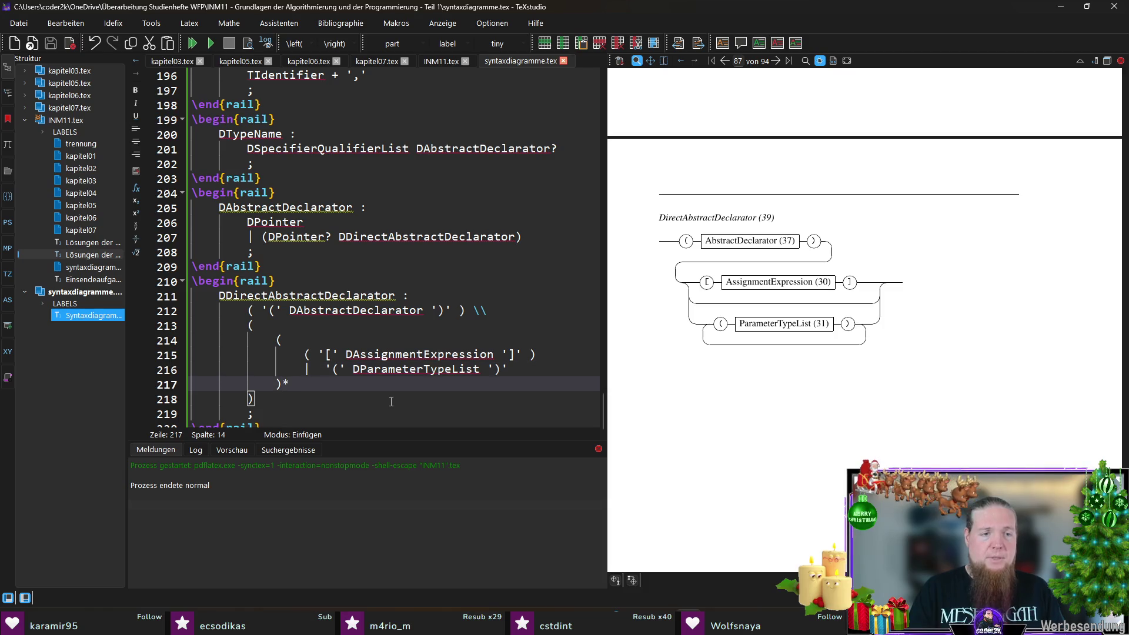
pyautogui.write('+')
pyautogui.press('Up')
pyautogui.press('Up')
pyautogui.press('Up')
pyautogui.press('Down')
pyautogui.press('Return')
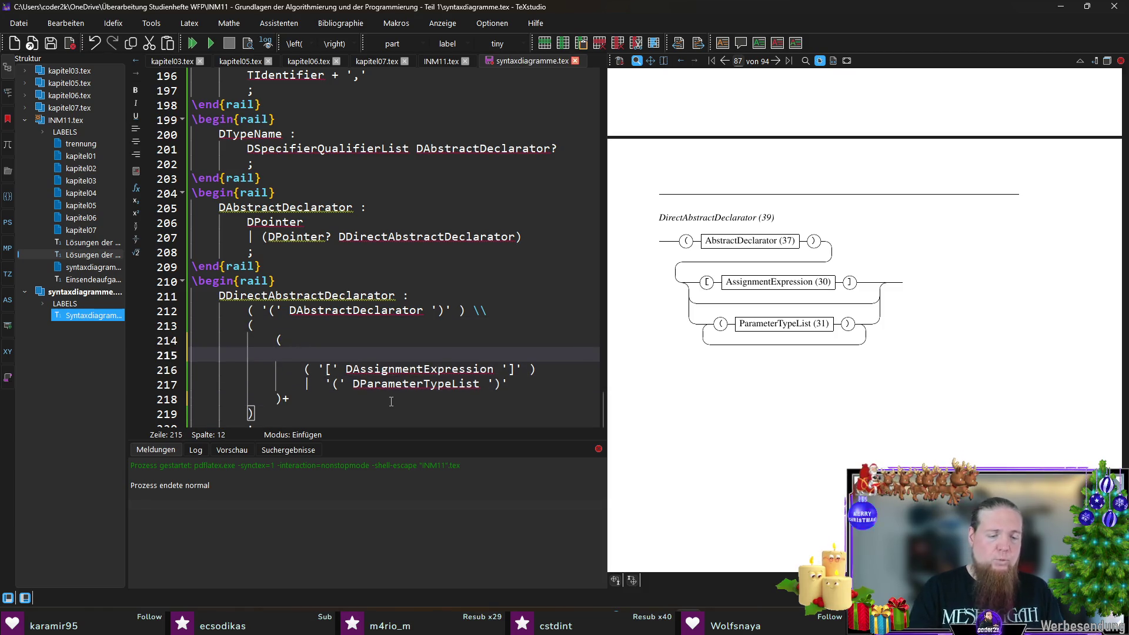
pyautogui.write('(')
pyautogui.press('Down')
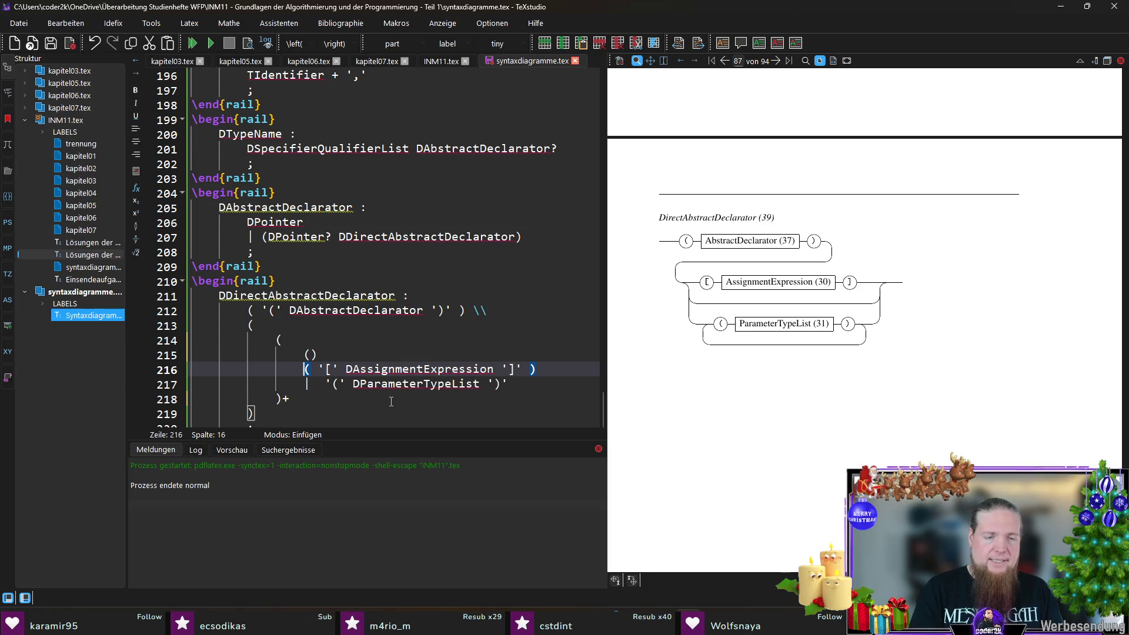
pyautogui.write('|')
pyautogui.hotkey('ctrl', 's')
# - Wrap the ParameterTypeList alternative in padded parentheses, save, and switch to the terminal for rail
pyautogui.press('Down')
pyautogui.press('Down')
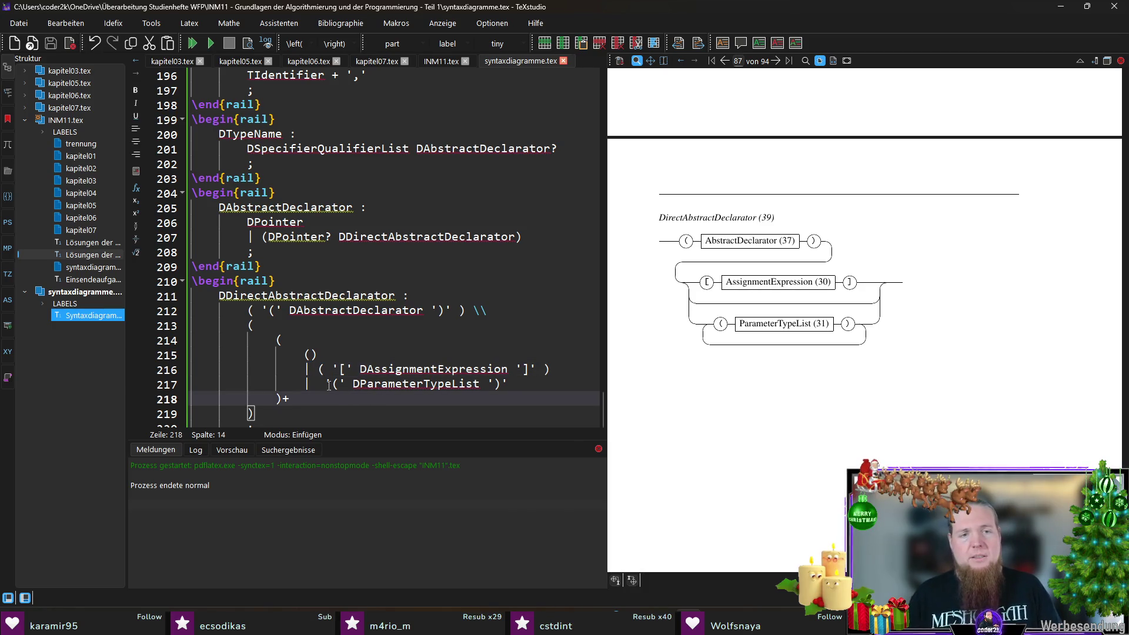
pyautogui.click(329, 386)
pyautogui.press('BackSpace')
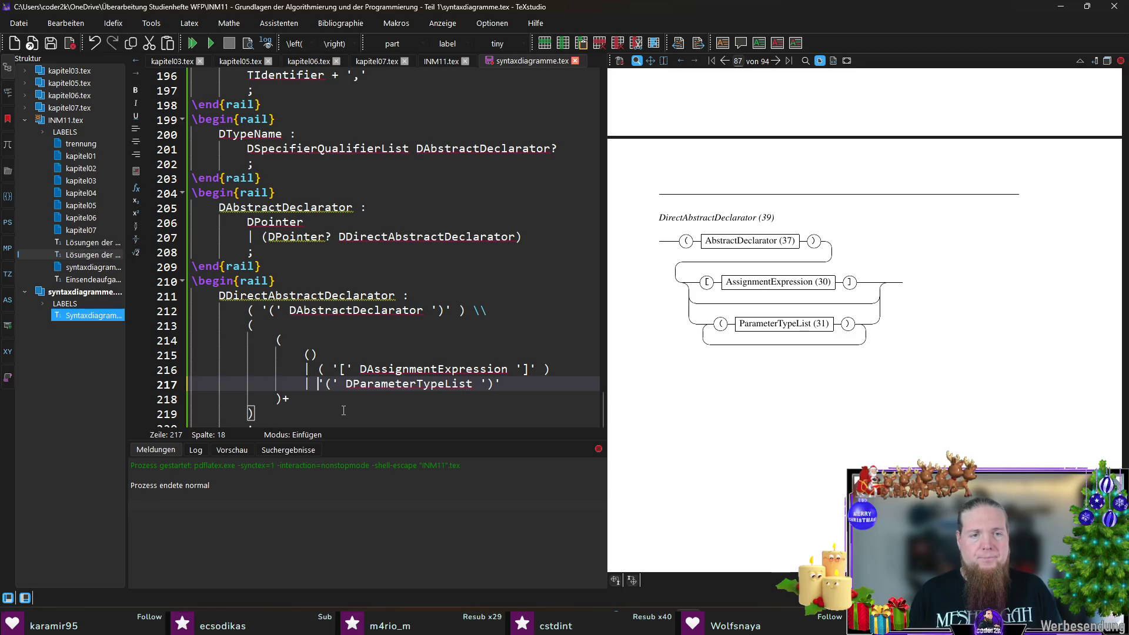
pyautogui.hotkey('shift', 'End')
pyautogui.write('(')
pyautogui.click(322, 384)
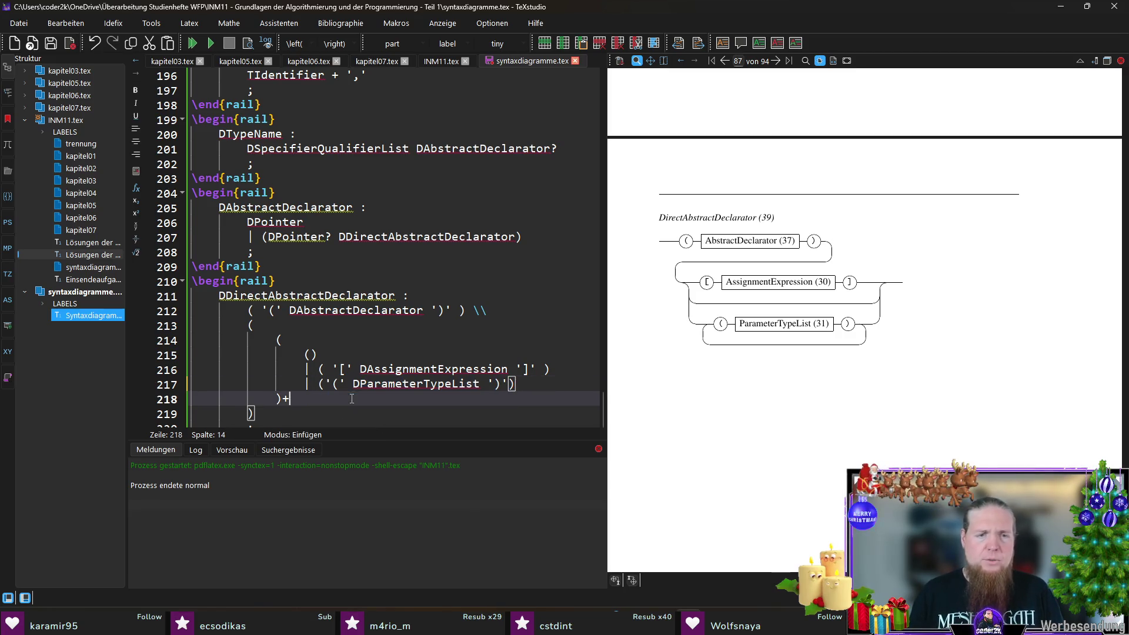
pyautogui.press('End')
pyautogui.press('Left')
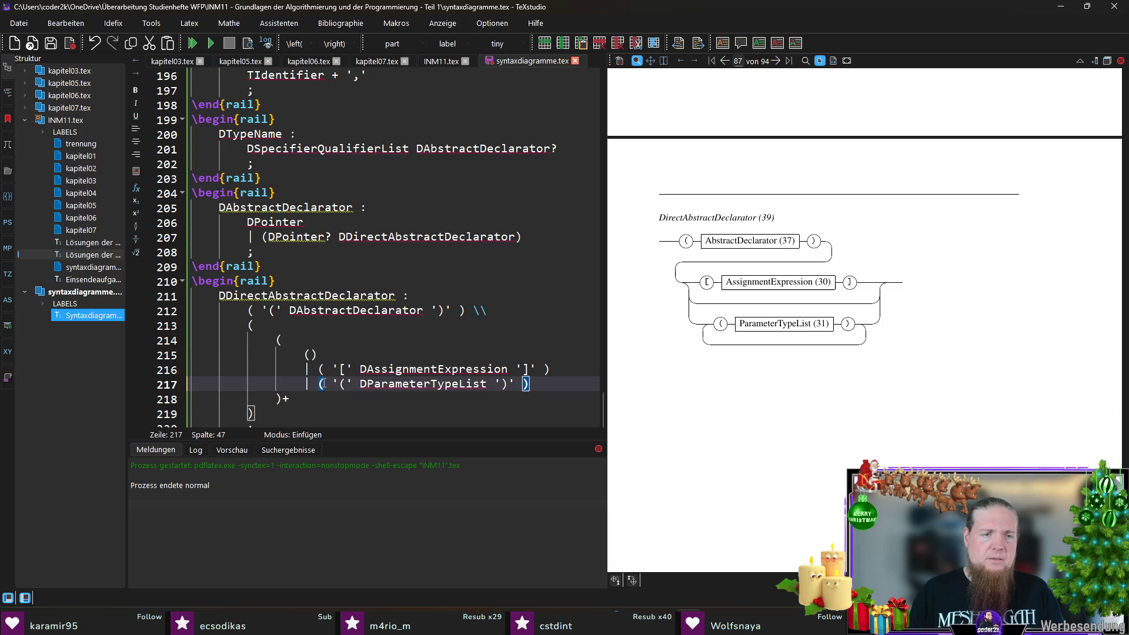
pyautogui.press('Down')
pyautogui.press('Down')
pyautogui.hotkey('ctrl', 's')
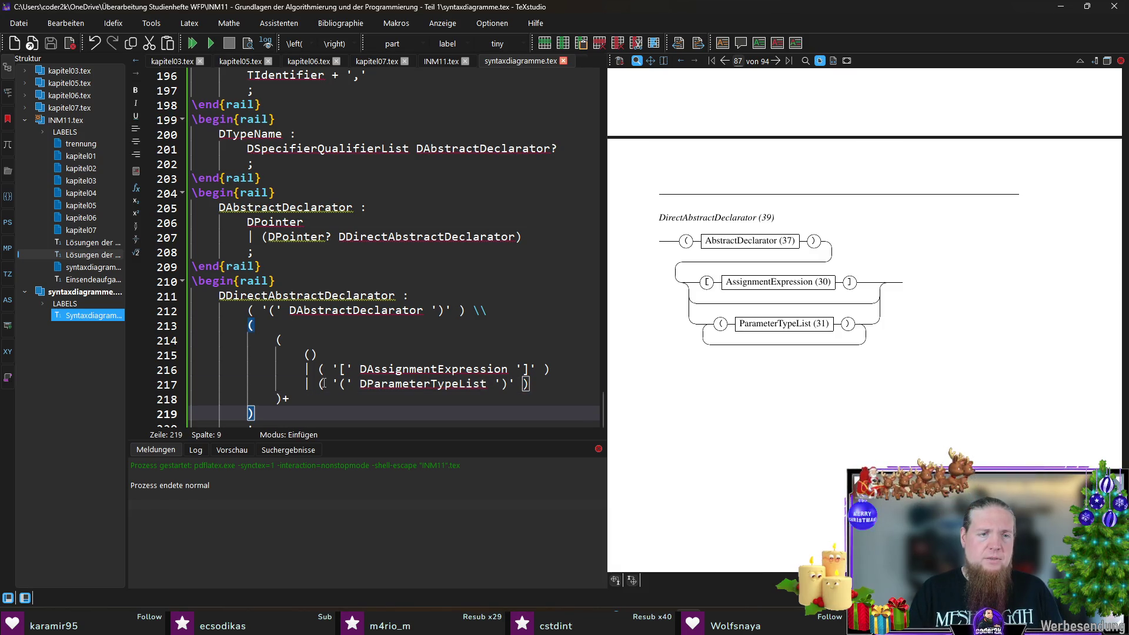
pyautogui.scroll(-1, 264, 353)
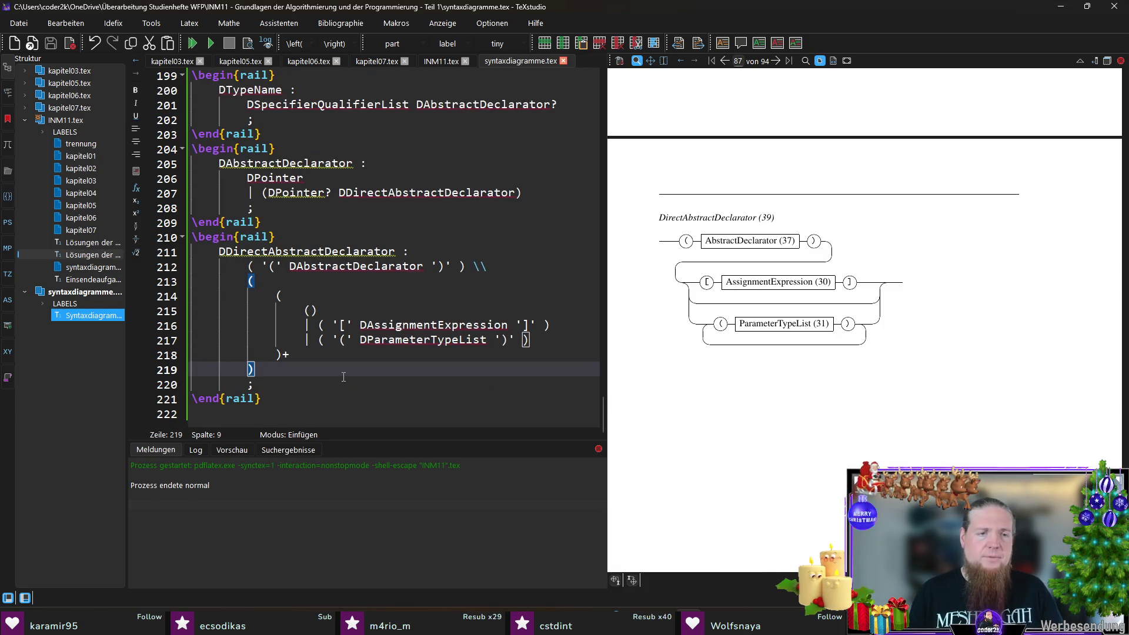
pyautogui.hotkey('alt', 'Tab')
pyautogui.write('rail INM11')
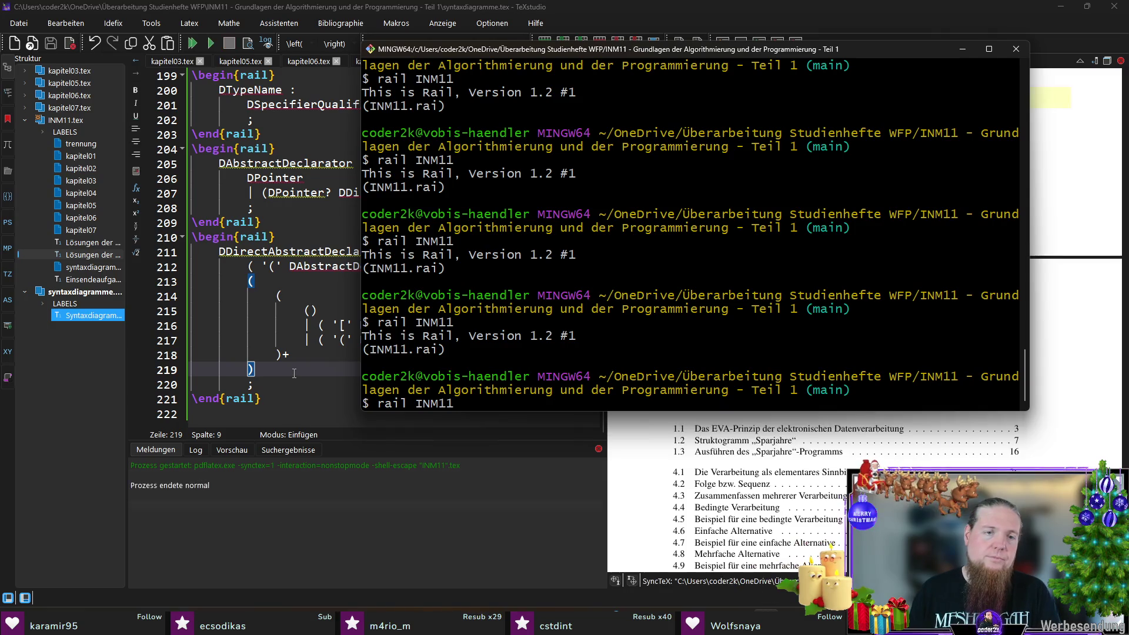
# - Run rail INM11, recompile in TeXstudio, and bring the C99 standard up for comparison
pyautogui.press('Return')
pyautogui.hotkey('alt', 'Tab')
pyautogui.press('F5')
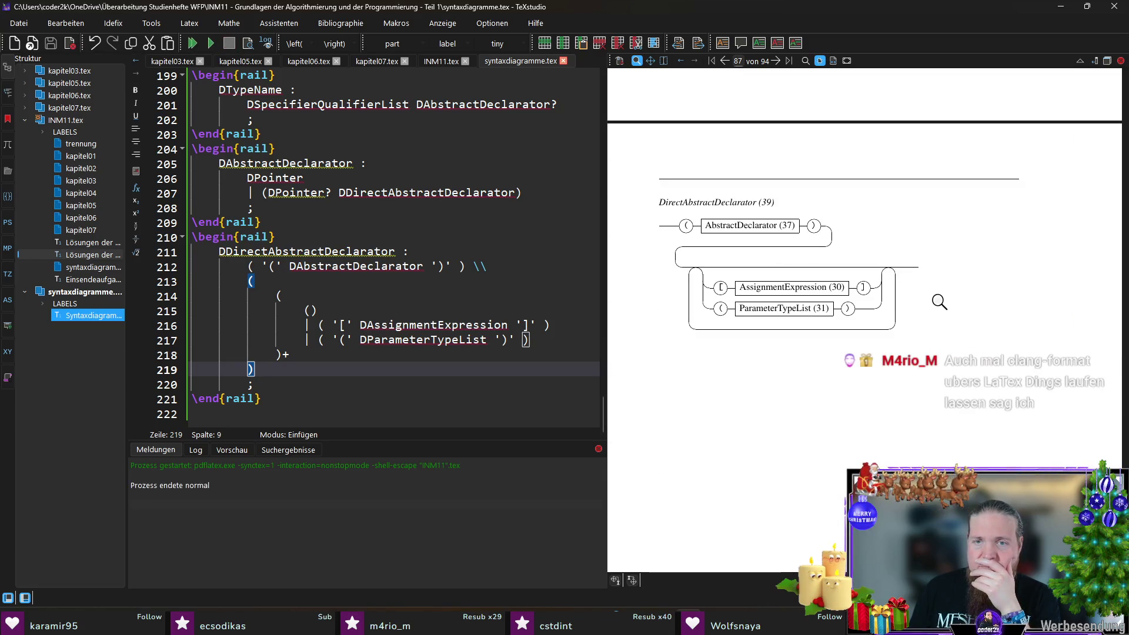
pyautogui.hotkey('alt', 'Tab')
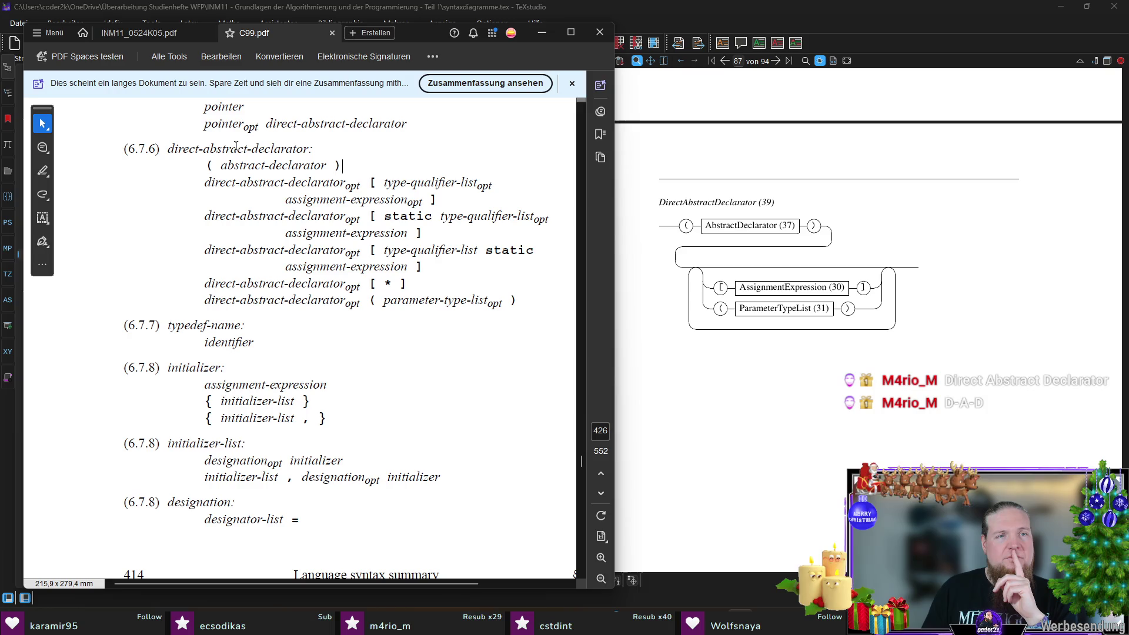
pyautogui.scroll(3, 236, 177)
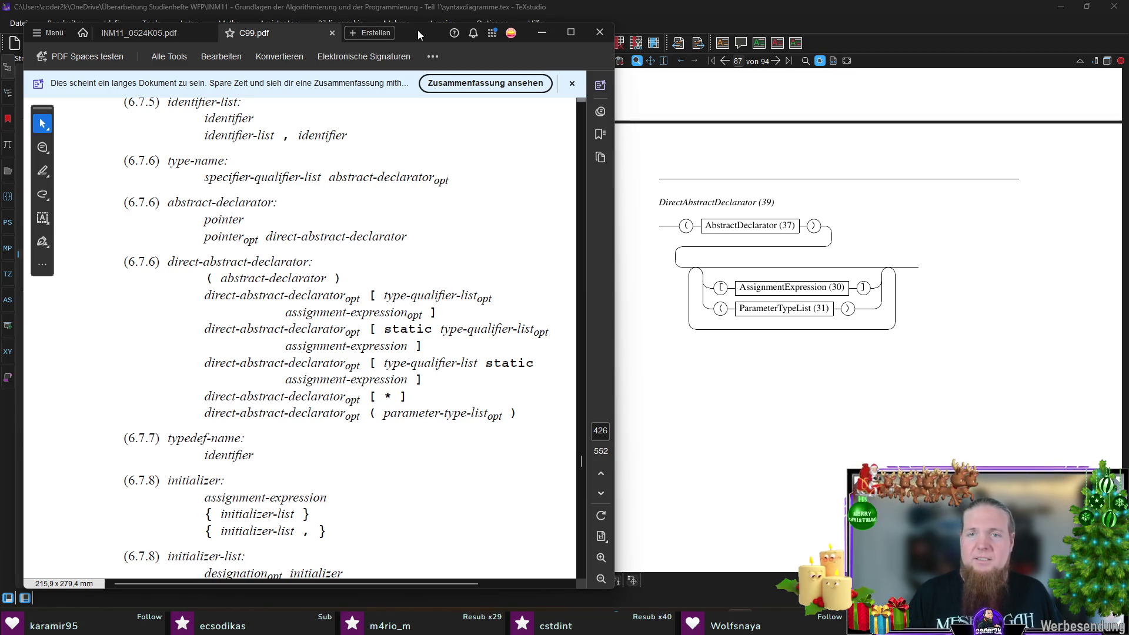
# - Put the C99 standard window away to return to TeXstudio
pyautogui.click(540, 33)
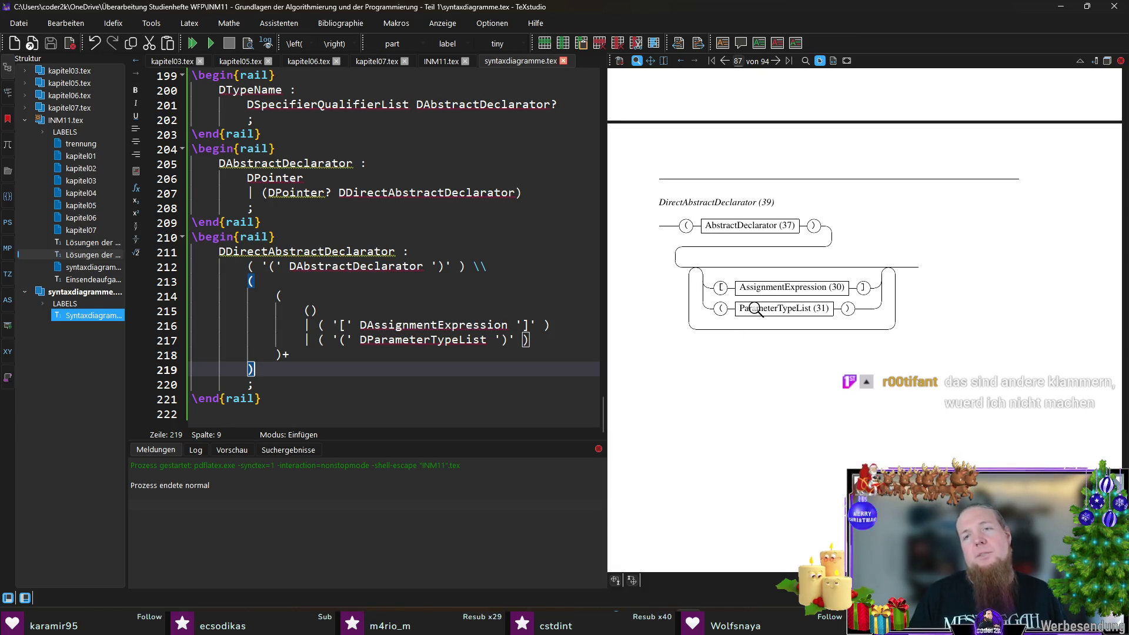
# - Magnify the AbstractDeclarator and ParameterTypeList boxes in the preview, then mark line 212's group with +
pyautogui.click(687, 226)
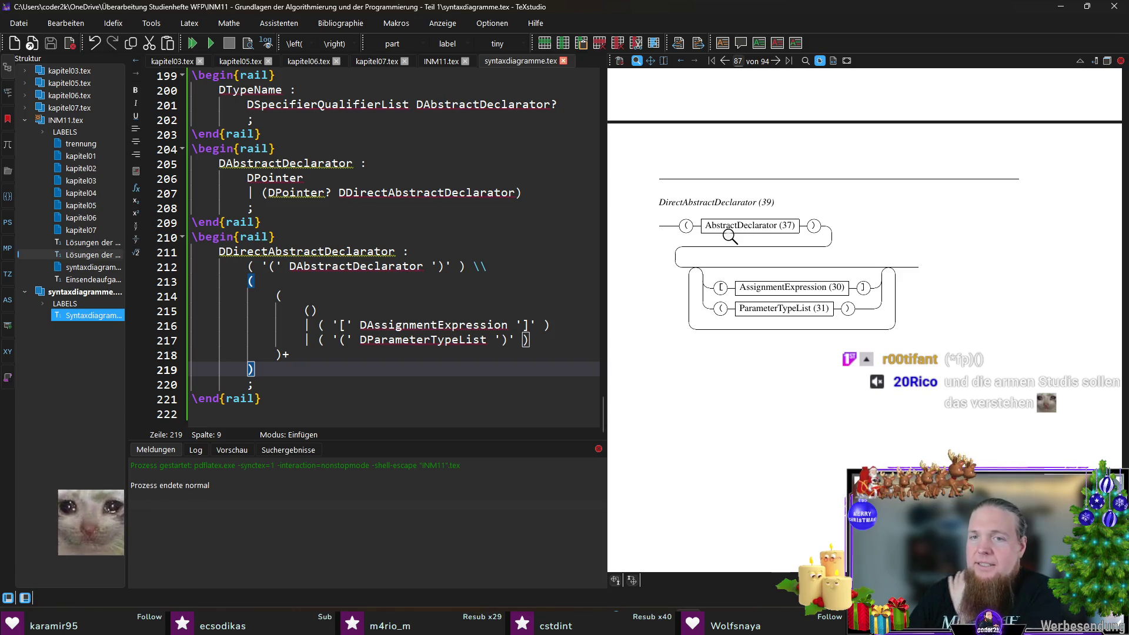
pyautogui.click(701, 231)
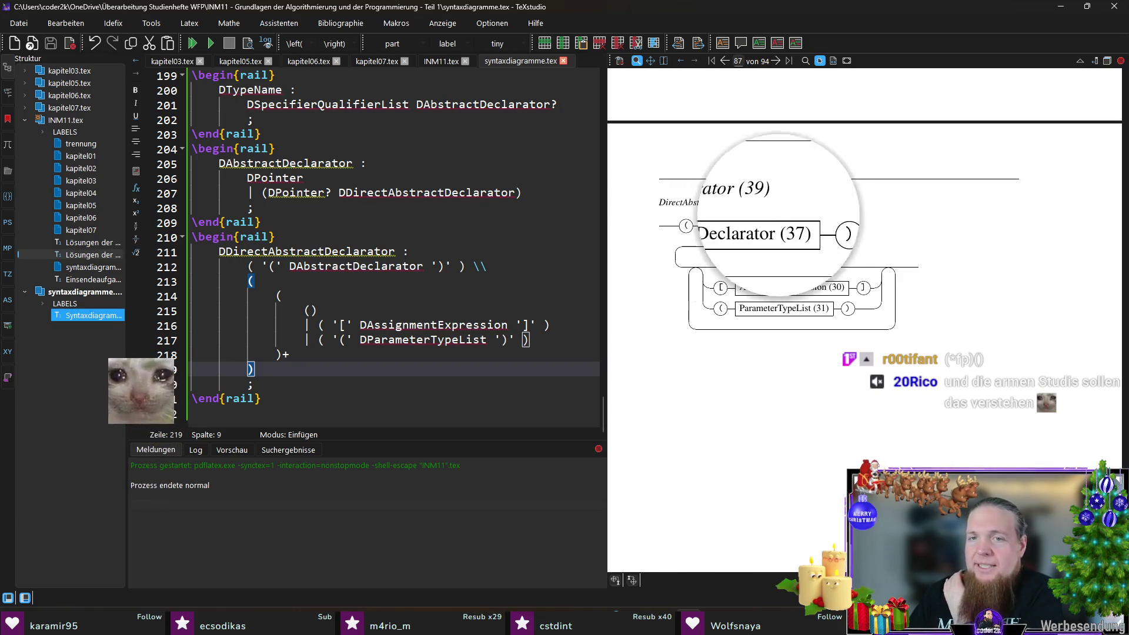
pyautogui.moveTo(779, 218); pyautogui.dragTo(794, 216)
pyautogui.click(705, 226)
pyautogui.moveTo(734, 315)
pyautogui.mouseDown()
pyautogui.moveTo(820, 304)
pyautogui.moveTo(896, 399)
pyautogui.mouseUp()
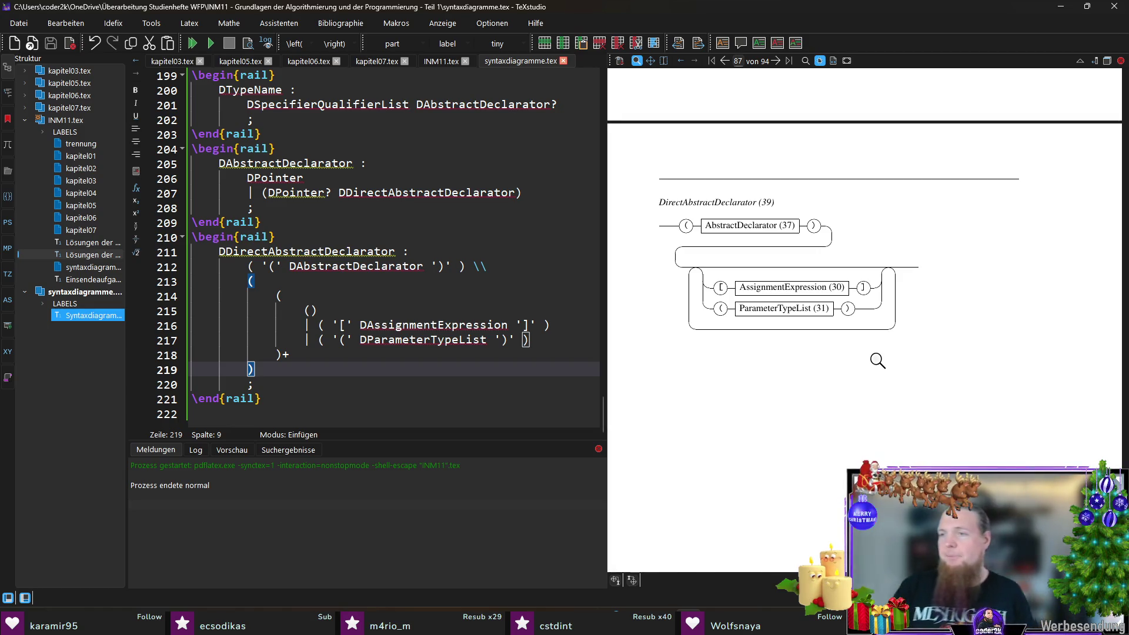
pyautogui.moveTo(686, 232); pyautogui.dragTo(812, 228)
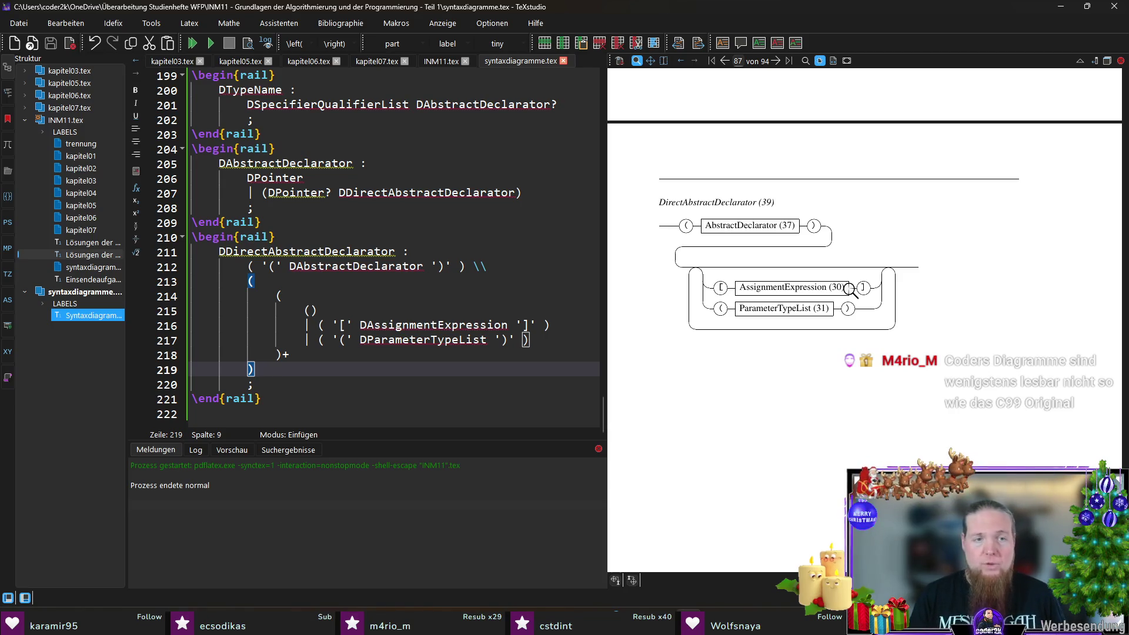
pyautogui.click(462, 264)
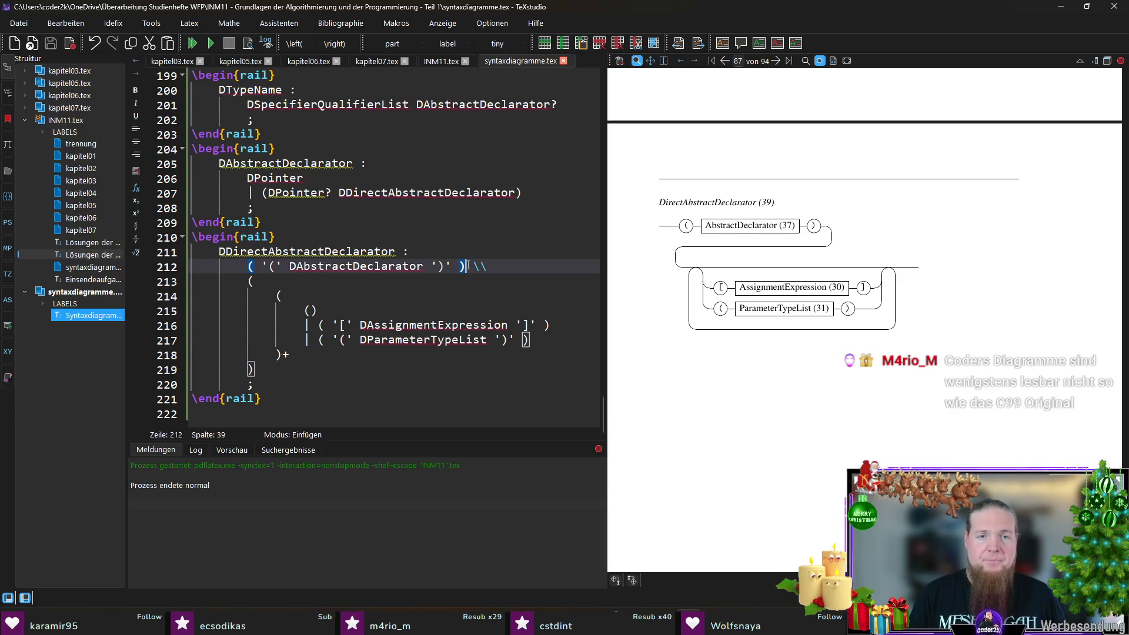
pyautogui.write('+')
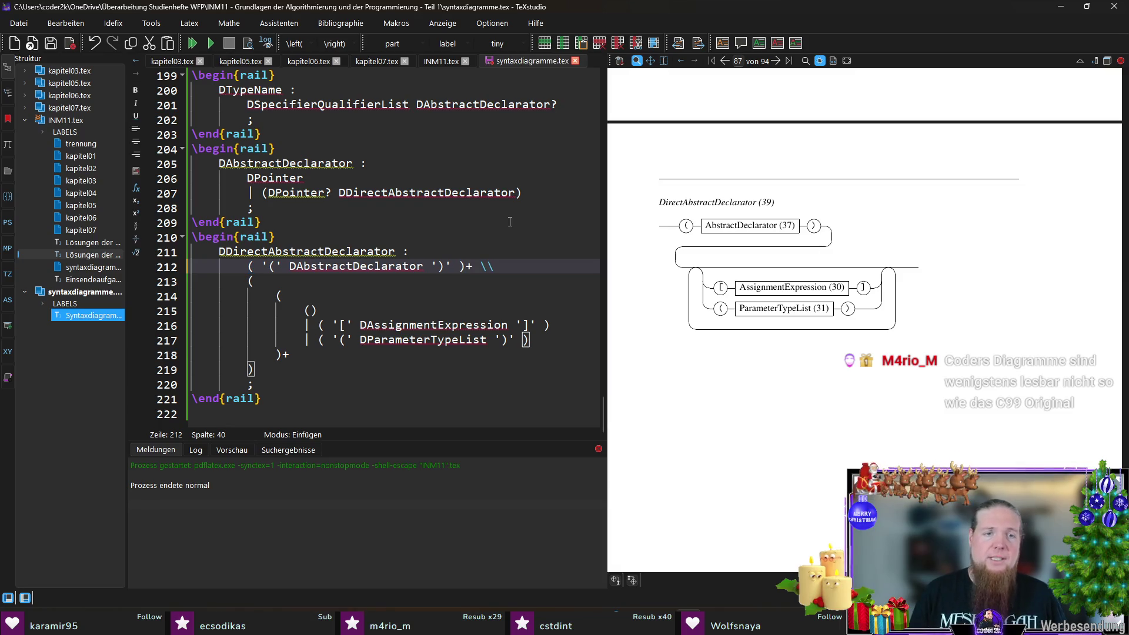
# - Add + after DParameterTypeList, compile, and rerun rail, which reports a syntax error
pyautogui.click(488, 341)
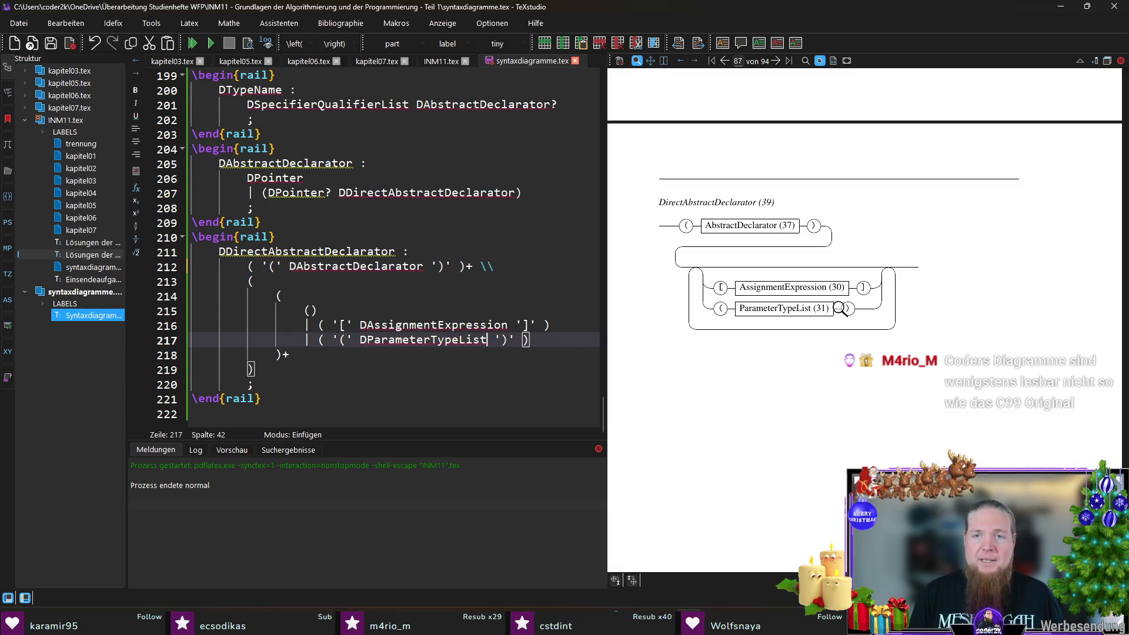
pyautogui.write('+')
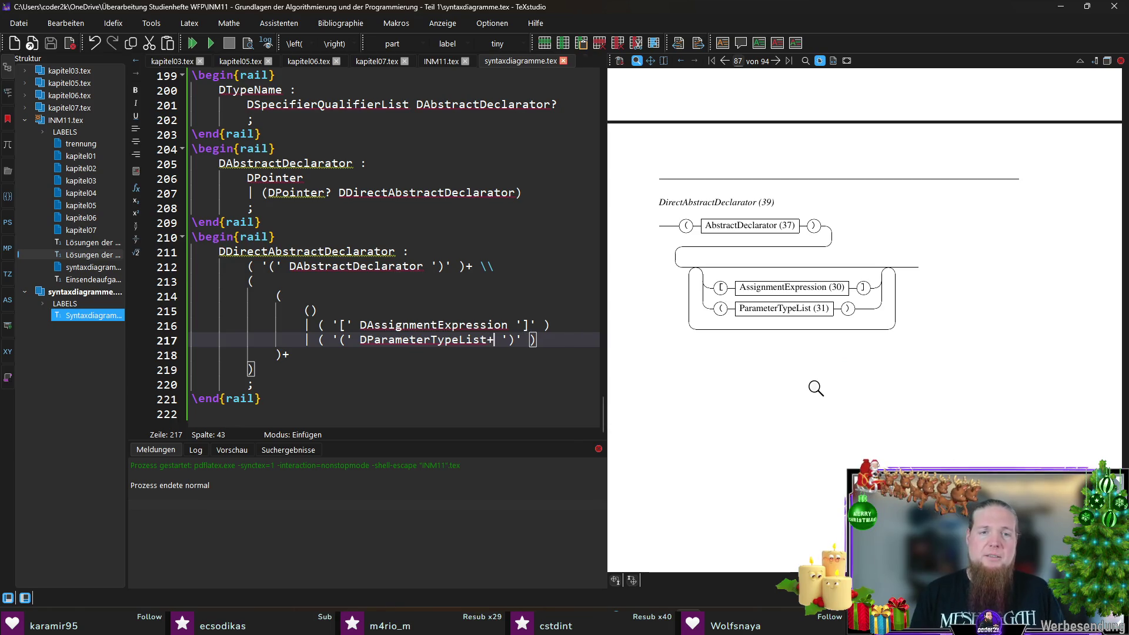
pyautogui.press('F5')
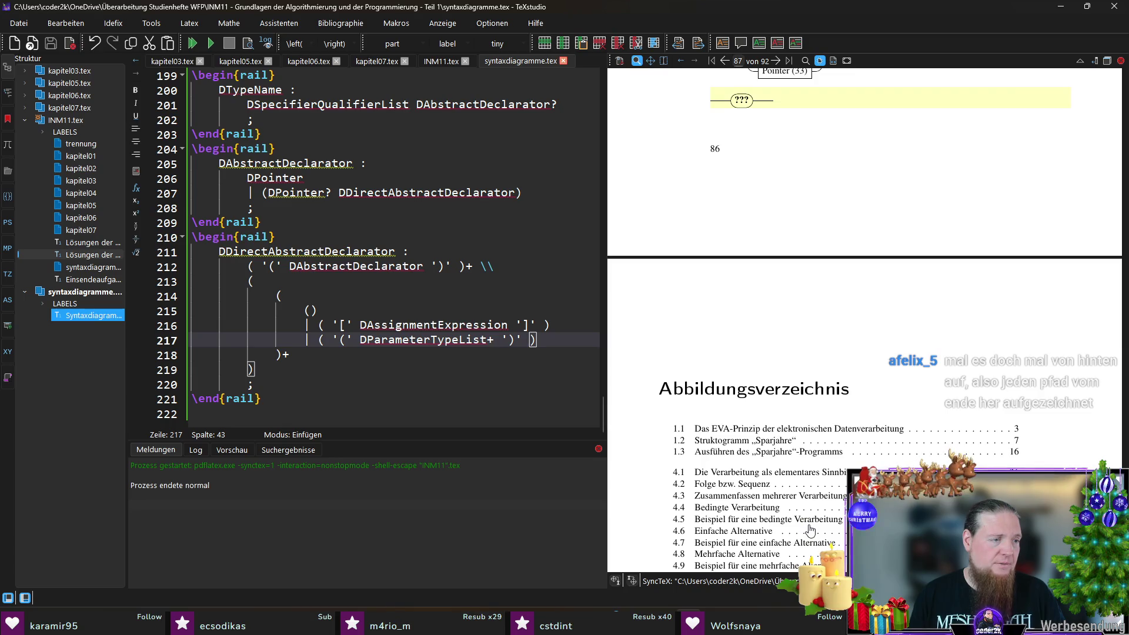
pyautogui.hotkey('alt', 'Tab')
pyautogui.press('Up')
pyautogui.press('Return')
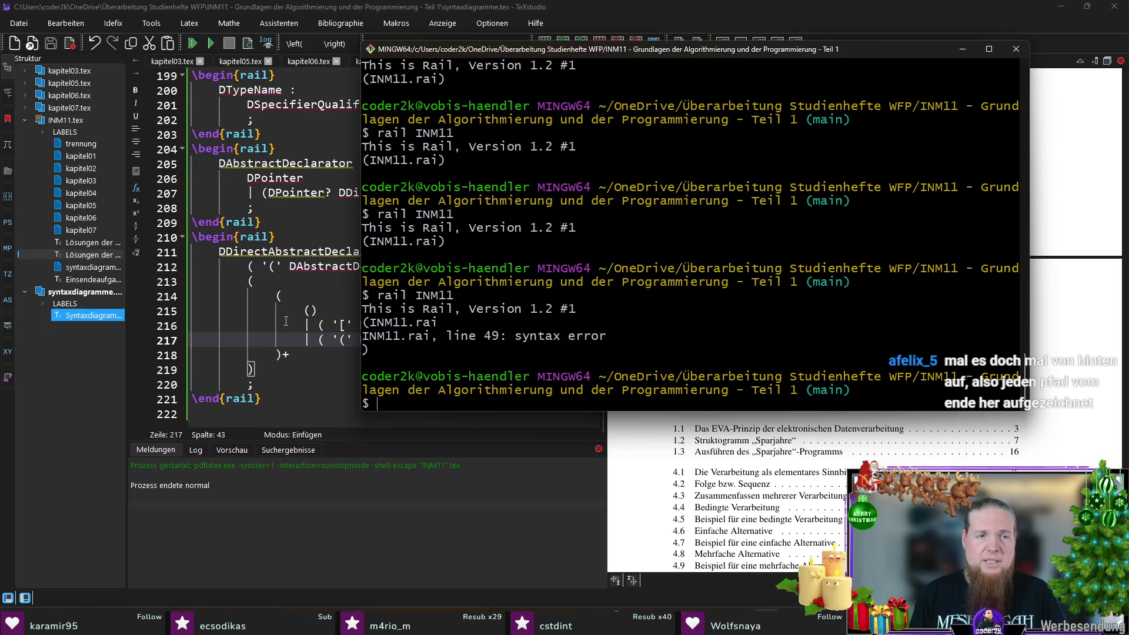
pyautogui.click(286, 322)
# - Replace both + marks (after DParameterTypeList and the AbstractDeclarator group) with ?, then compile
pyautogui.click(494, 341)
pyautogui.press('BackSpace')
pyautogui.write('?')
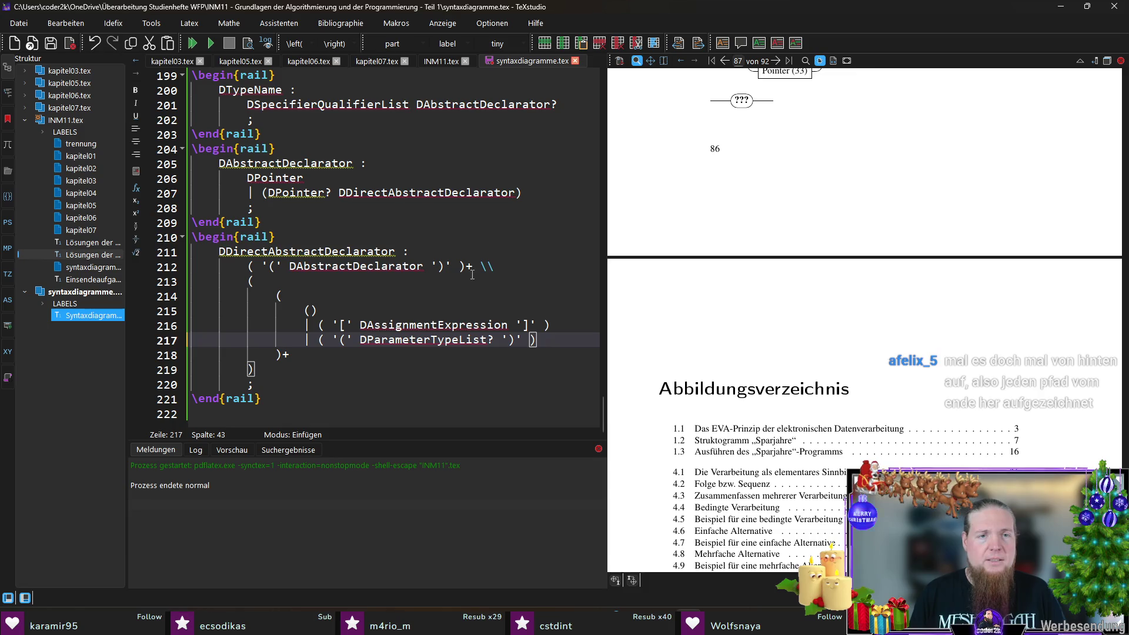
pyautogui.click(475, 266)
pyautogui.press('BackSpace')
pyautogui.write('?')
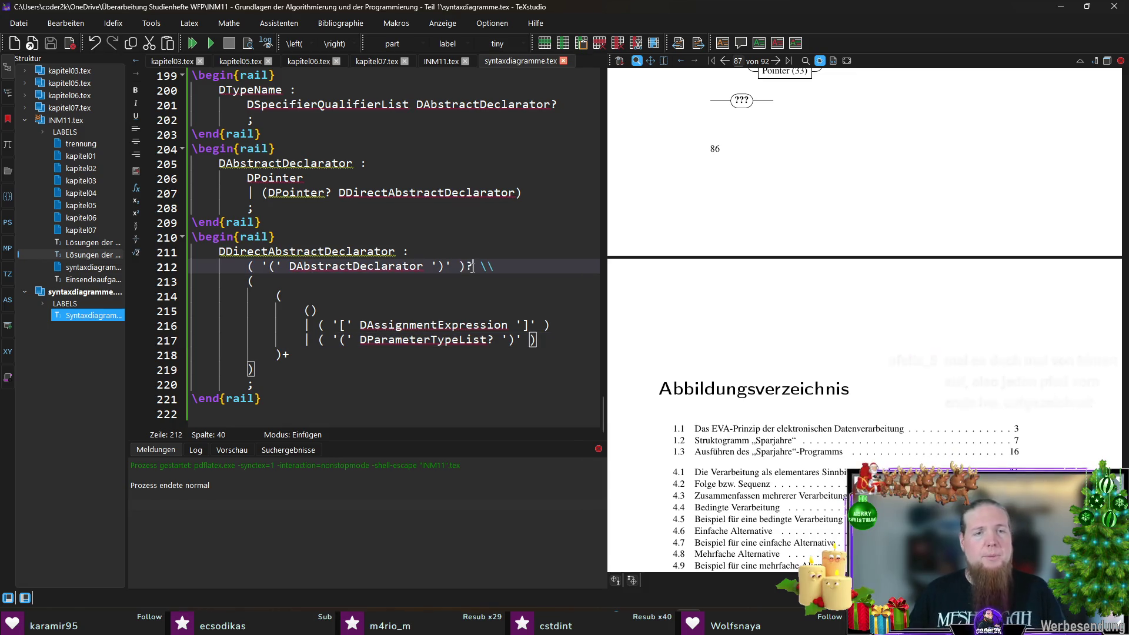
pyautogui.press('Left')
pyautogui.press('F5')
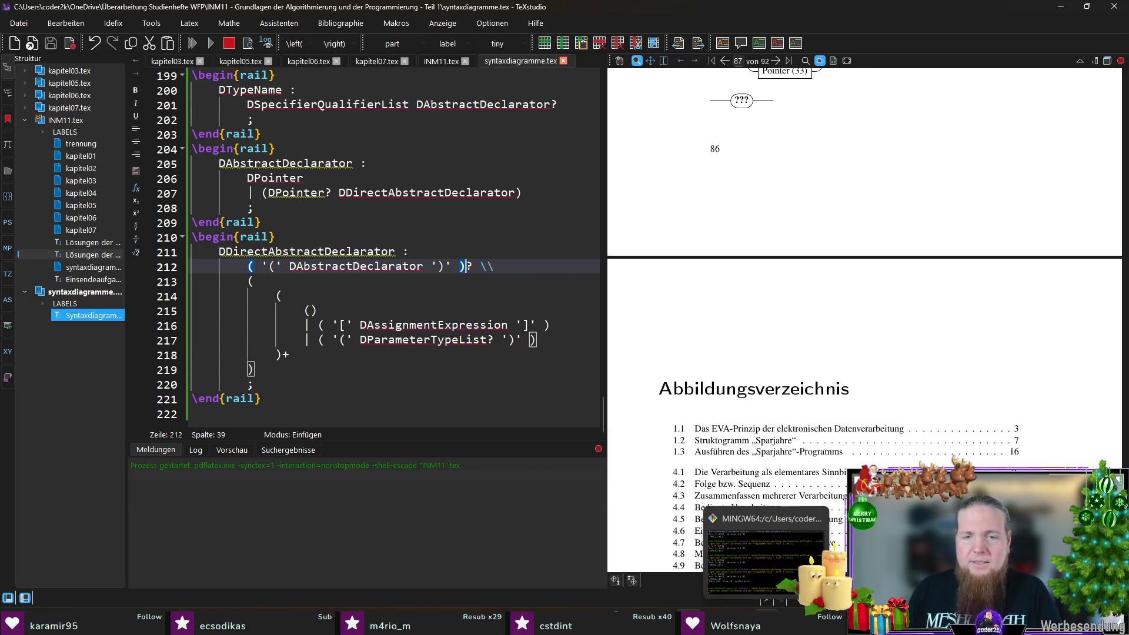
# - Rerun rail, compile the new output, and mark the abstract-declarator alternative in the C99 grammar
pyautogui.hotkey('alt', 'Tab')
pyautogui.press('Up')
pyautogui.press('Return')
pyautogui.press('Up')
pyautogui.press('Return')
pyautogui.hotkey('alt', 'Tab')
pyautogui.press('F5')
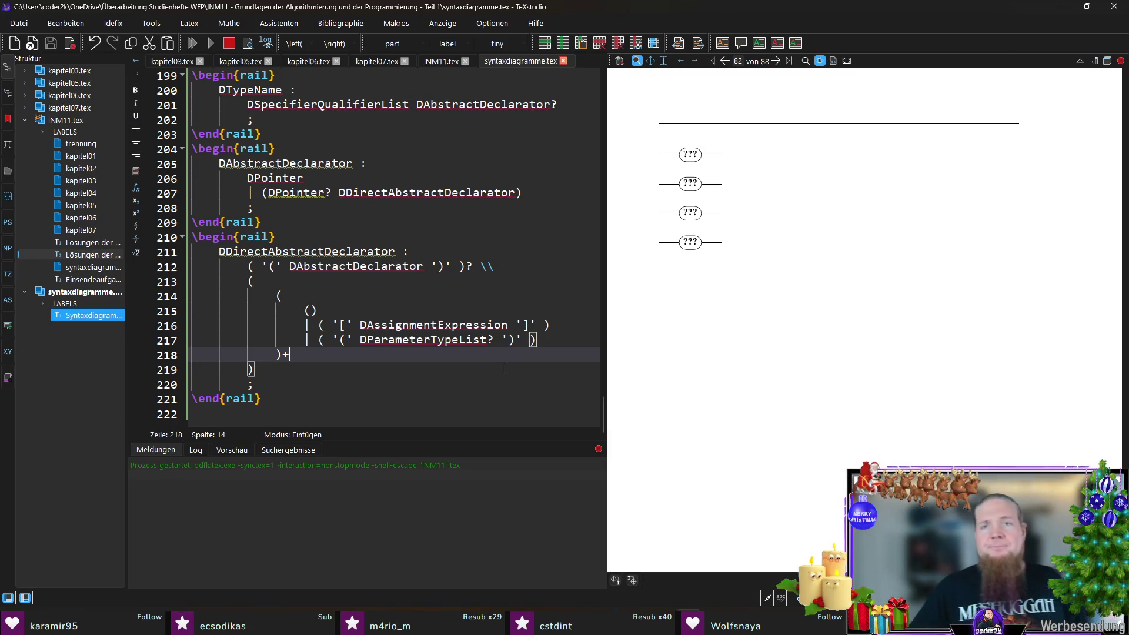
pyautogui.scroll(-5, 794, 336)
pyautogui.scroll(-4, 802, 336)
pyautogui.scroll(2, 808, 340)
pyautogui.scroll(-2, 813, 341)
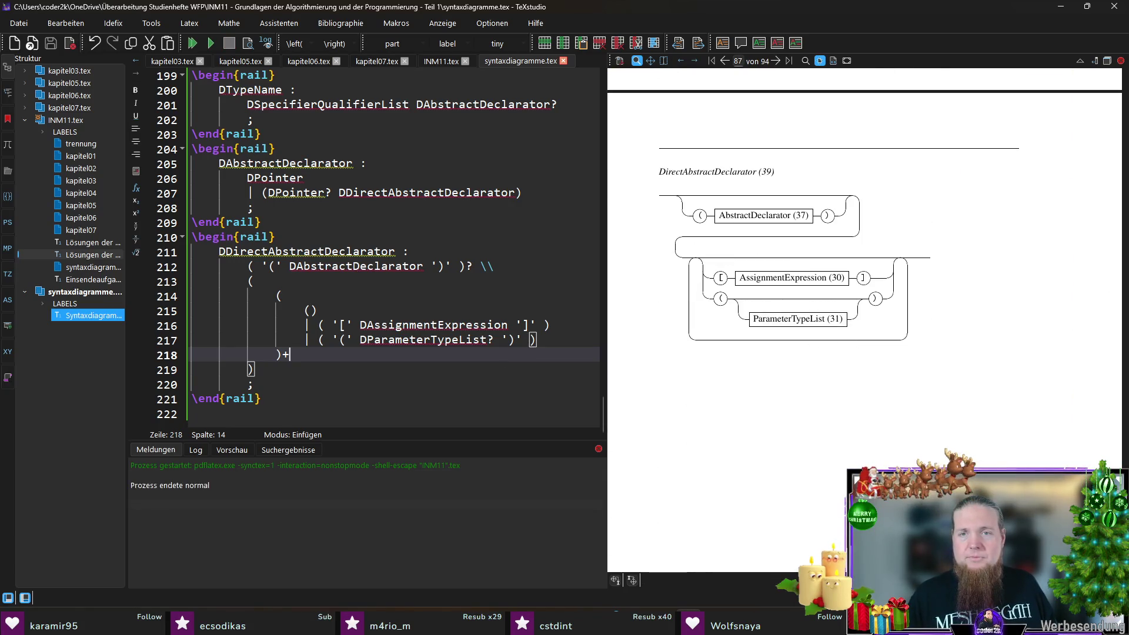
pyautogui.hotkey('alt', 'Tab')
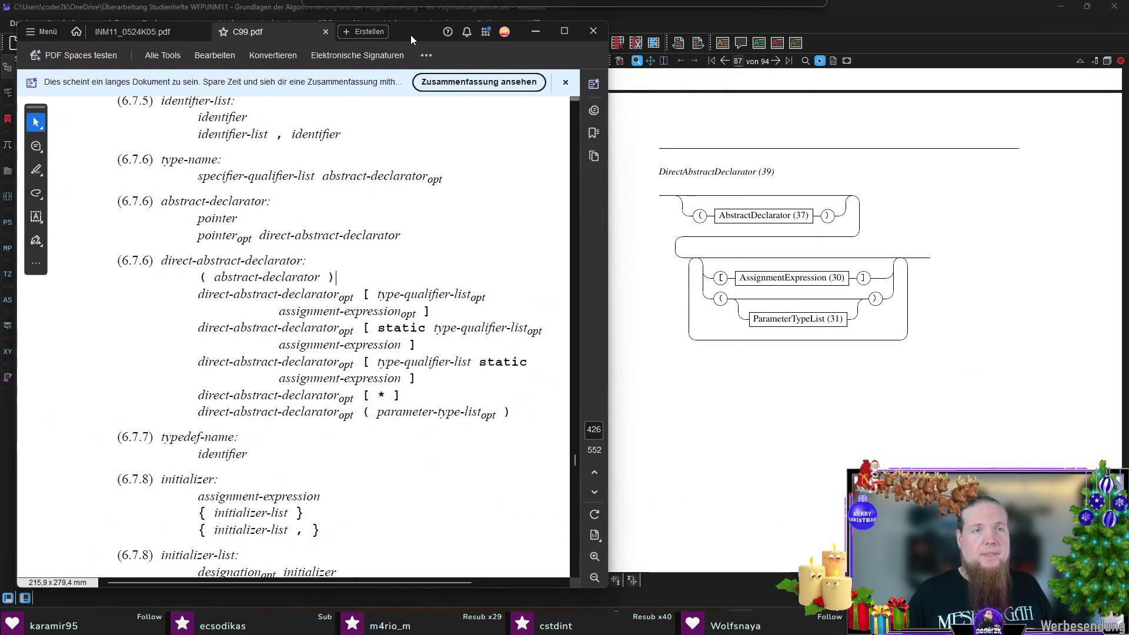
pyautogui.click(336, 277)
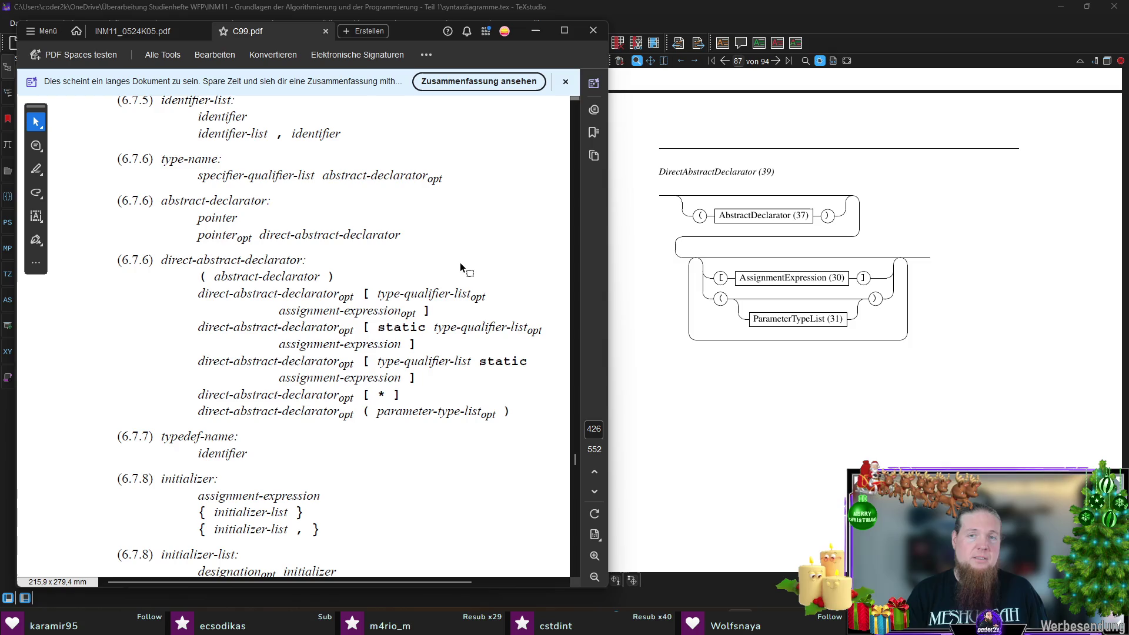
# - Put the C99 standard window away to return to the rail source
pyautogui.click(535, 31)
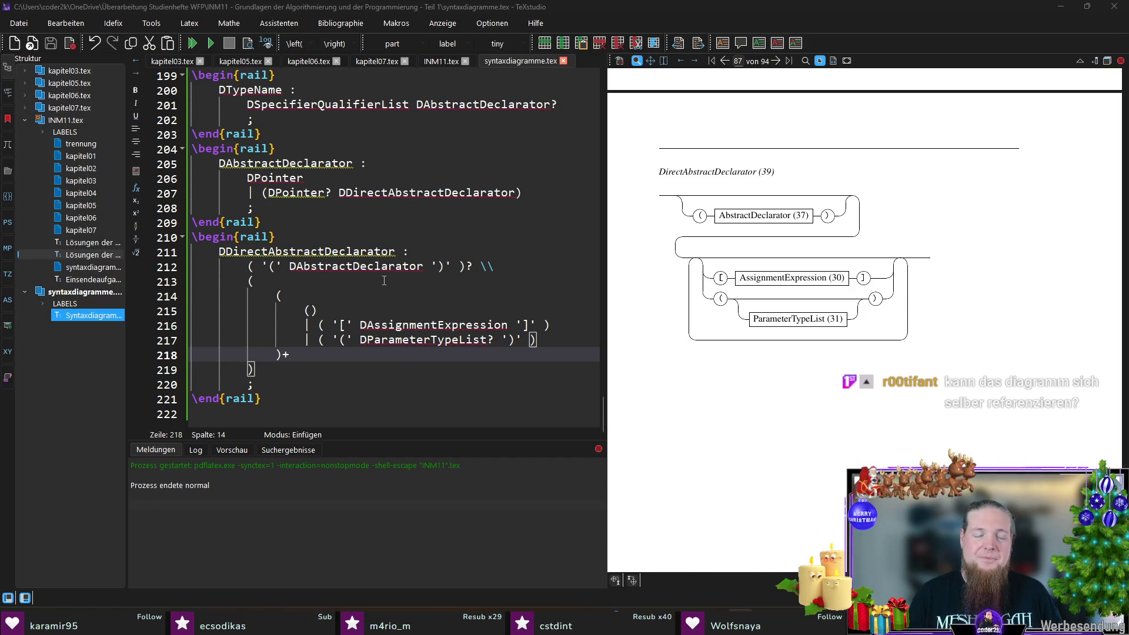
# - Delete the trailing '? \\' from line 212 so it reads ( '(' DAbstractDeclarator ')' )
pyautogui.click(449, 252)
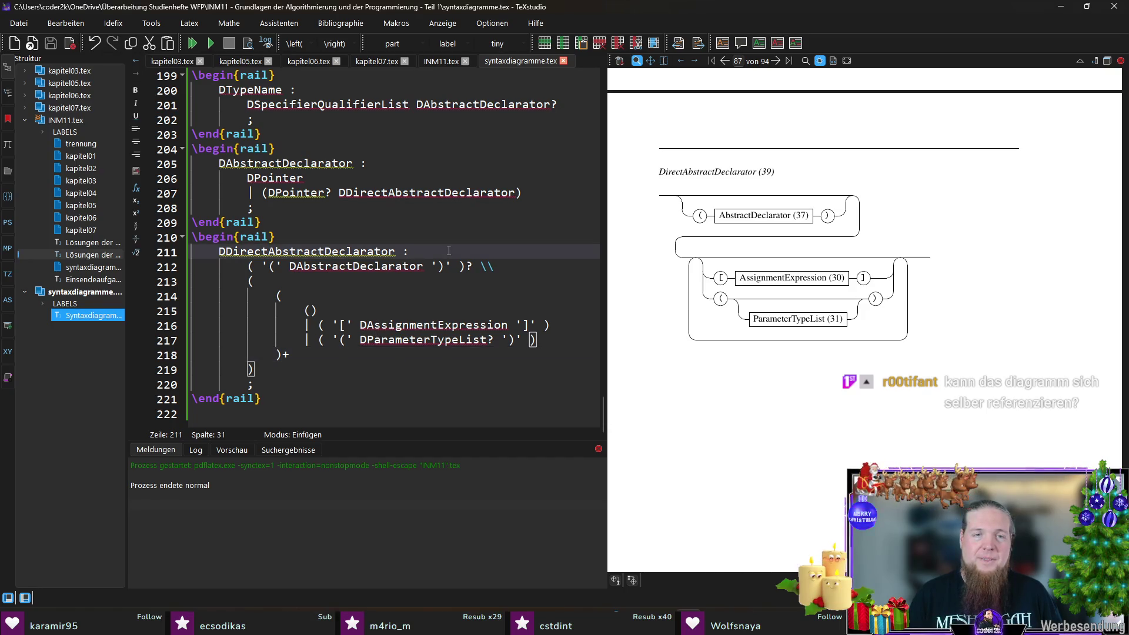
pyautogui.click(530, 266)
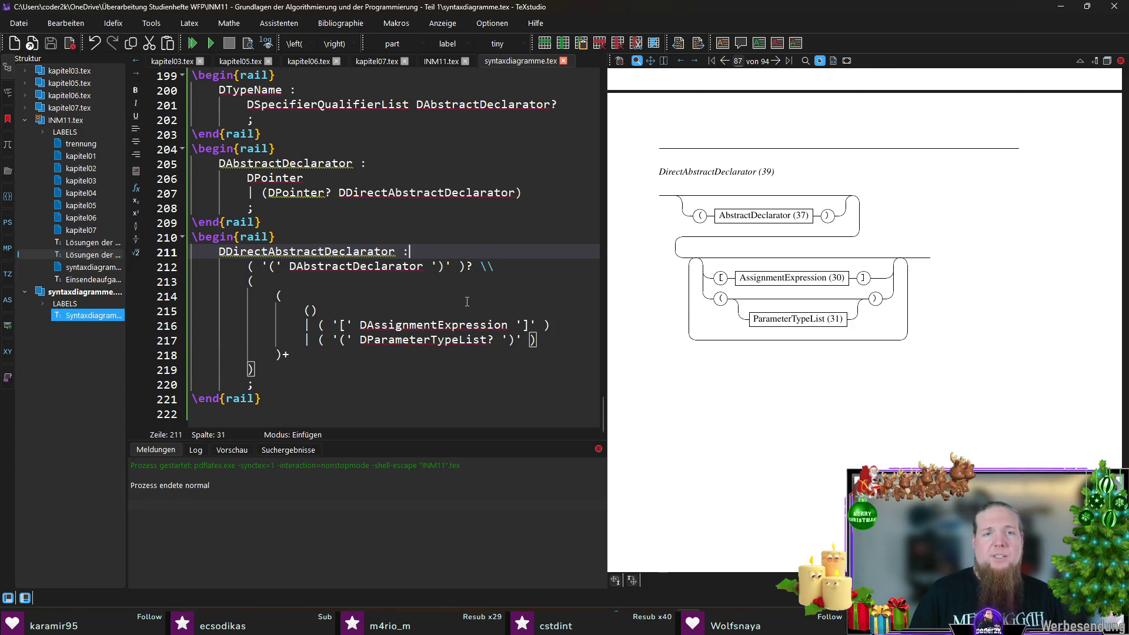
pyautogui.click(506, 266)
pyautogui.press('BackSpace')
pyautogui.press('BackSpace')
pyautogui.press('BackSpace')
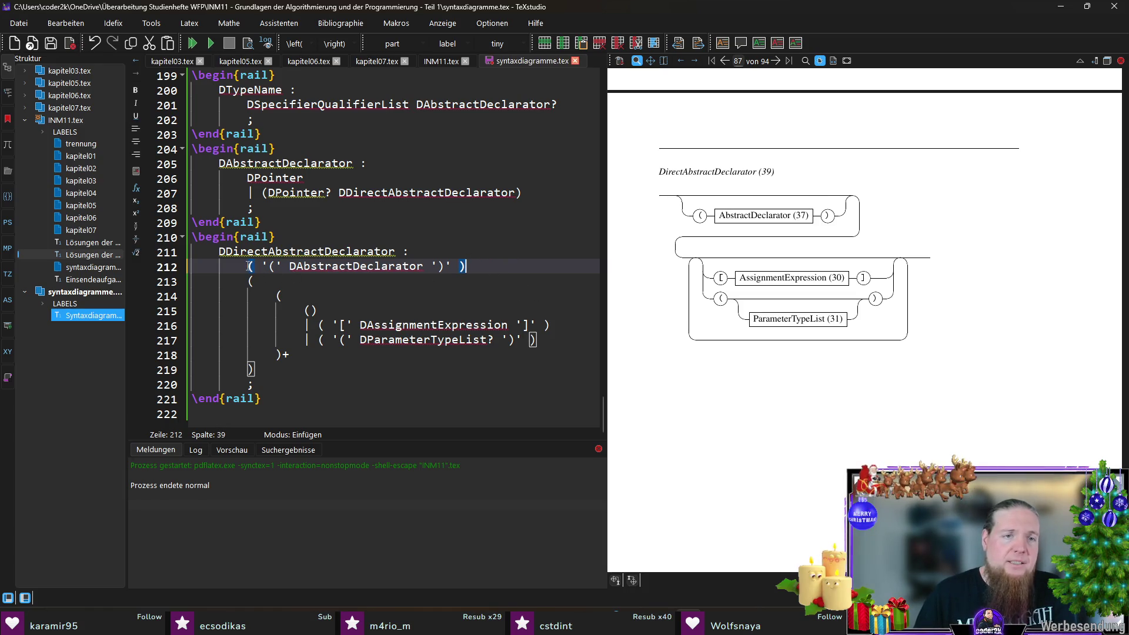
# - Review line 212 and select the rule body, lines 212 to 219
pyautogui.moveTo(250, 267); pyautogui.dragTo(468, 267)
pyautogui.click(496, 265)
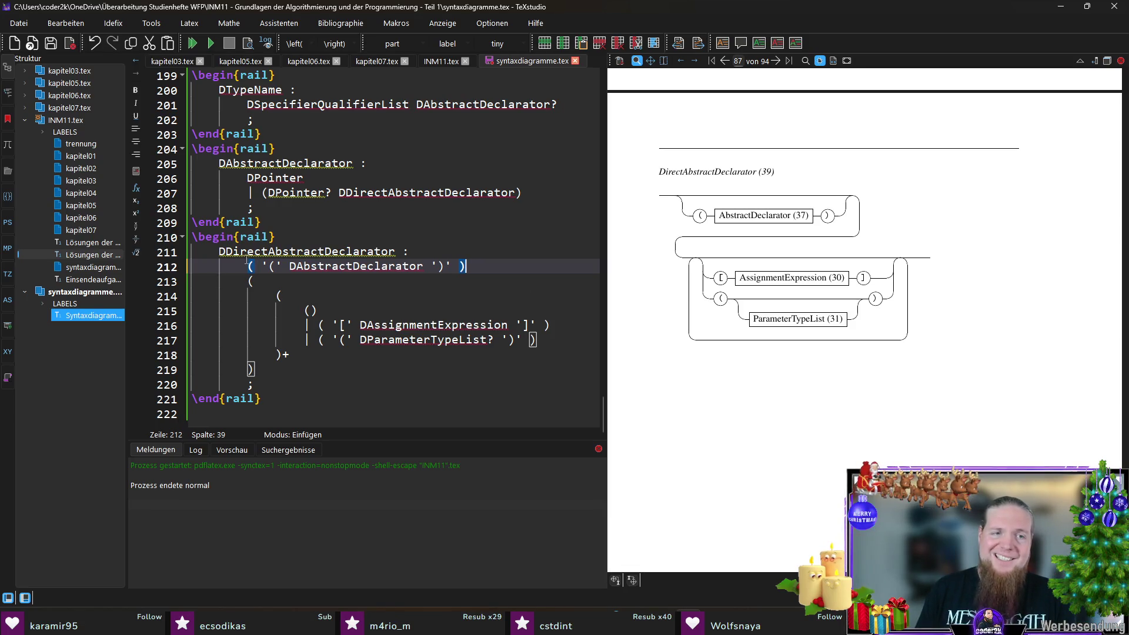
pyautogui.hotkey('shift', 'Home')
pyautogui.press('End')
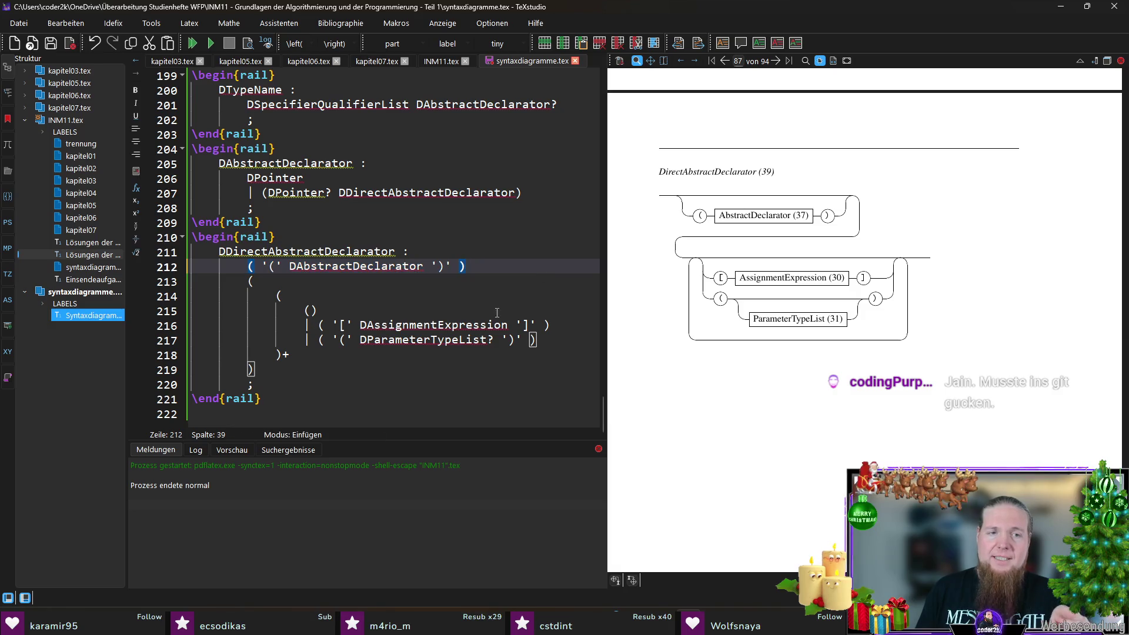
pyautogui.click(294, 357)
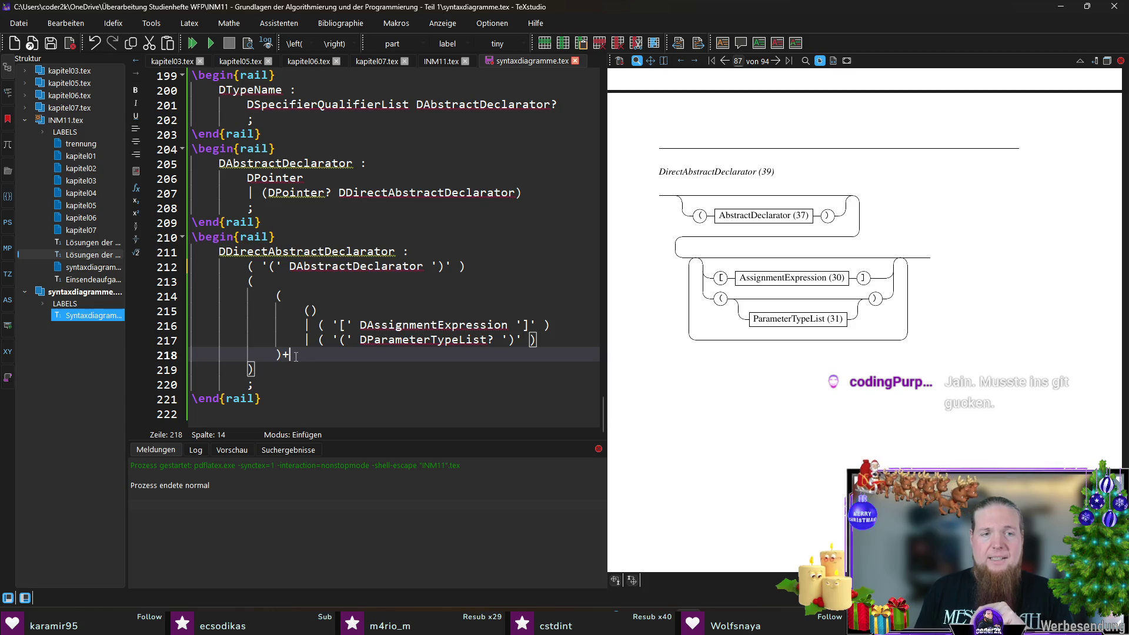
pyautogui.moveTo(256, 368); pyautogui.dragTo(243, 270)
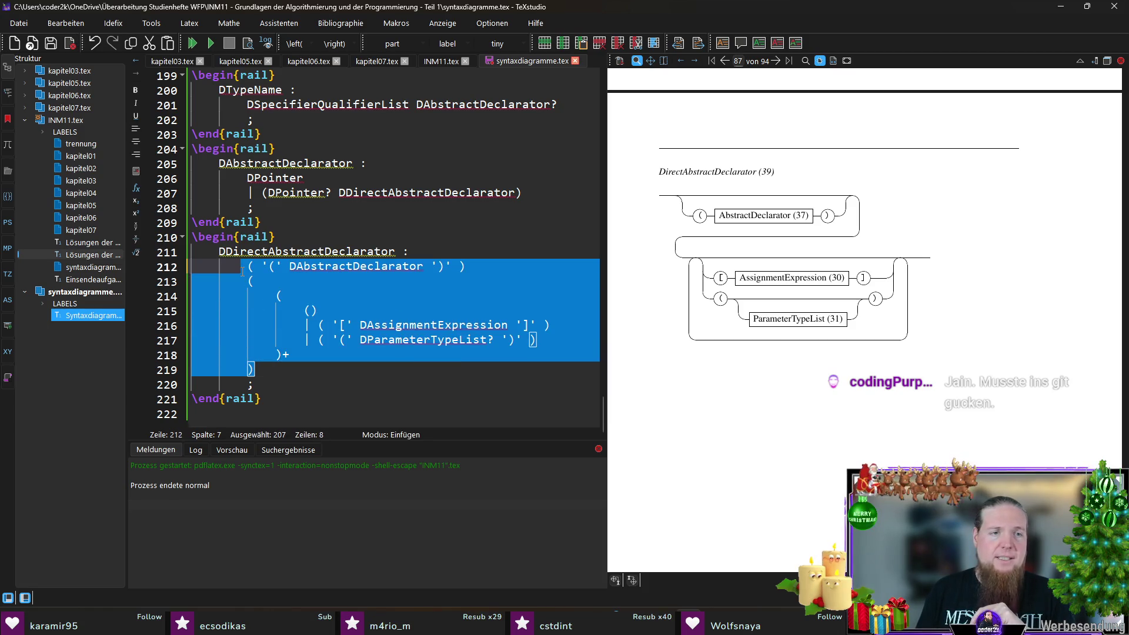
# - Wrap lines 212–219 in parentheses and start a '| (' second alternative after them
pyautogui.click(252, 256)
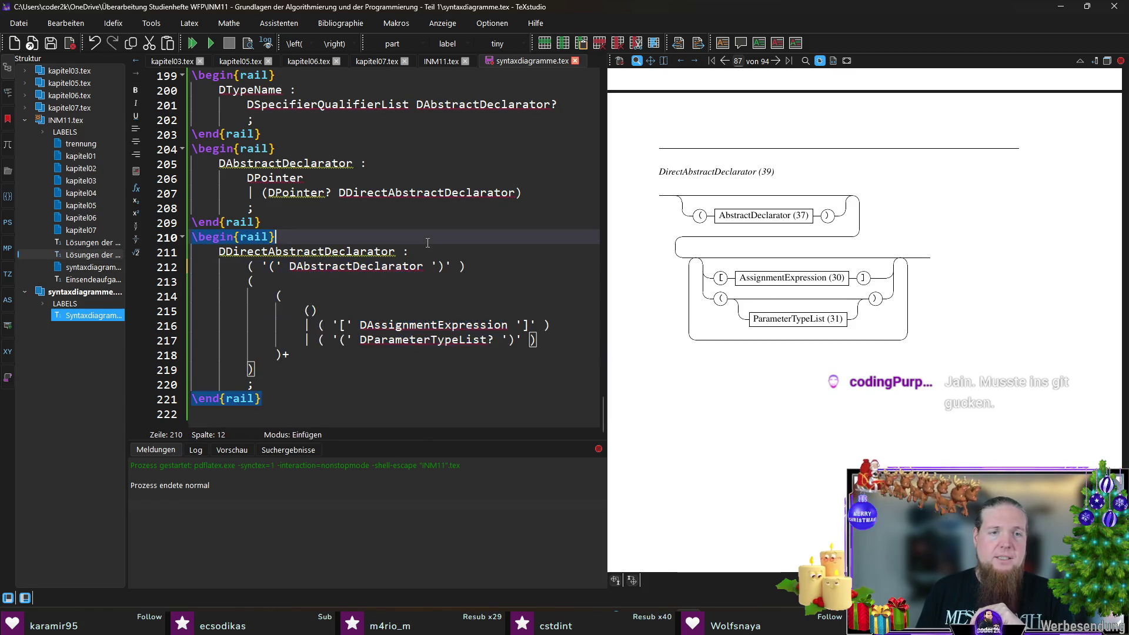
pyautogui.click(250, 267)
pyautogui.write('(')
pyautogui.press('Down')
pyautogui.press('Down')
pyautogui.press('Down')
pyautogui.write(')')
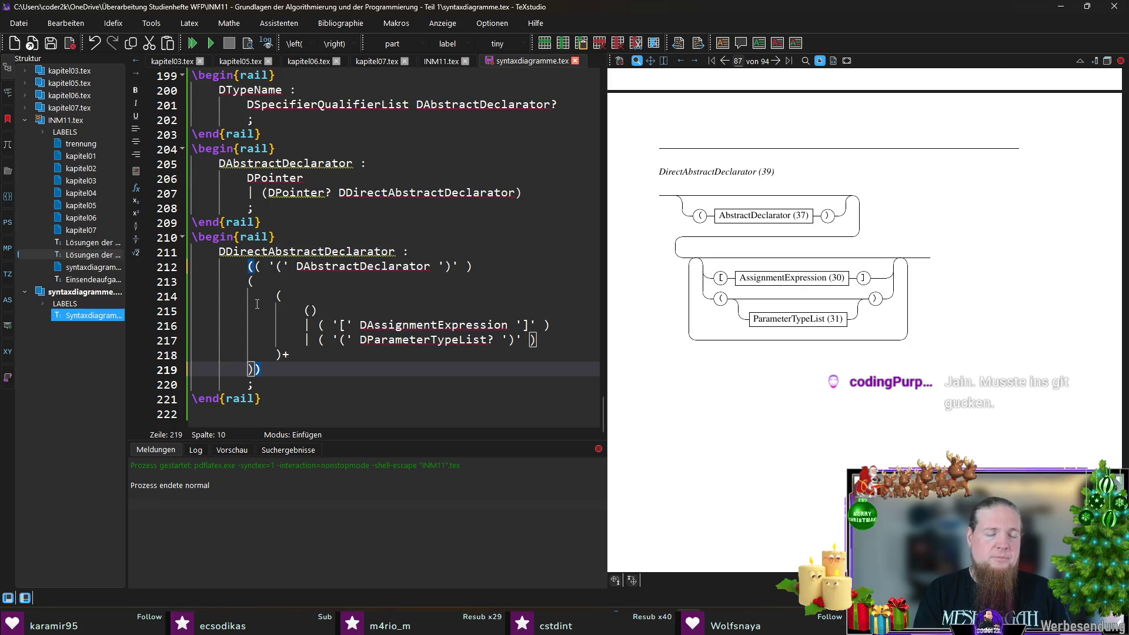
pyautogui.press('Return')
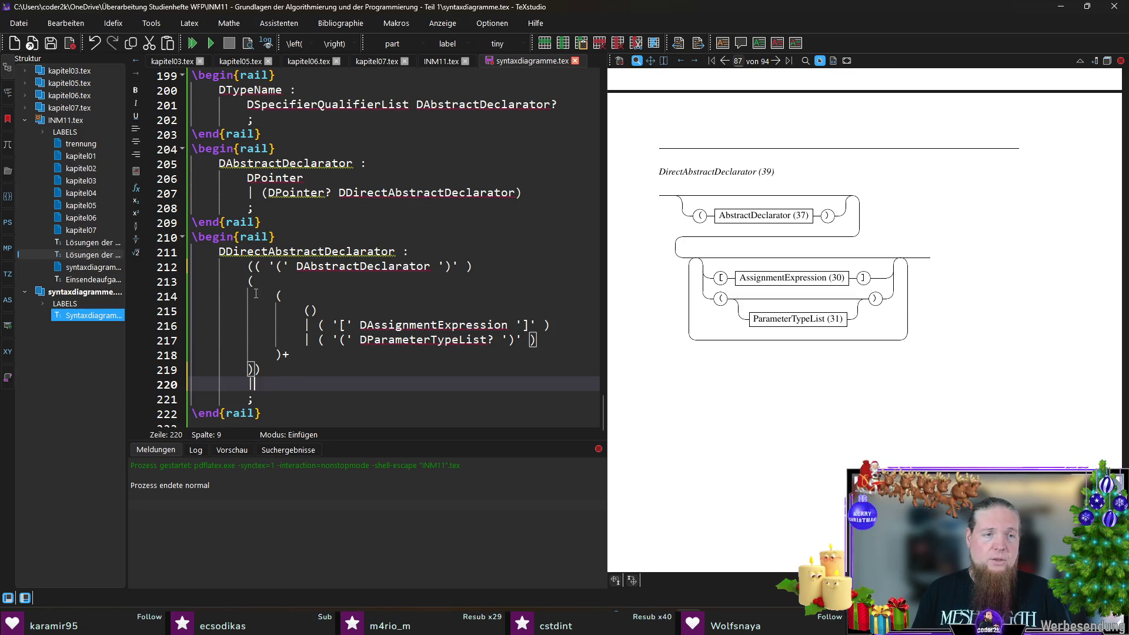
# - Paste the bracket/parameter block as the second alternative, deleting its '()' line and leading bar
pyautogui.moveTo(249, 280); pyautogui.dragTo(257, 371)
pyautogui.hotkey('ctrl', 'c')
pyautogui.click(265, 384)
pyautogui.hotkey('ctrl', 'v')
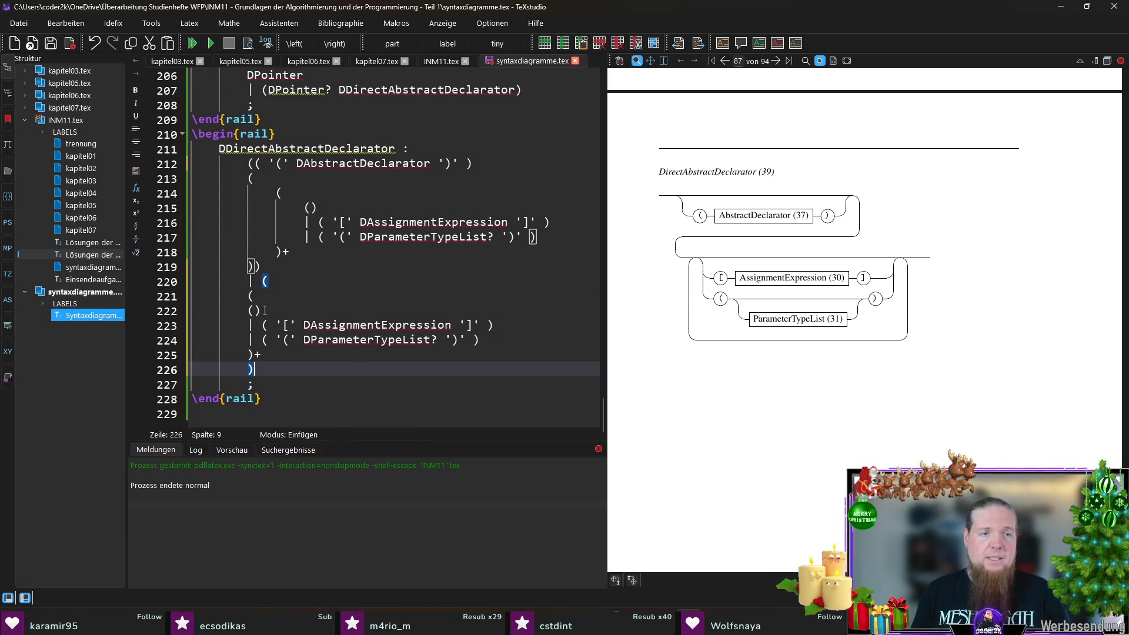
pyautogui.moveTo(250, 311); pyautogui.dragTo(264, 325)
pyautogui.press('Delete')
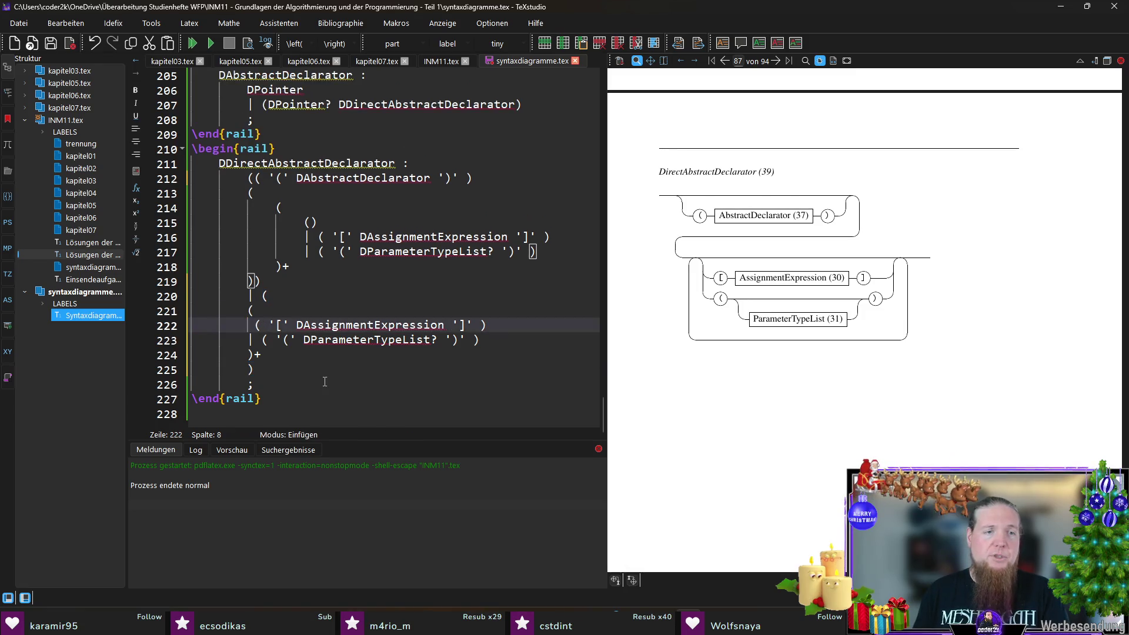
pyautogui.press('Delete')
pyautogui.press('Delete')
# - Indent lines 222–224, compile to redraw the diagram, and bring the C99 standard back up
pyautogui.hotkey('shift', 'Down')
pyautogui.hotkey('shift', 'Down')
pyautogui.hotkey('shift', 'Down')
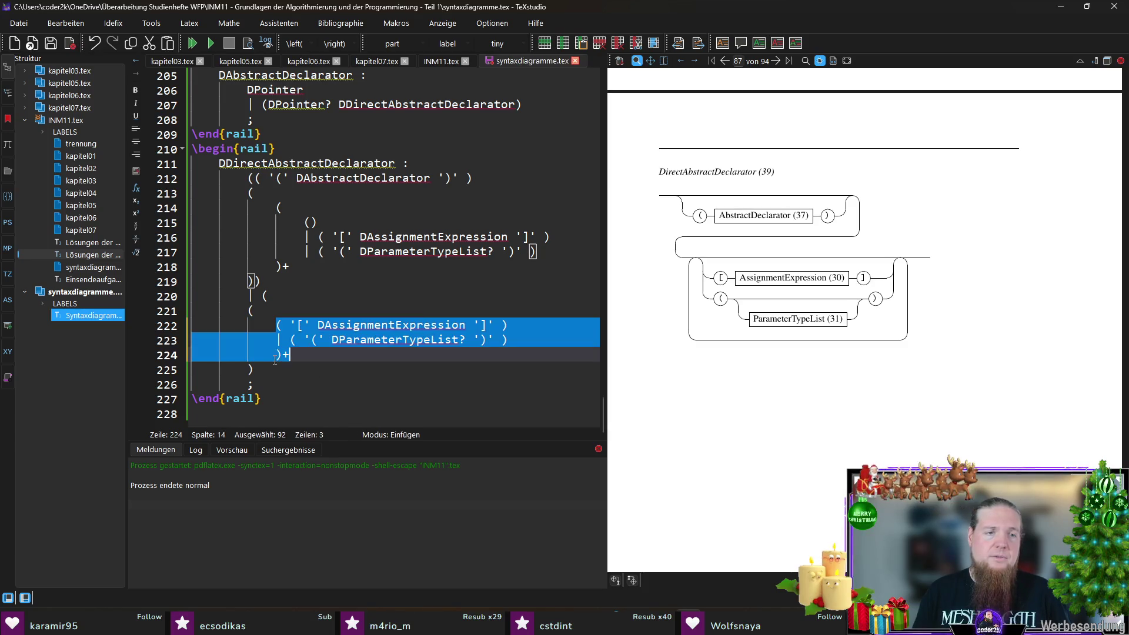
pyautogui.press('Tab')
pyautogui.press('F5')
pyautogui.scroll(1, 767, 314)
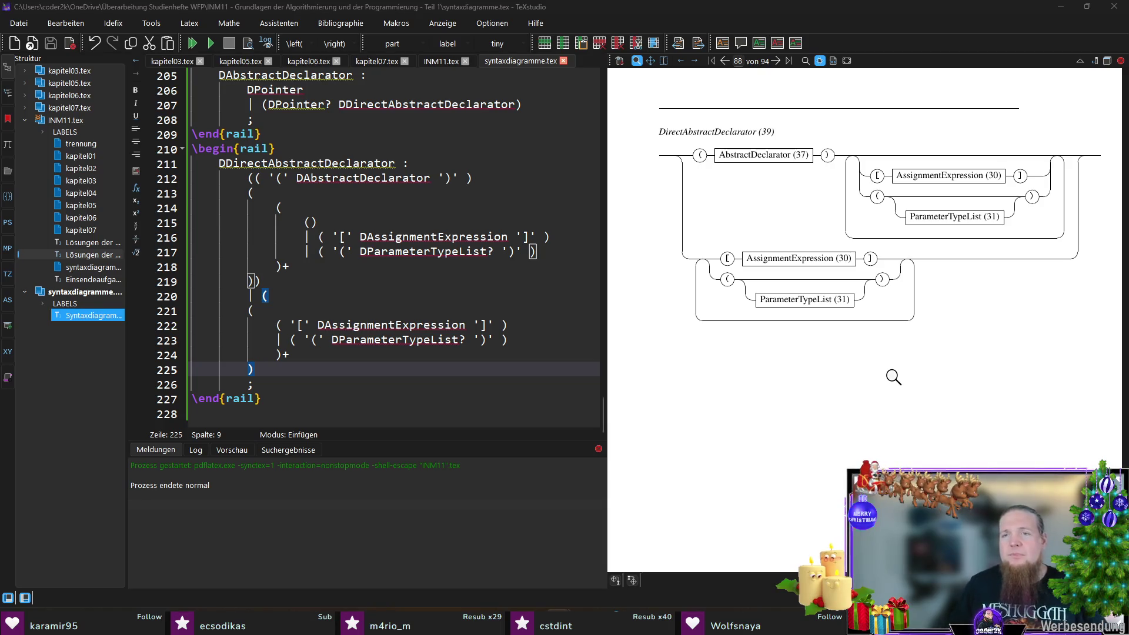
pyautogui.hotkey('alt', 'Tab')
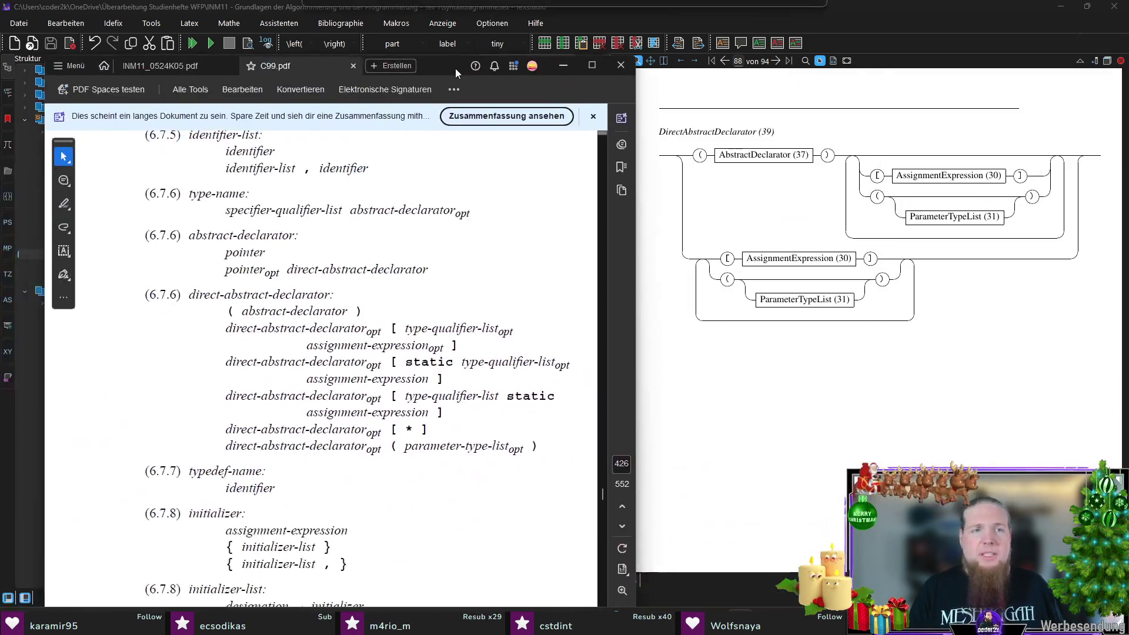
pyautogui.moveTo(456, 68); pyautogui.dragTo(431, 36)
pyautogui.click(889, 348)
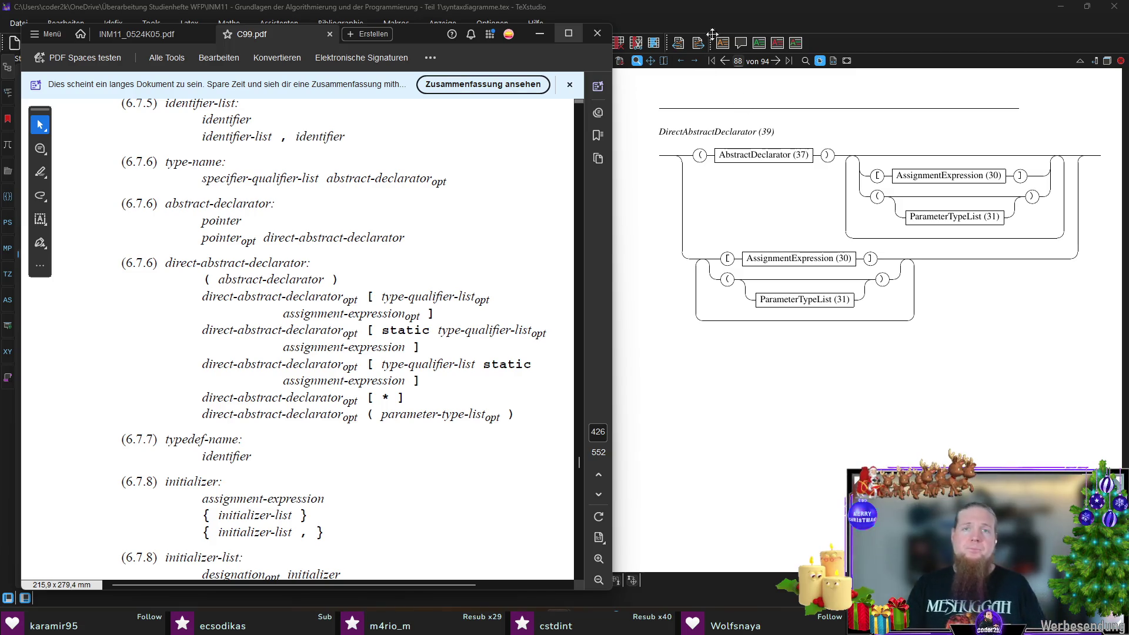
pyautogui.moveTo(427, 38); pyautogui.dragTo(410, 25)
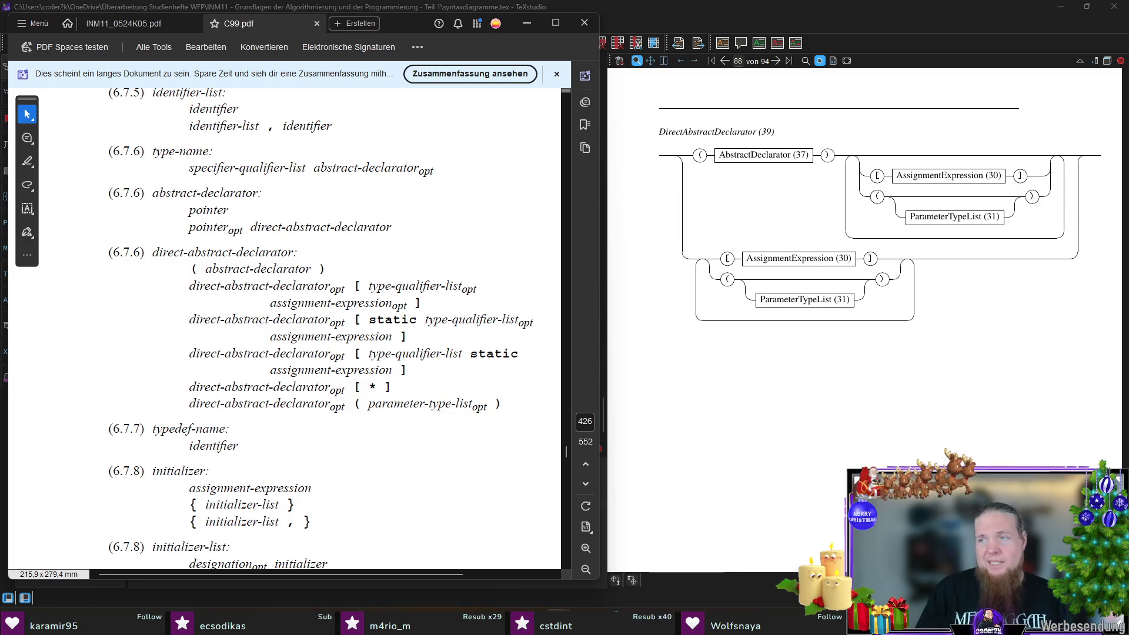
pyautogui.hotkey('alt', 'Tab')
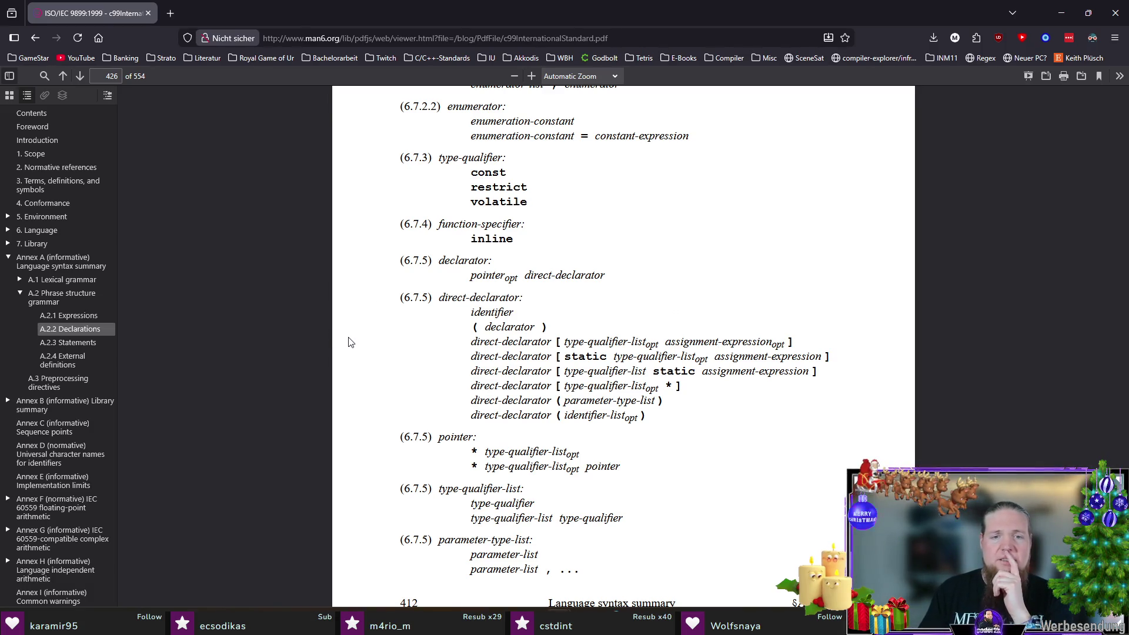
pyautogui.scroll(-1, 349, 341)
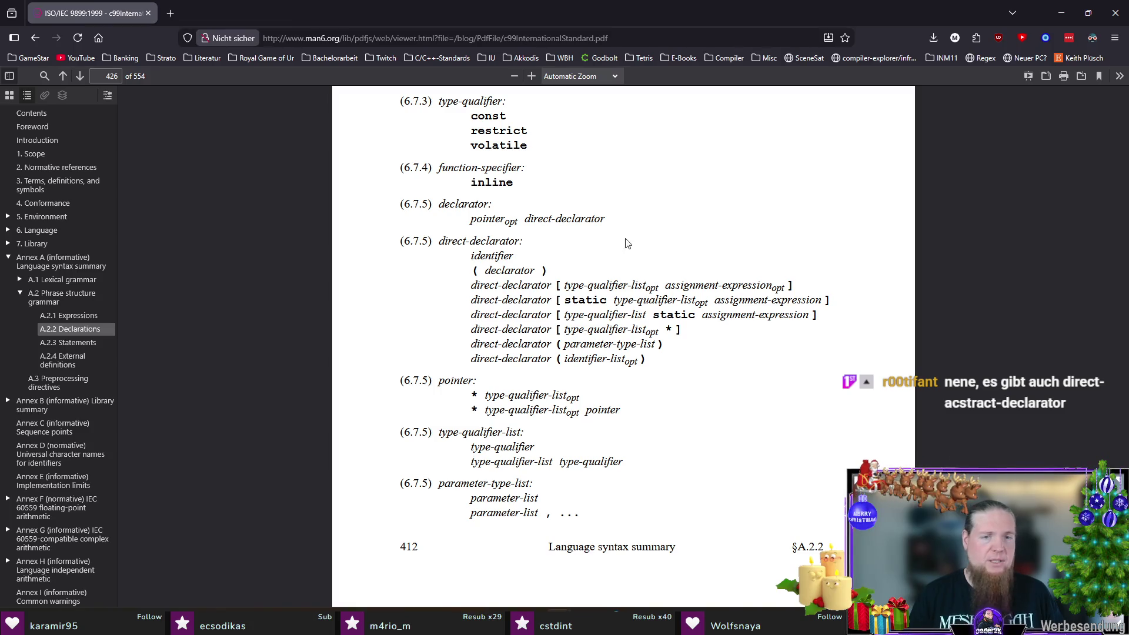
pyautogui.scroll(-5, 318, 306)
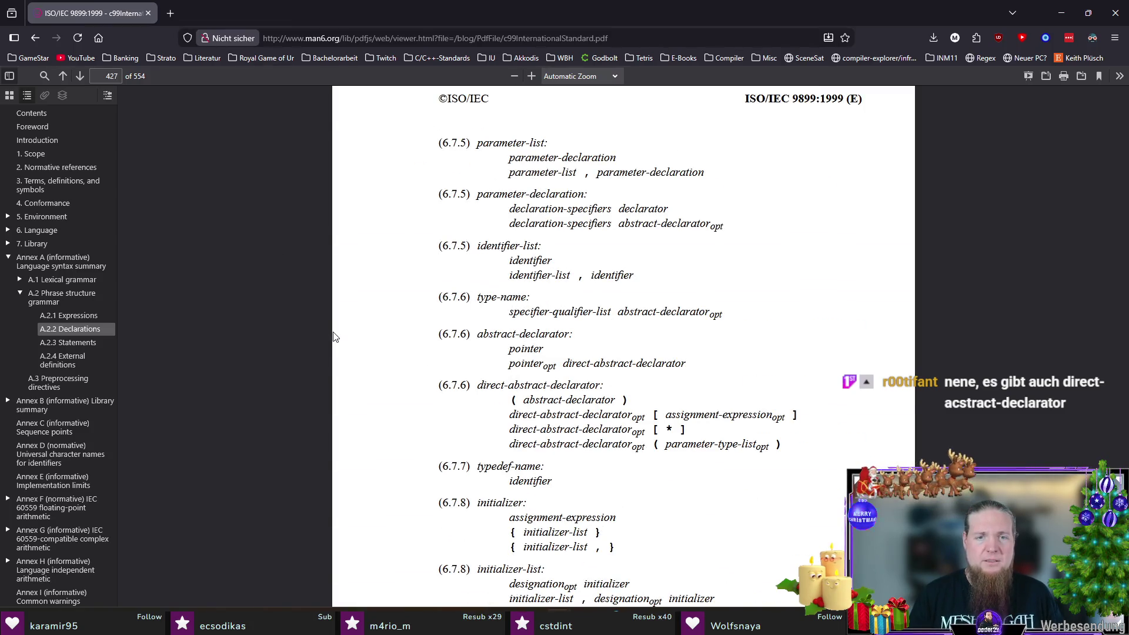
pyautogui.scroll(-4, 334, 336)
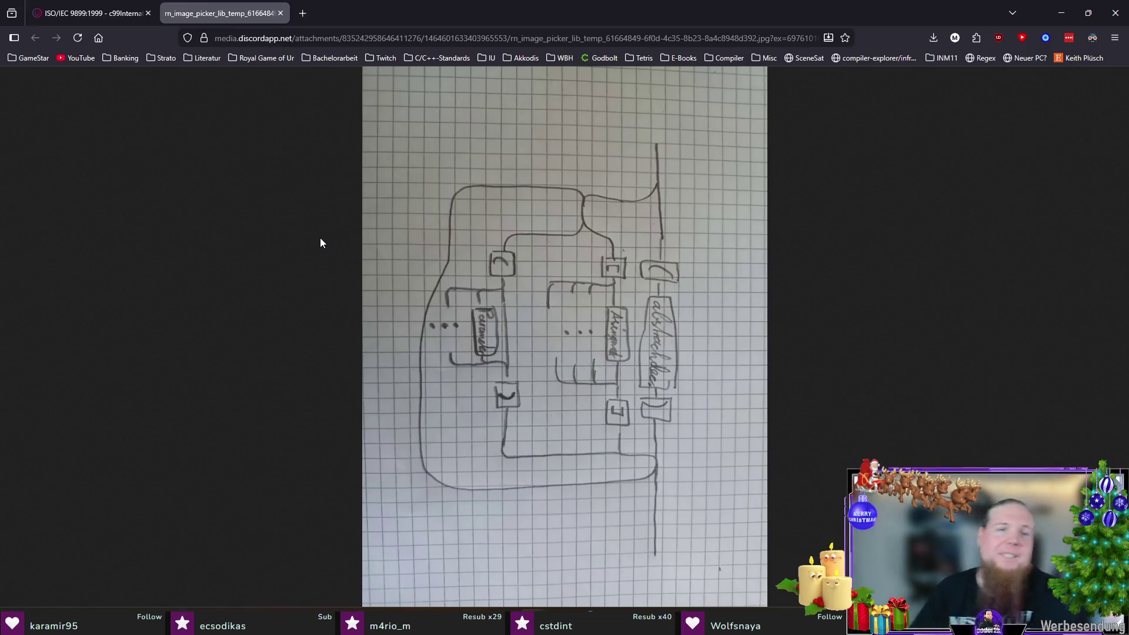
# - Save the hand-drawn sketch from Discord, view hochkant.jpg enlarged, then return to the C99 PDF
pyautogui.rightClick(399, 181)
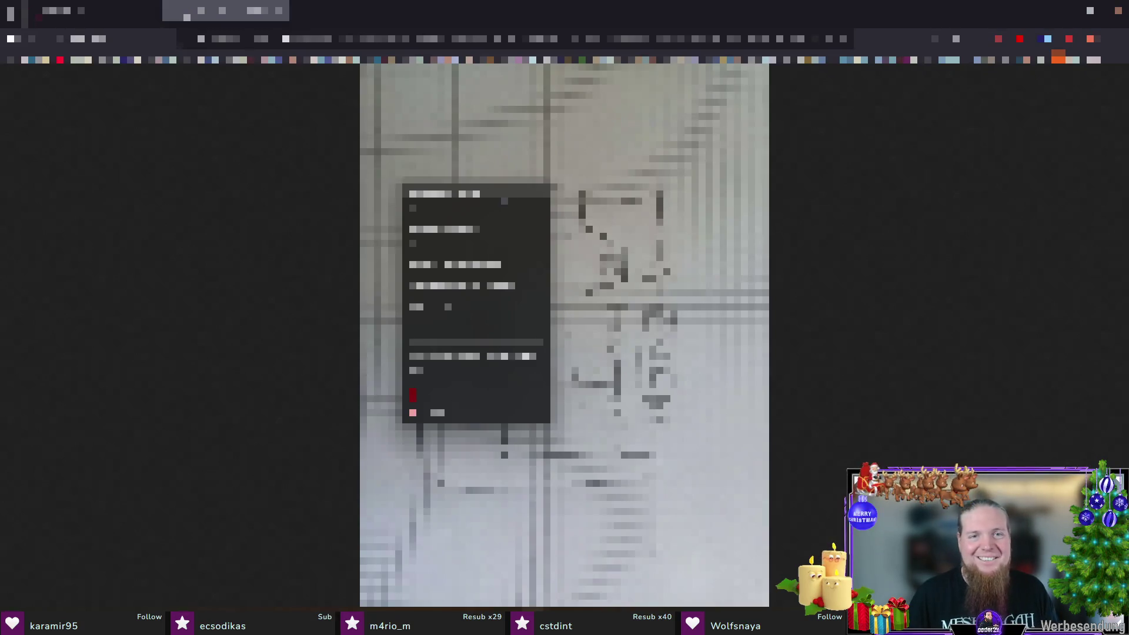
pyautogui.click(444, 195)
pyautogui.write('a')
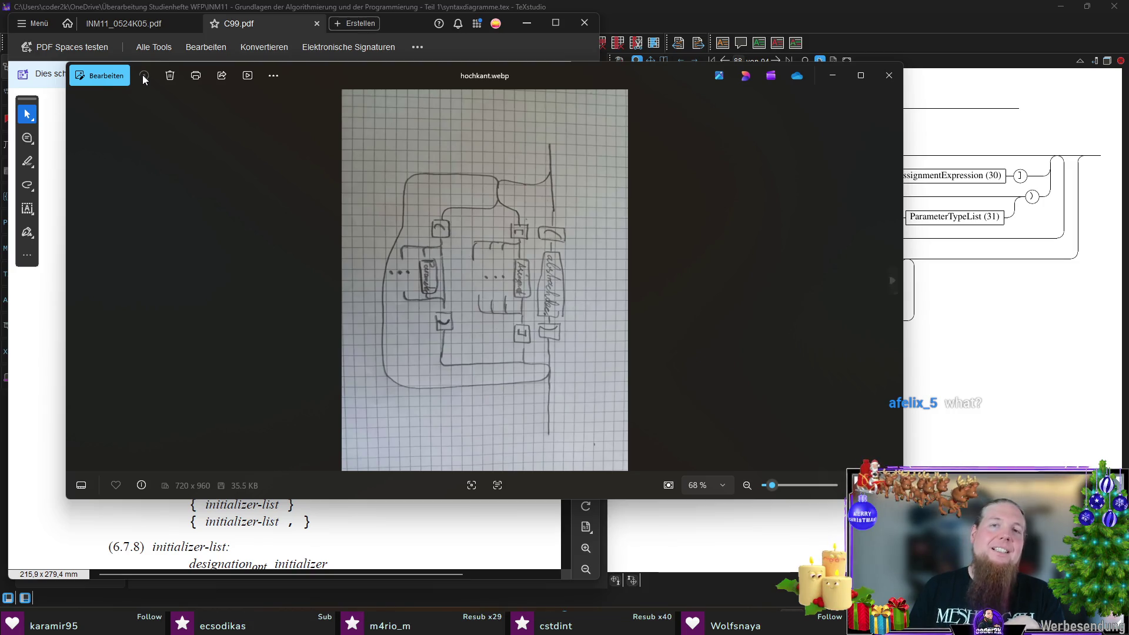
pyautogui.press('Escape')
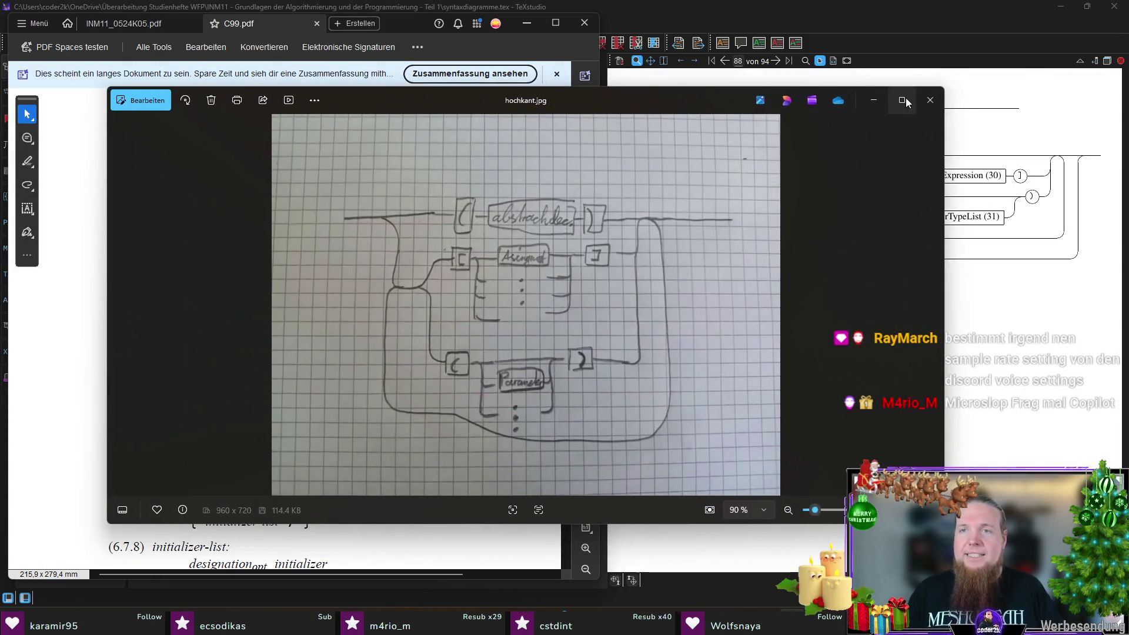
pyautogui.click(904, 99)
pyautogui.scroll(3, 529, 291)
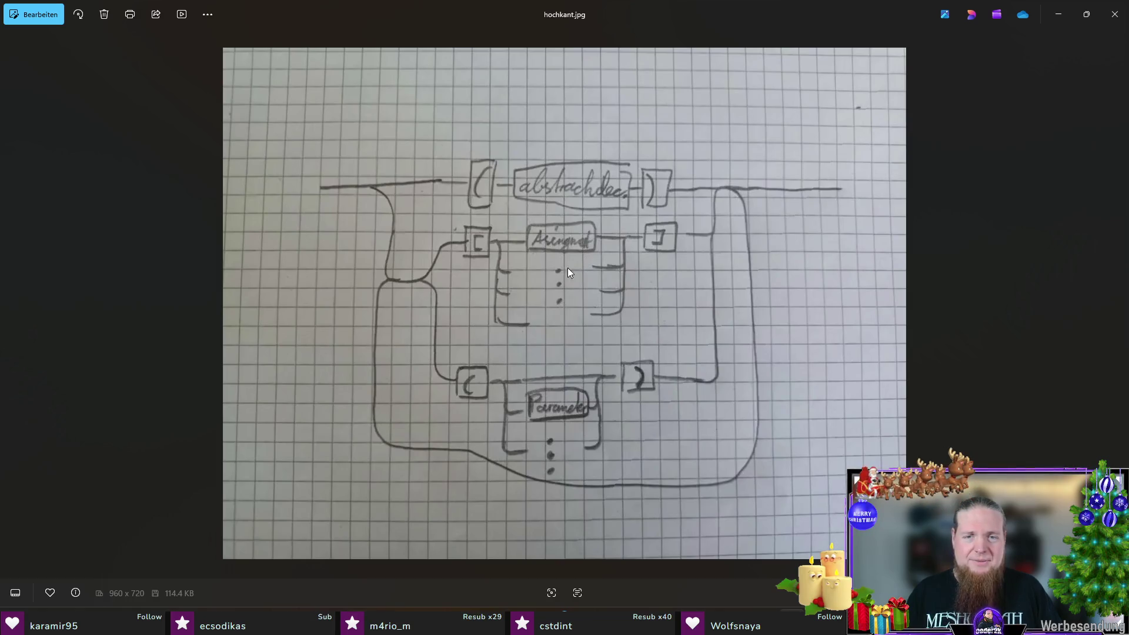
pyautogui.hotkey('alt', 'Tab')
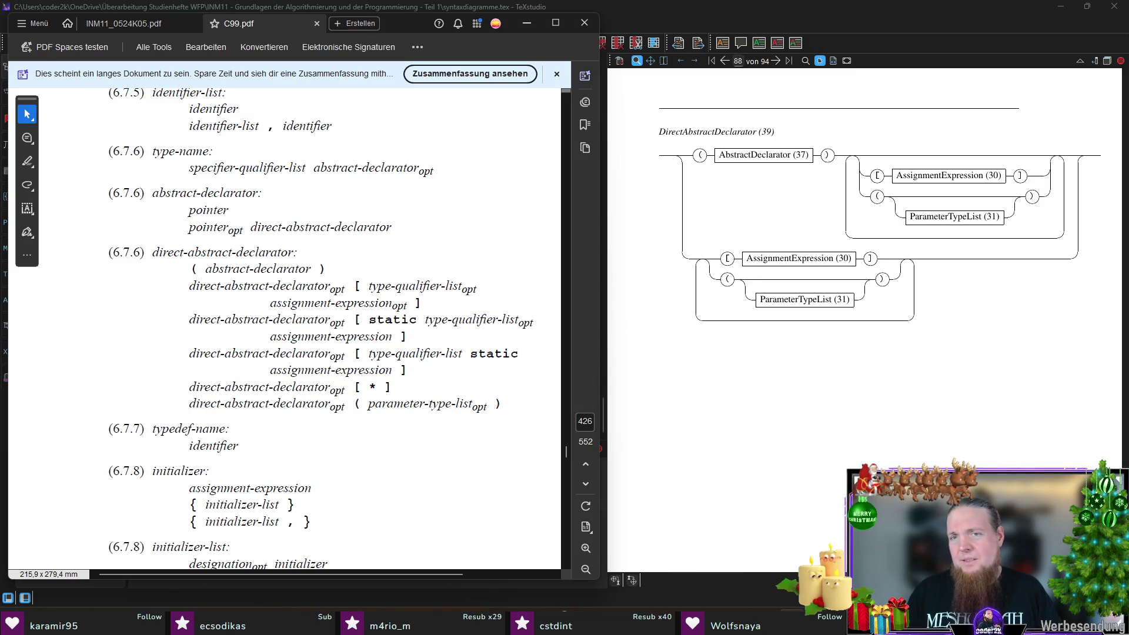
# - Recheck the hochkant.jpg sketch against the Acrobat C99 grammar, then bring the rail source editor forward
pyautogui.hotkey('alt', 'Tab')
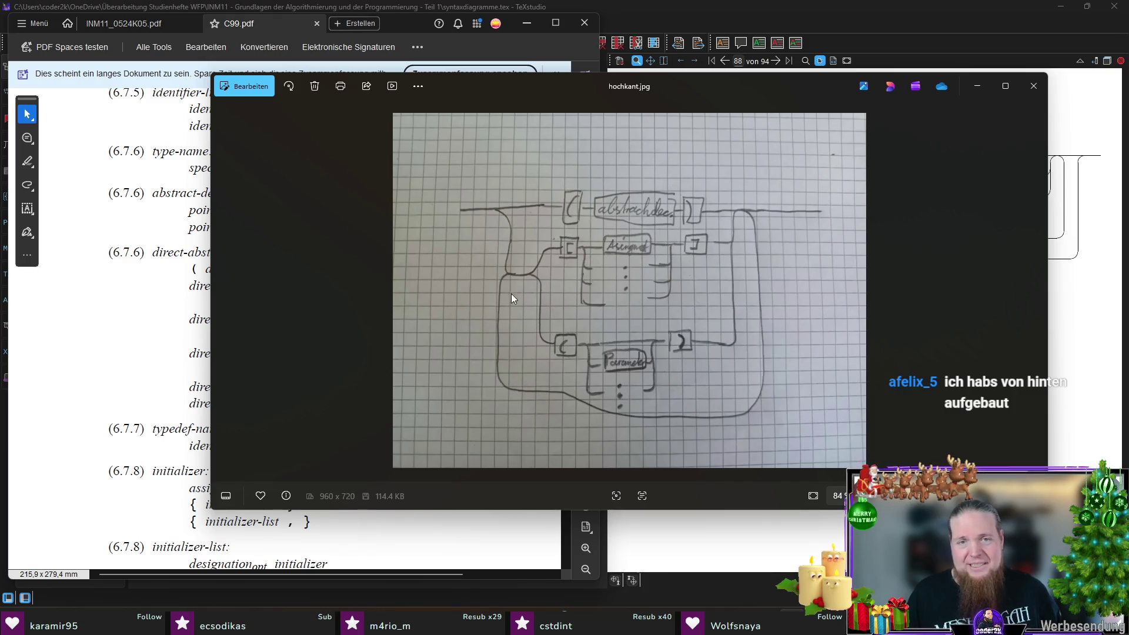
pyautogui.click(1032, 88)
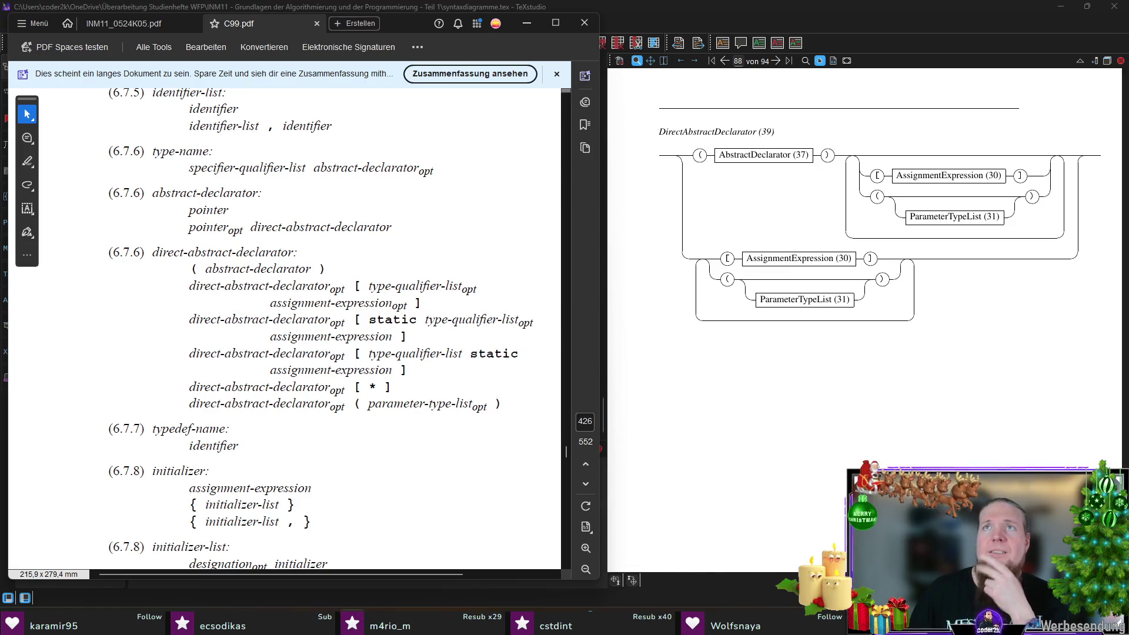
pyautogui.hotkey('alt', 'Tab')
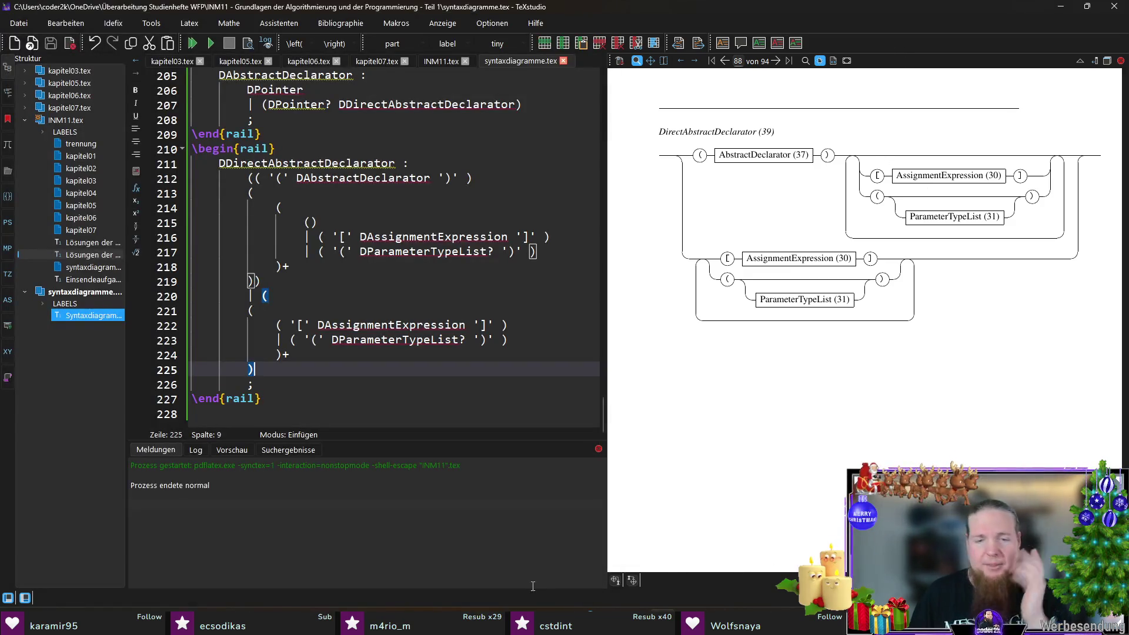
# - Snap the Firefox copy of the C99 standard to the left half of the screen
pyautogui.hotkey('alt', 'Tab')
pyautogui.press('Escape')
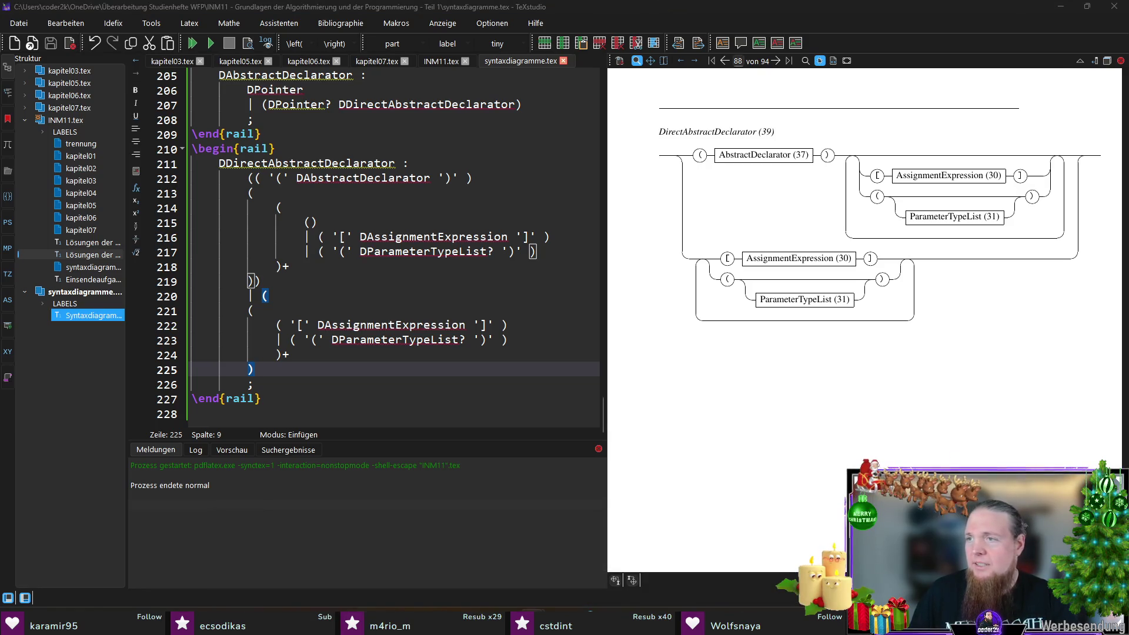
pyautogui.hotkey('alt', 'Tab')
pyautogui.moveTo(518, 158); pyautogui.dragTo(29, 137)
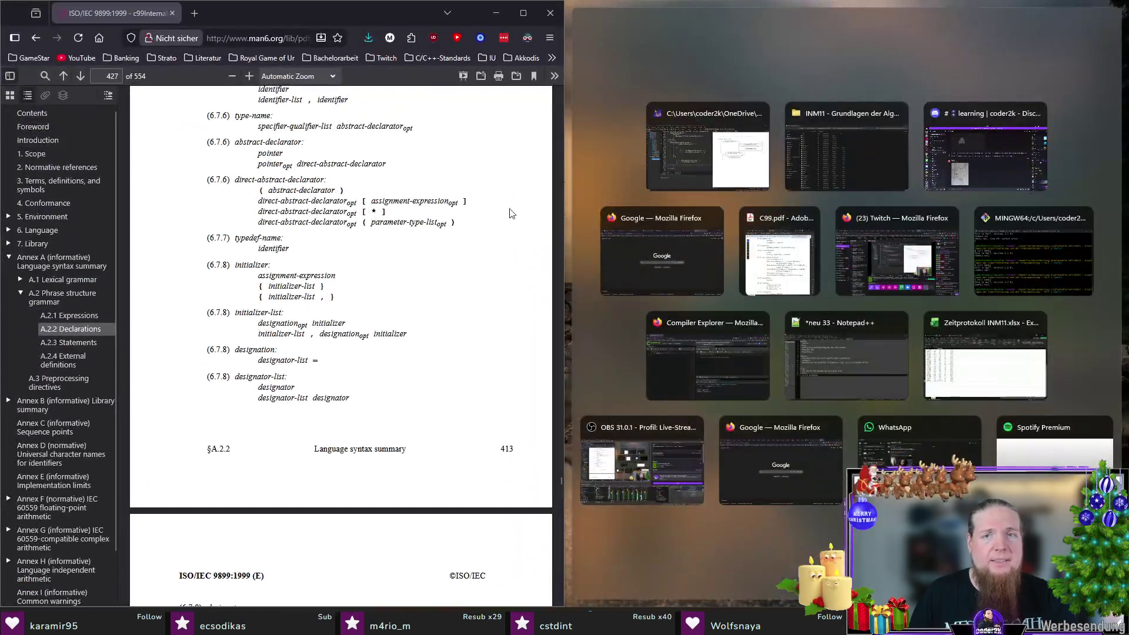
# - Read the Firefox direct-abstract-declarator rule, minimise the Acrobat copy, and return to the rail source
pyautogui.click(510, 213)
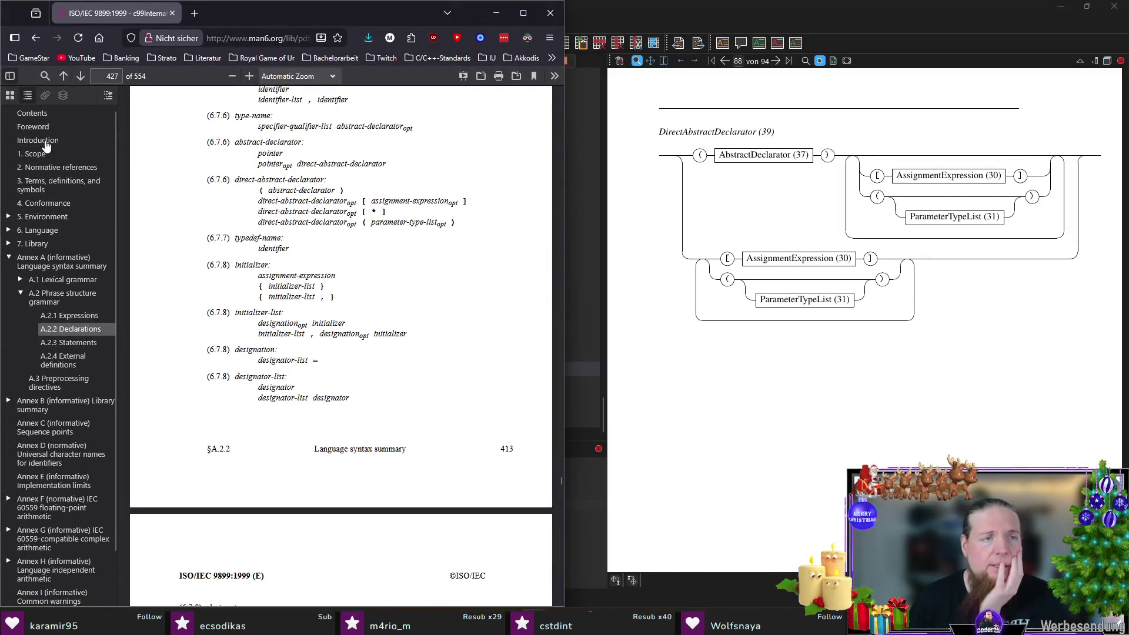
pyautogui.keyDown('ctrl'); pyautogui.scroll(3, 323, 242); pyautogui.keyUp('ctrl')
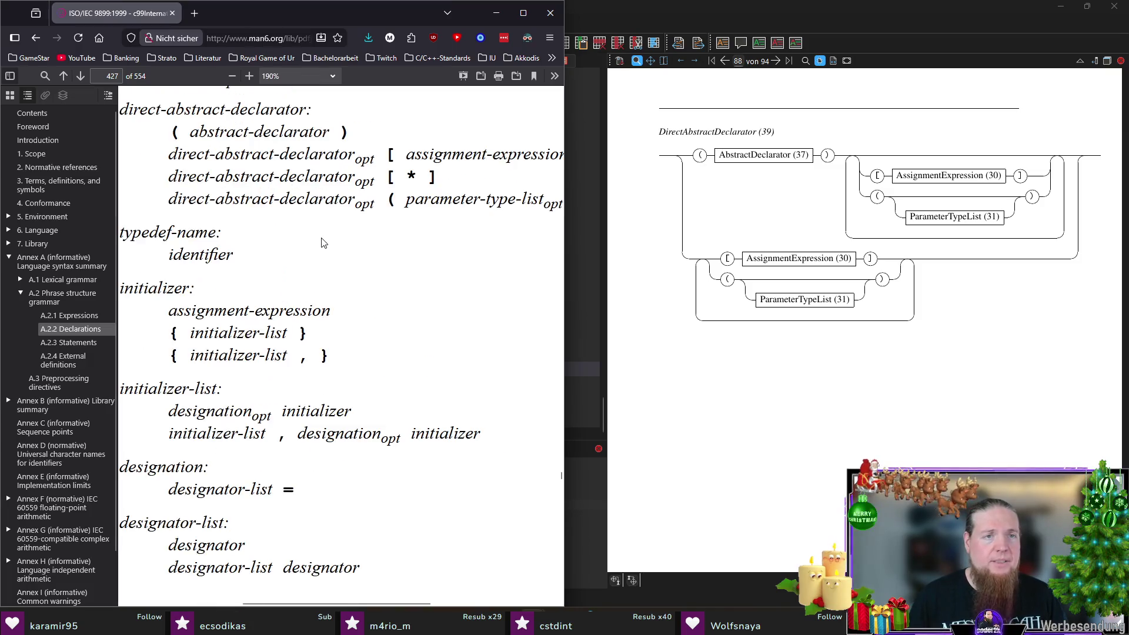
pyautogui.keyDown('ctrl'); pyautogui.scroll(-1, 349, 251); pyautogui.keyUp('ctrl')
pyautogui.keyDown('ctrl'); pyautogui.scroll(-2, 394, 256); pyautogui.keyUp('ctrl')
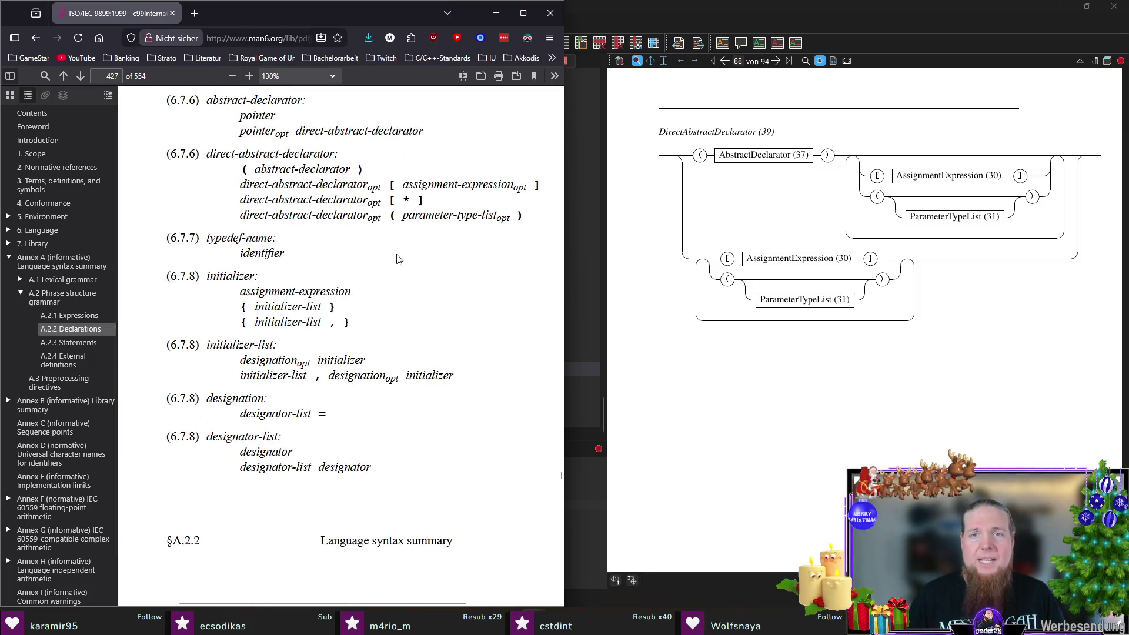
pyautogui.scroll(1, 396, 258)
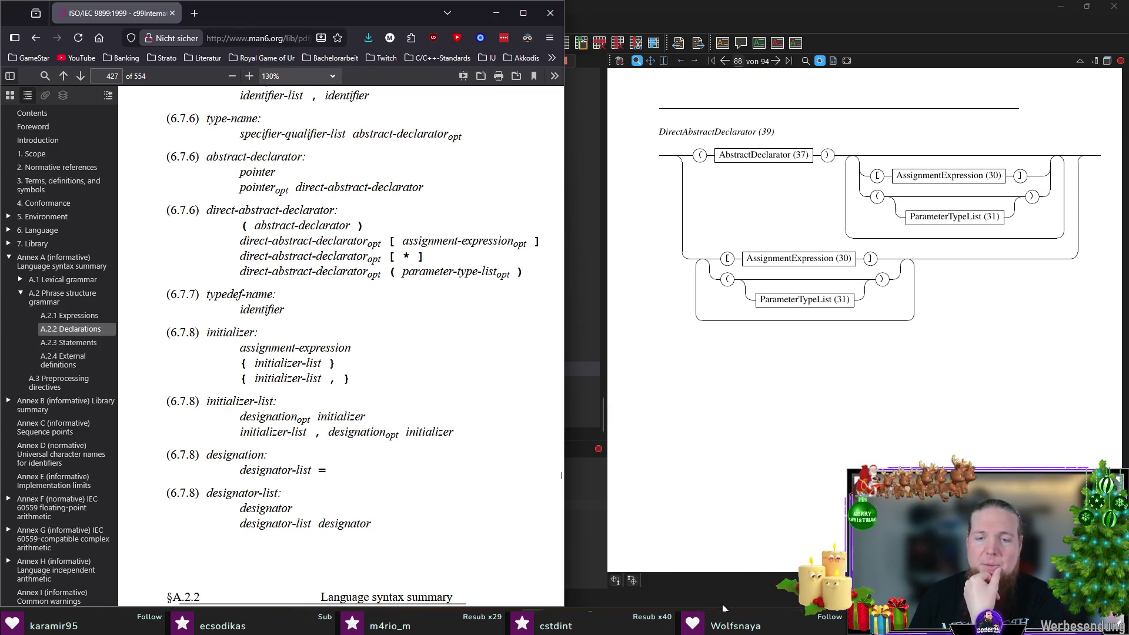
pyautogui.hotkey('alt', 'Tab')
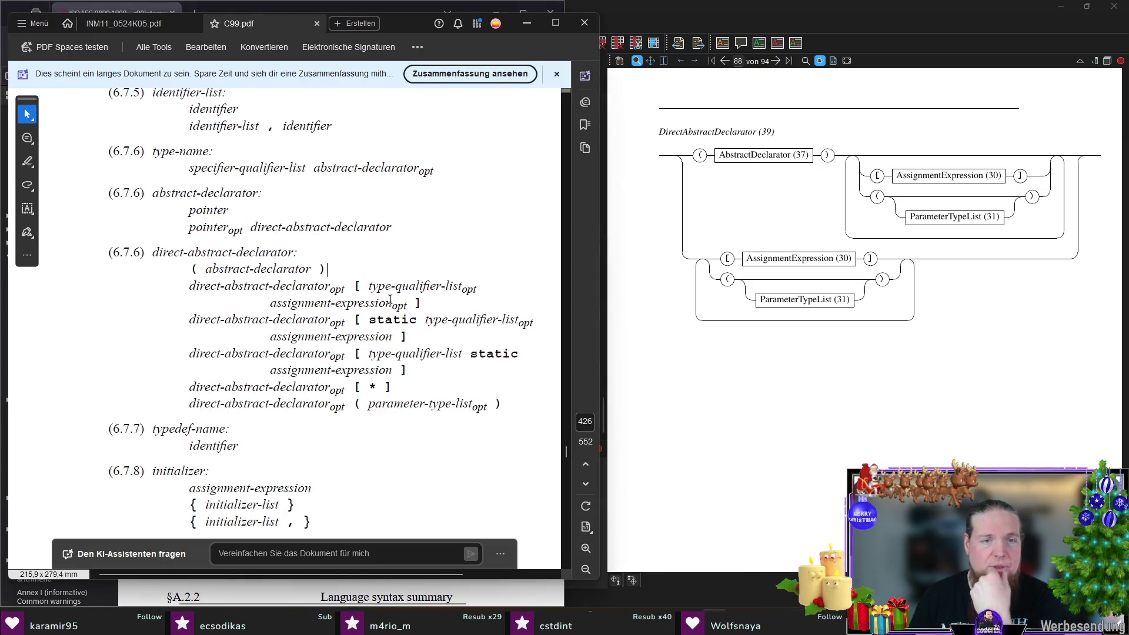
pyautogui.click(526, 23)
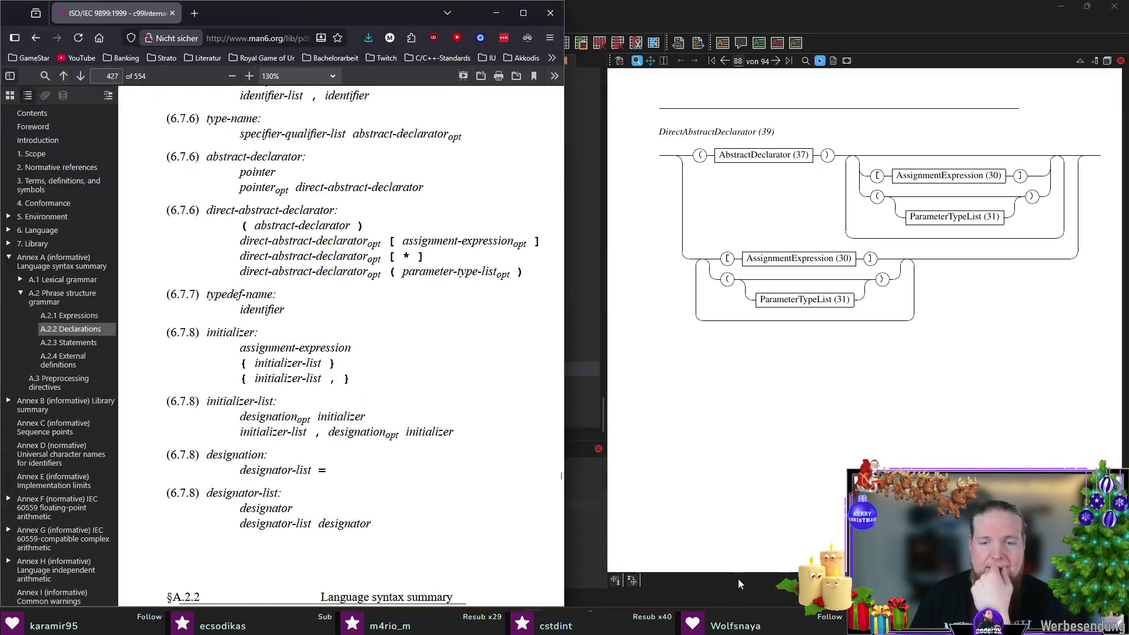
pyautogui.hotkey('alt', 'Tab')
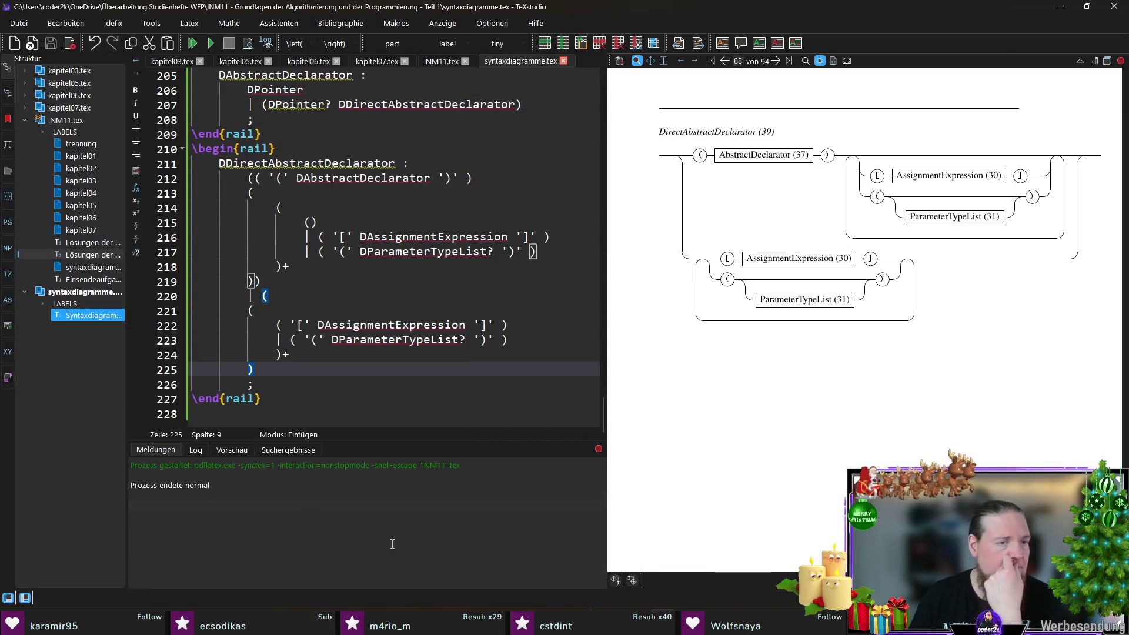
# - Mark both DAssignmentExpression entries optional with ? on lines 216 and 222, checking against the standard
pyautogui.click(509, 236)
pyautogui.write('?')
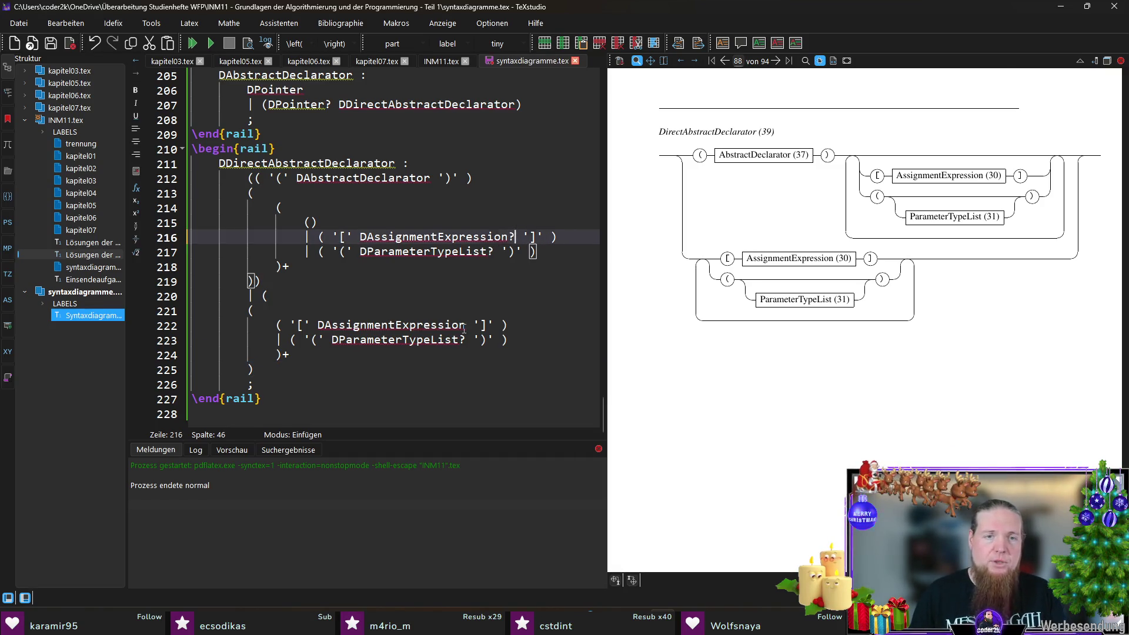
pyautogui.click(464, 325)
pyautogui.write('?')
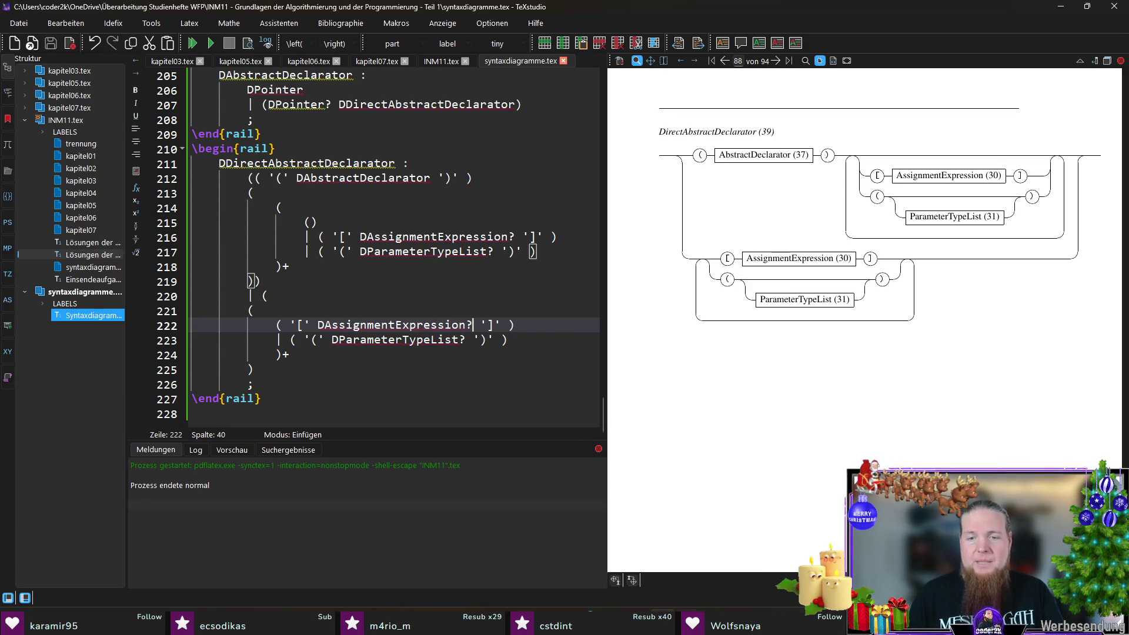
pyautogui.hotkey('alt', 'Tab')
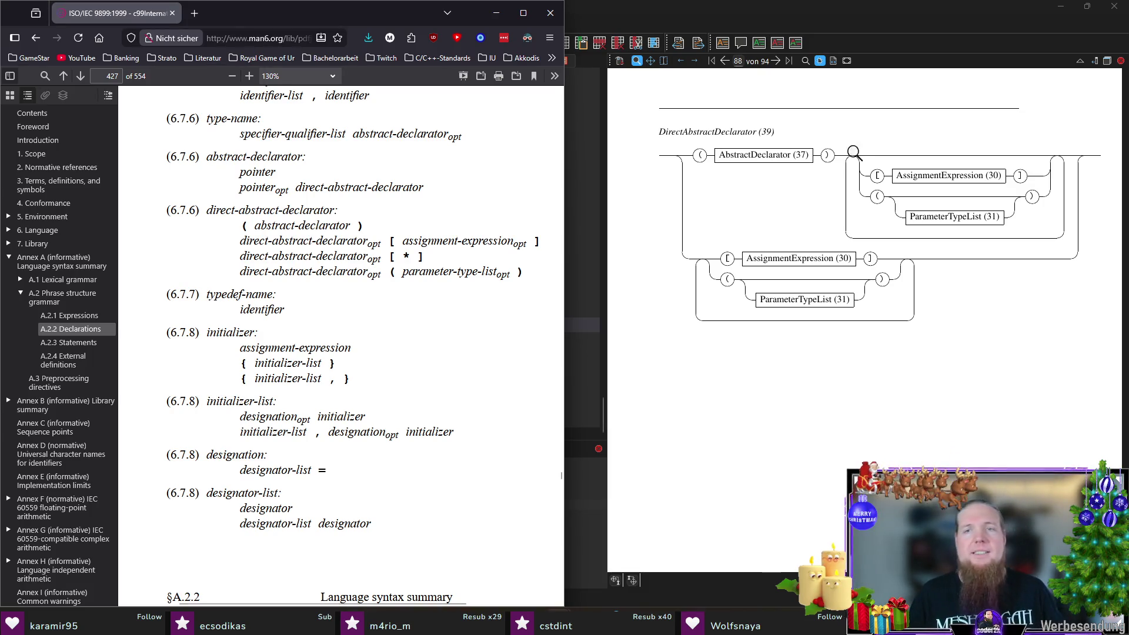
# - Recompile syntaxdiagramme.tex and bring up Git Bash to rerun rail INM11
pyautogui.click(861, 30)
pyautogui.press('F5')
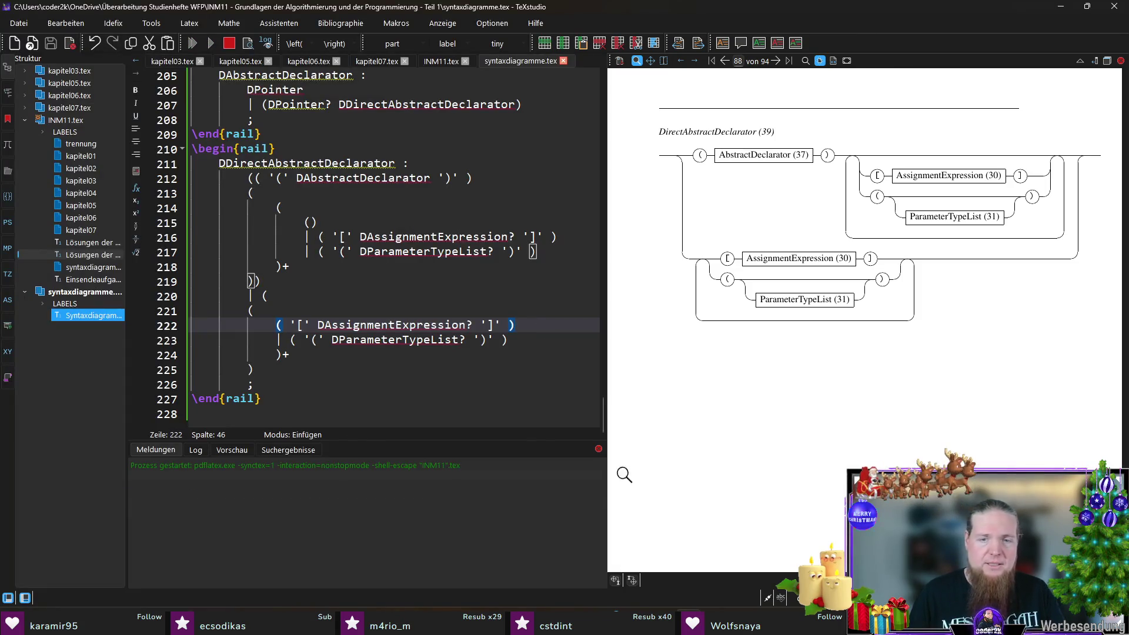
pyautogui.hotkey('alt', 'Tab')
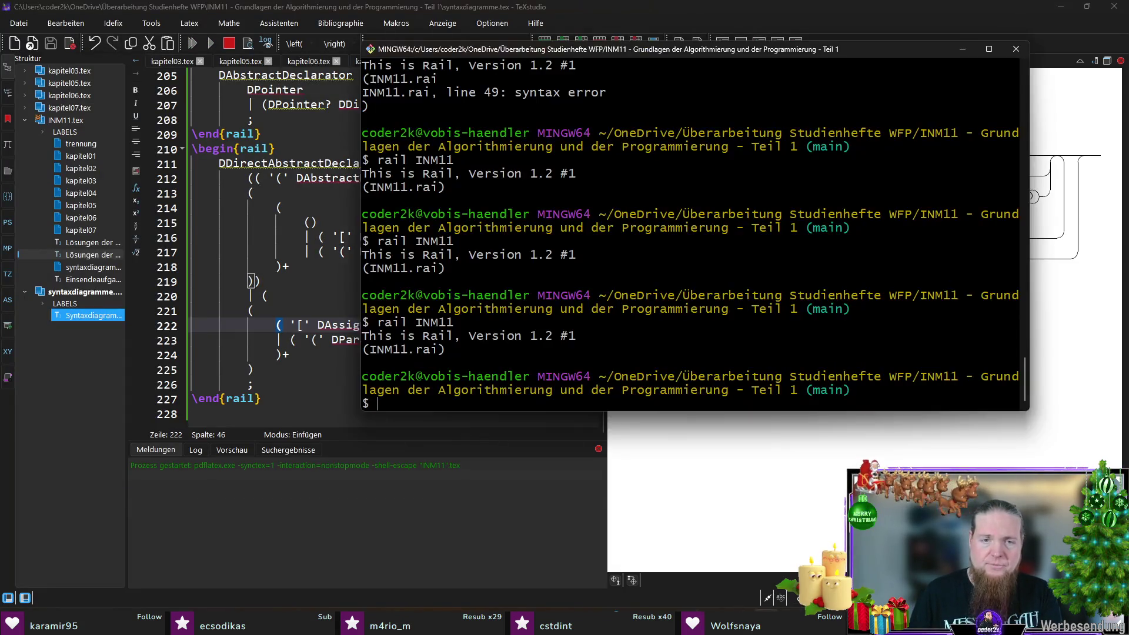
# - Run rail INM11 so the preview shows AssignmentExpression as optional
pyautogui.press('Return')
pyautogui.click(236, 369)
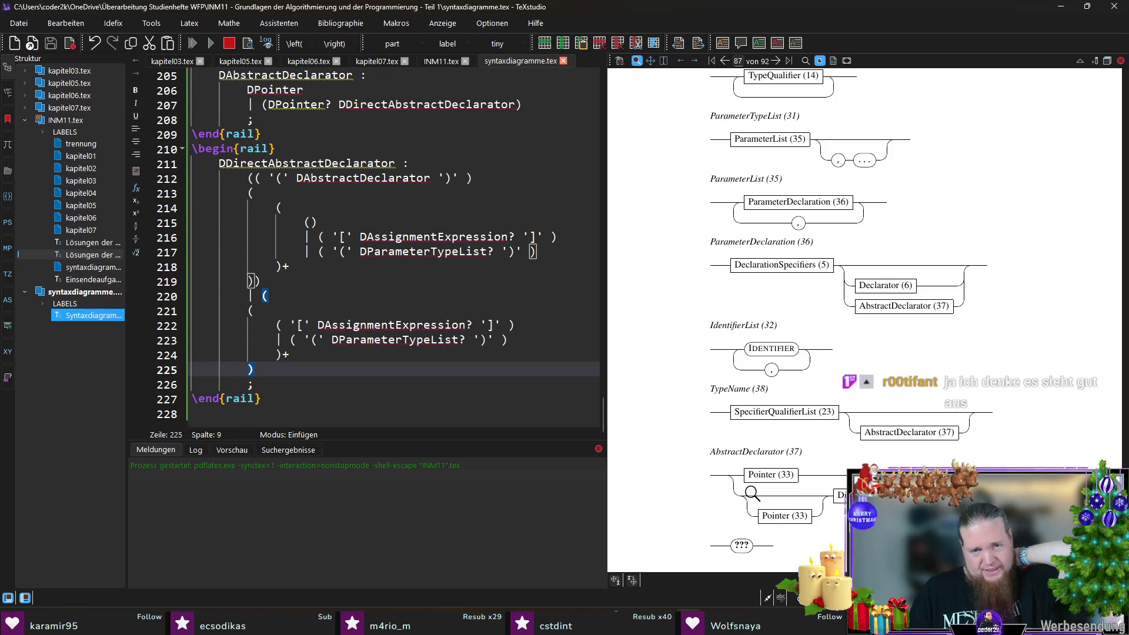
pyautogui.scroll(-5, 752, 494)
pyautogui.scroll(-5, 768, 467)
pyautogui.scroll(-5, 781, 446)
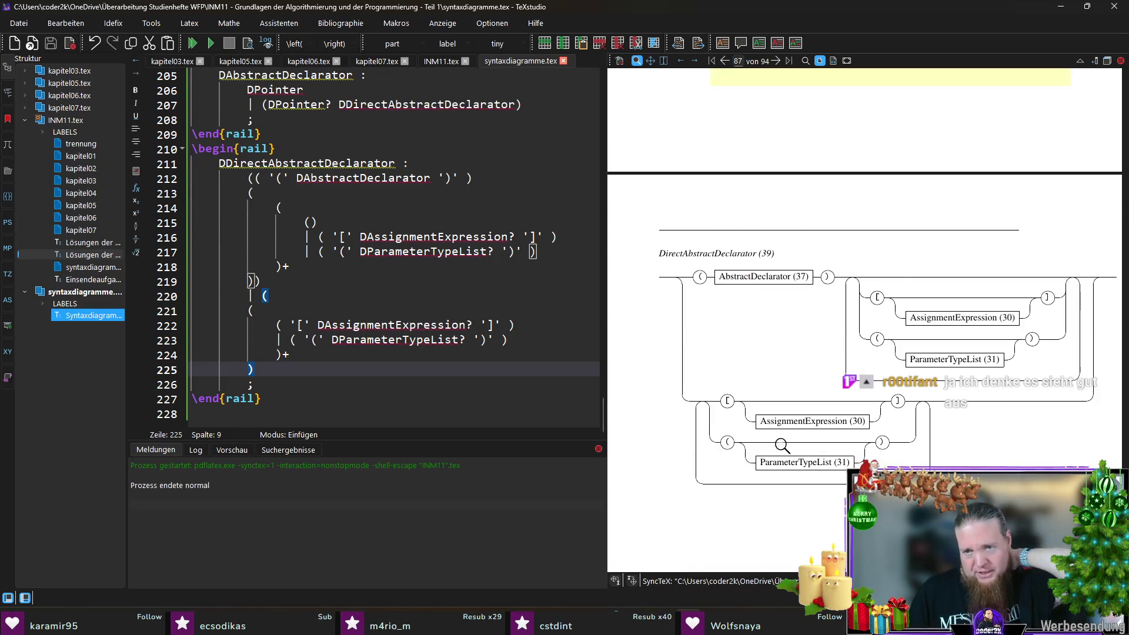
pyautogui.scroll(-3, 781, 446)
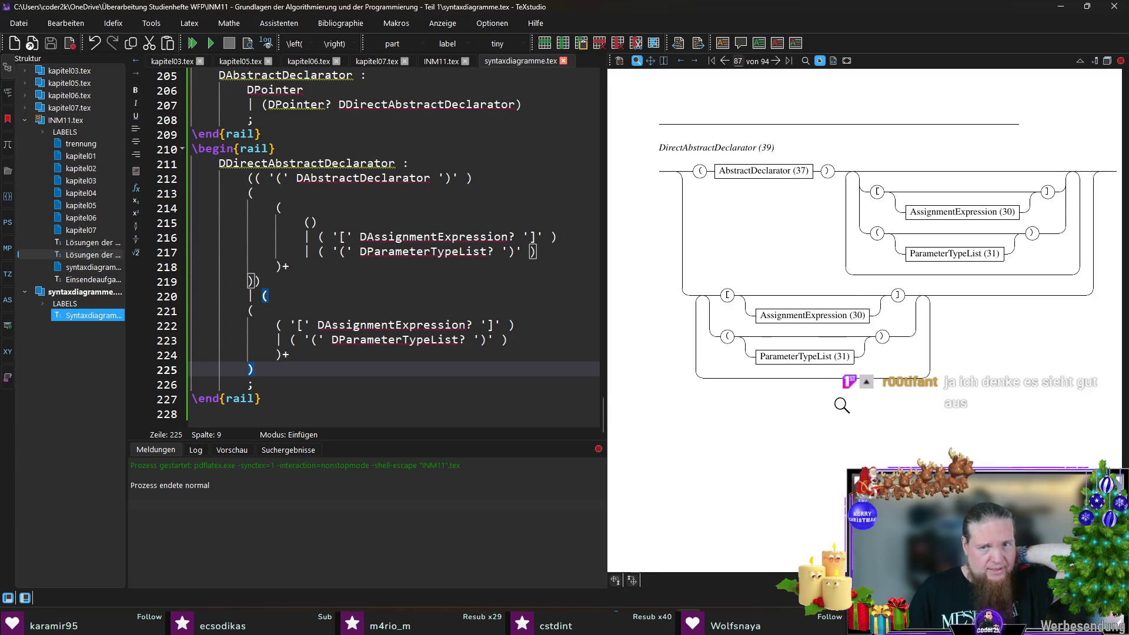
pyautogui.scroll(-1, 842, 405)
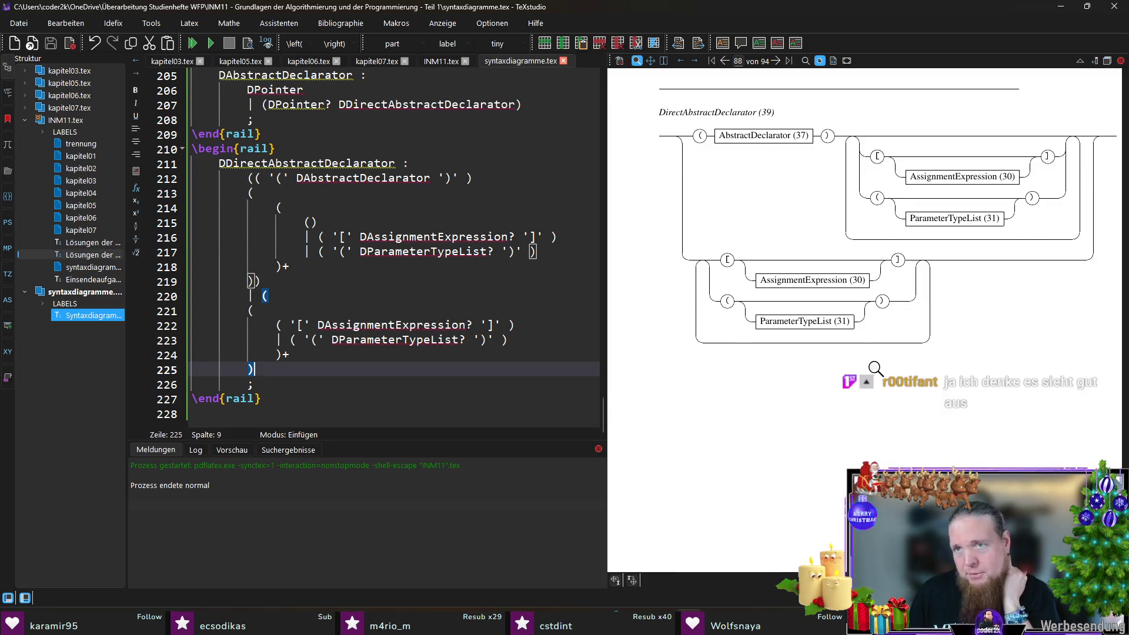
pyautogui.scroll(1, 874, 368)
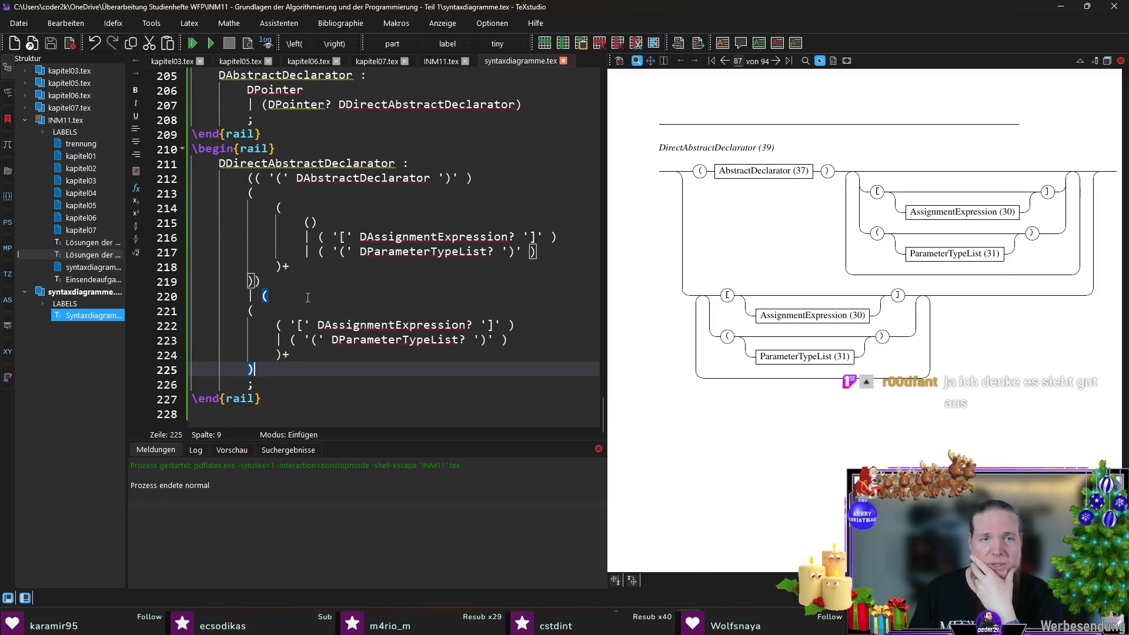
# - End line 212's parenthesised AbstractDeclarator alternative with a \\ line break and recompile
pyautogui.click(292, 196)
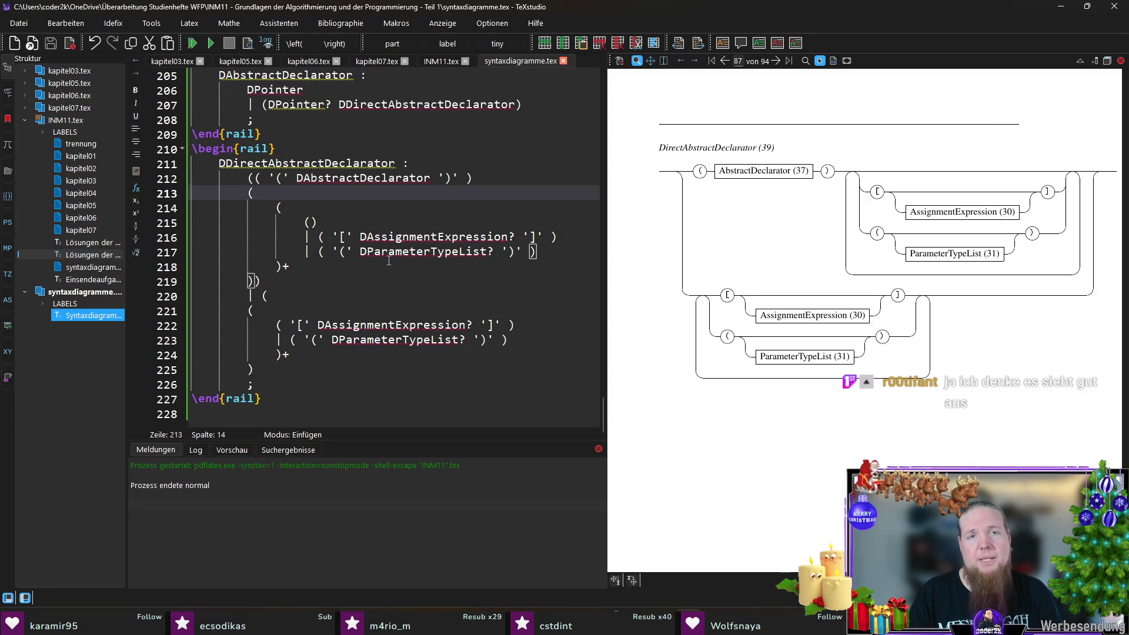
pyautogui.press('Up')
pyautogui.press('End')
pyautogui.write('\\\\')
pyautogui.press('F5')
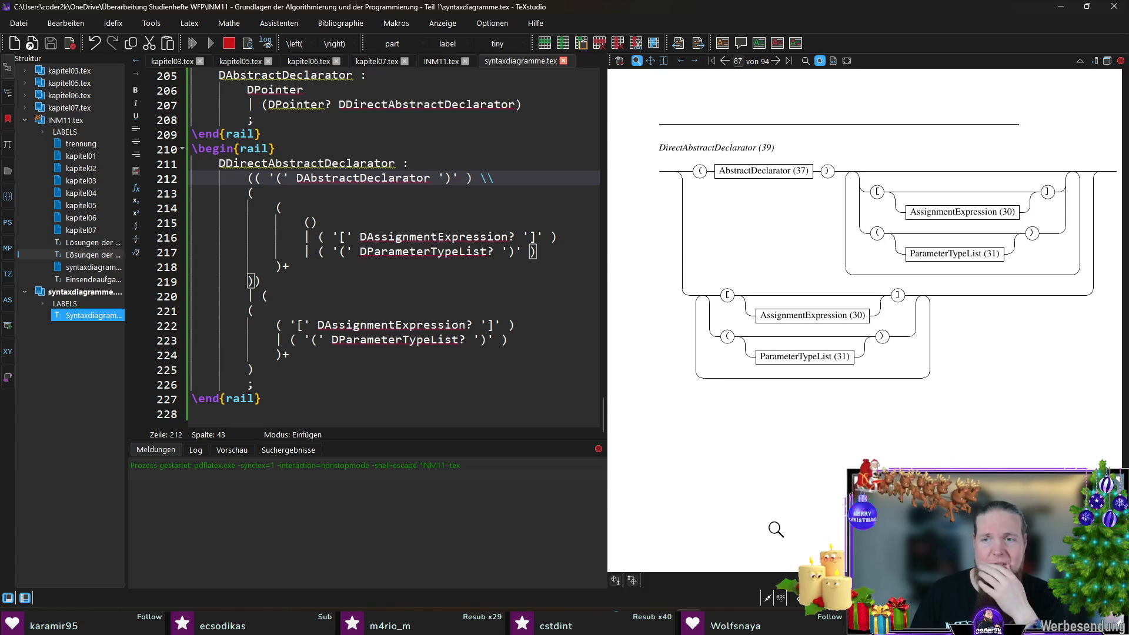
# - Rerun rail INM11, recompile so the diagram wraps after AbstractDeclarator, then reopen hochkant.jpg for comparison
pyautogui.hotkey('alt', 'Tab')
pyautogui.press('Up')
pyautogui.press('Return')
pyautogui.hotkey('alt', 'Tab')
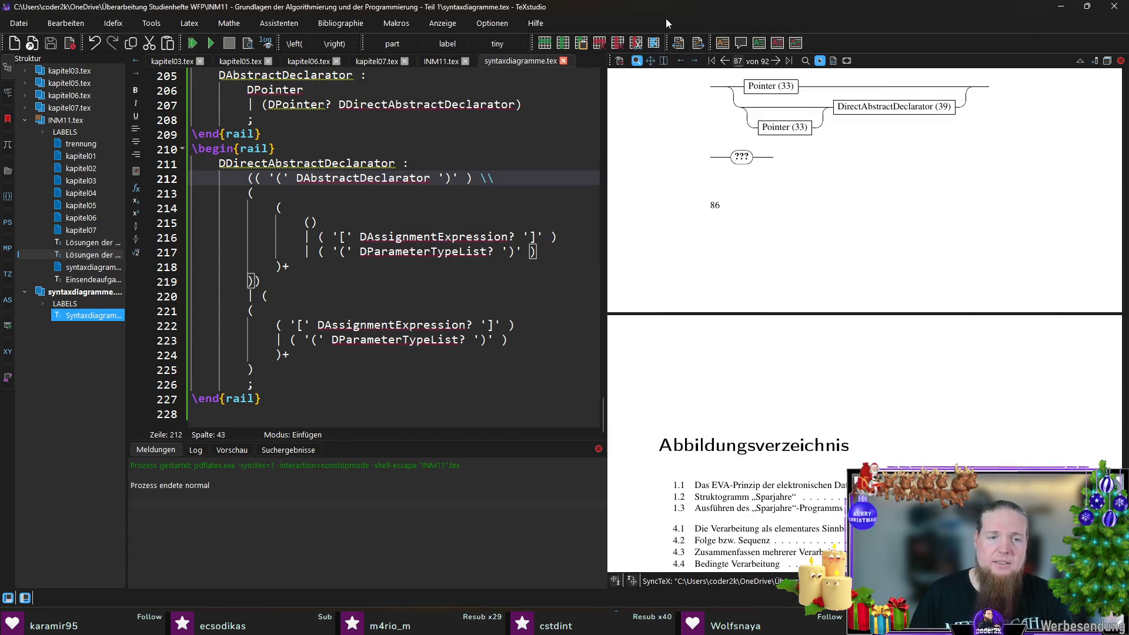
pyautogui.press('F6')
pyautogui.scroll(2, 848, 290)
pyautogui.scroll(1, 846, 291)
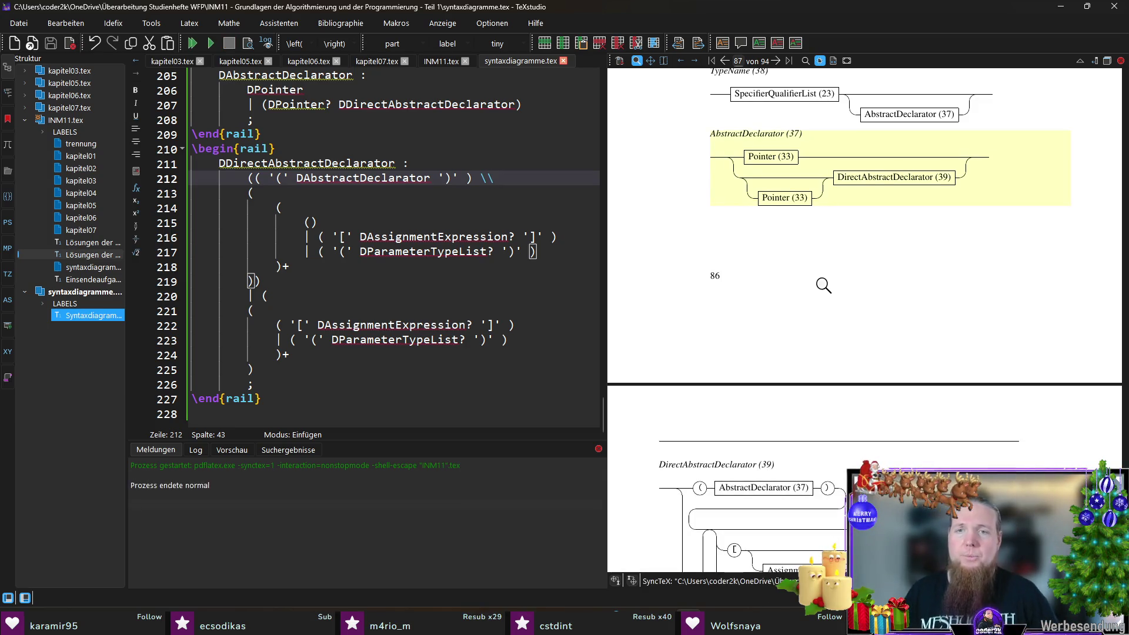
pyautogui.scroll(-1, 795, 279)
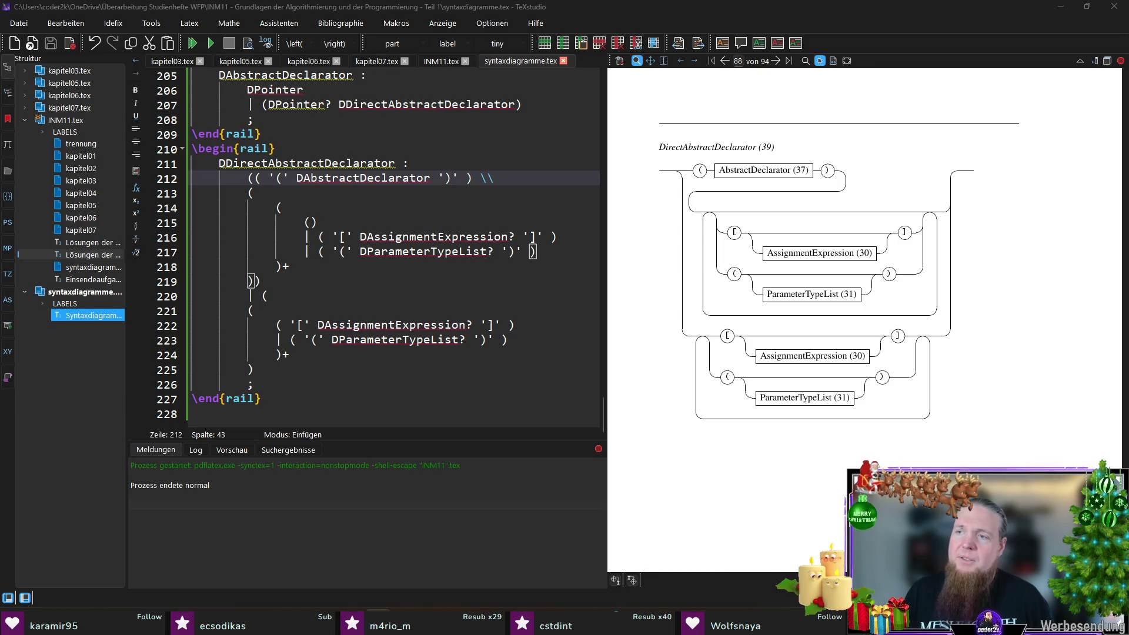
pyautogui.hotkey('alt', 'Tab')
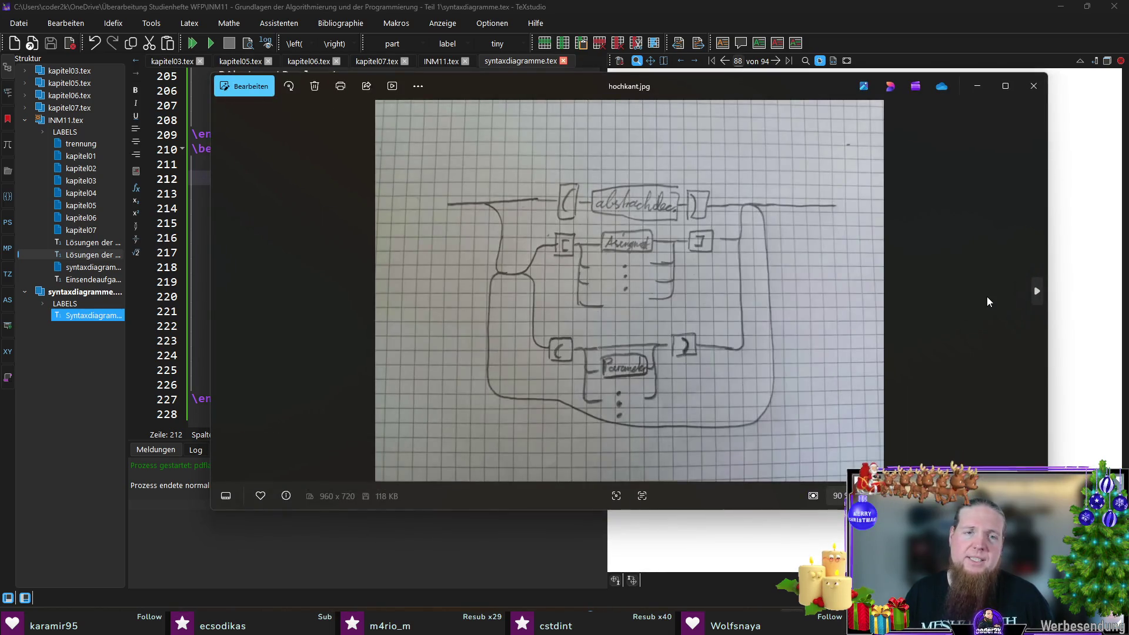
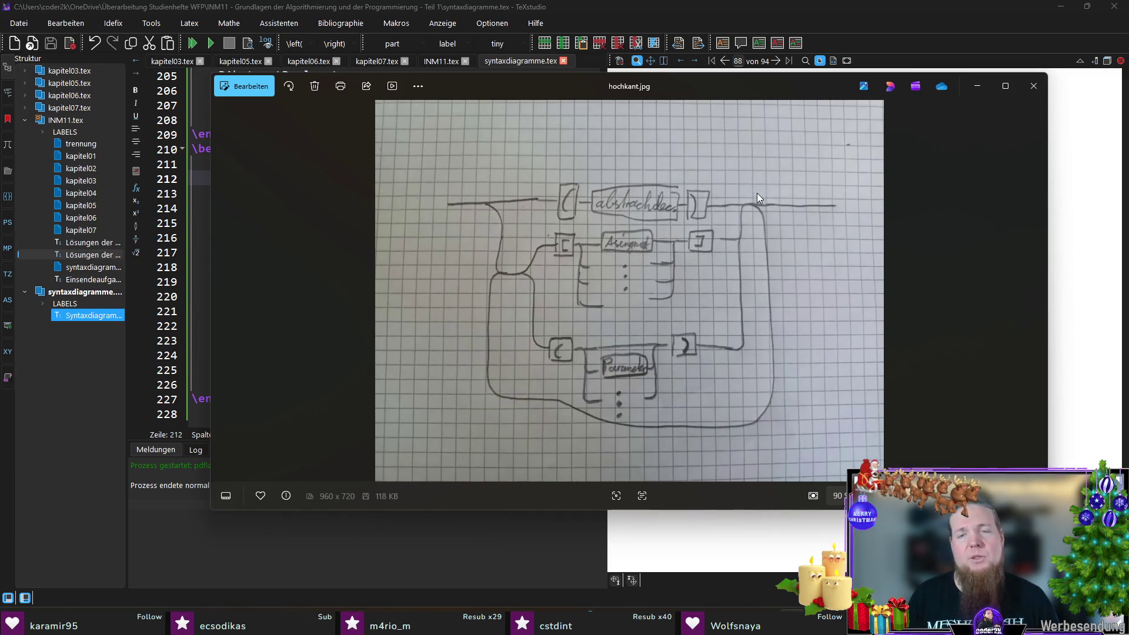
# - Close the Photos window showing the hand-drawn sketch hochkant.jpg
pyautogui.click(1043, 90)
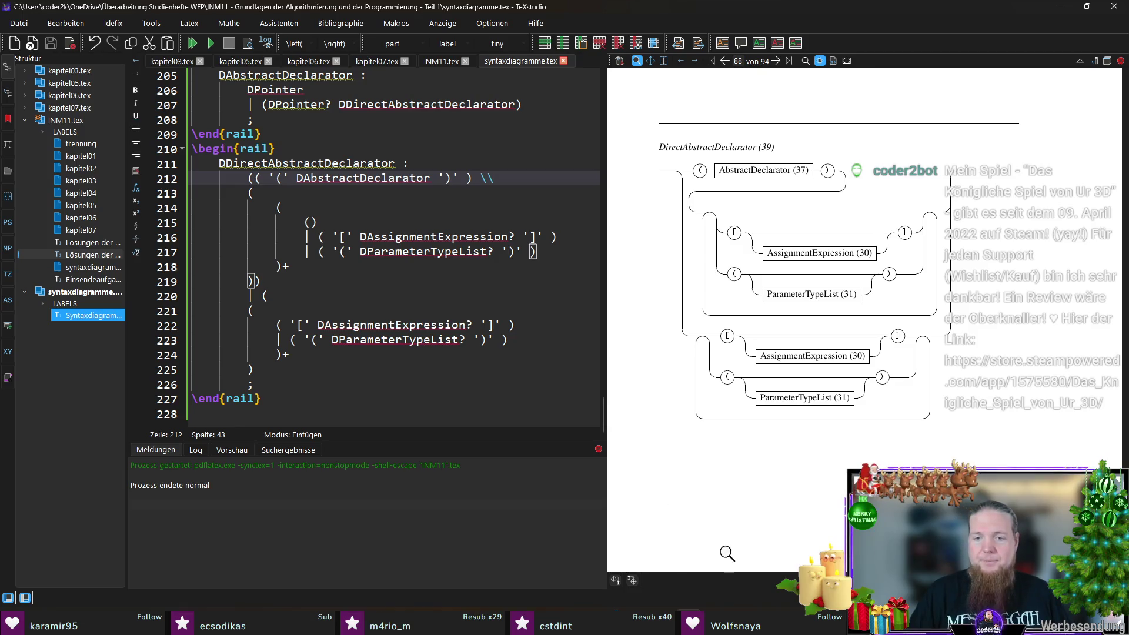
pyautogui.click(793, 555)
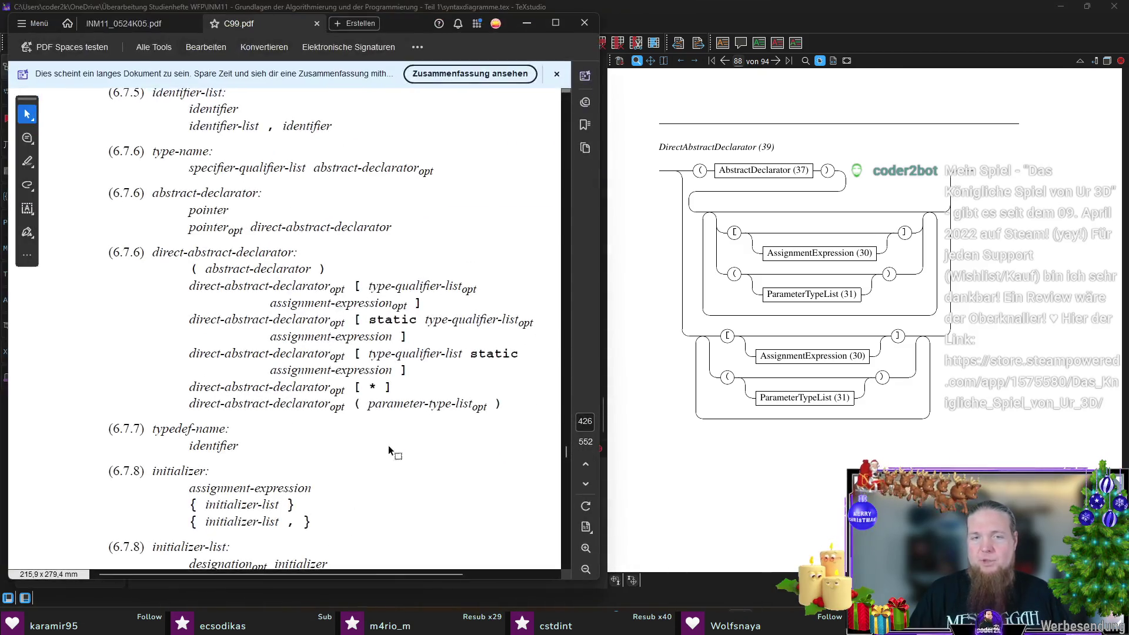
pyautogui.click(526, 23)
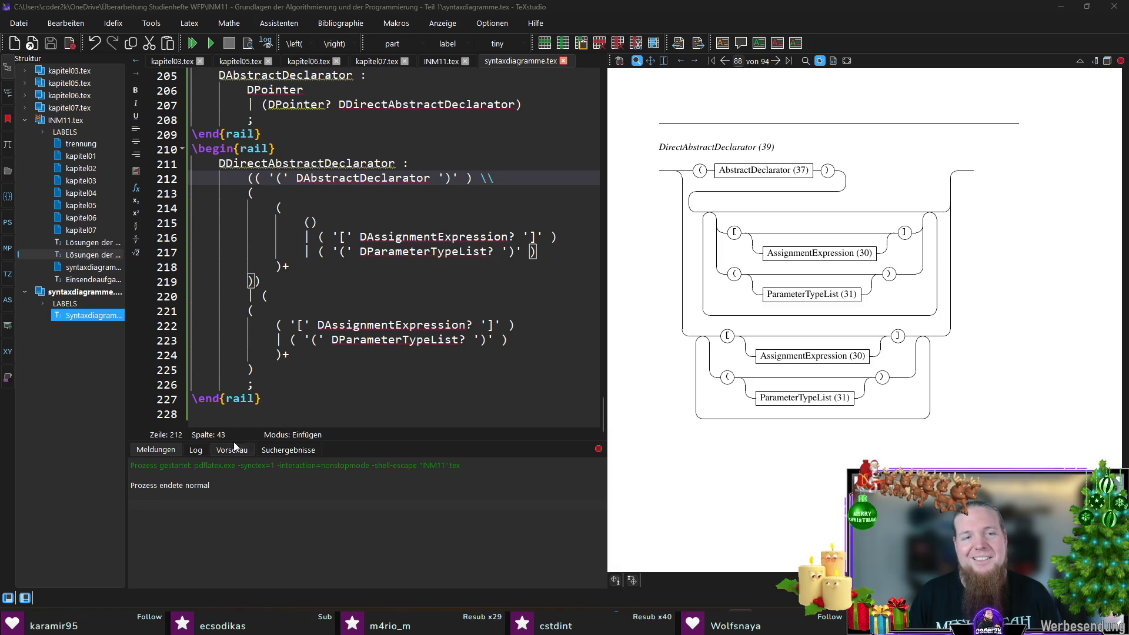
# - Start a rail block on line 228 and name its rule DDirectAbstractDeclaratorTail, reusing the DAbstractDeclarator name
pyautogui.click(265, 411)
pyautogui.write('\x08eg')
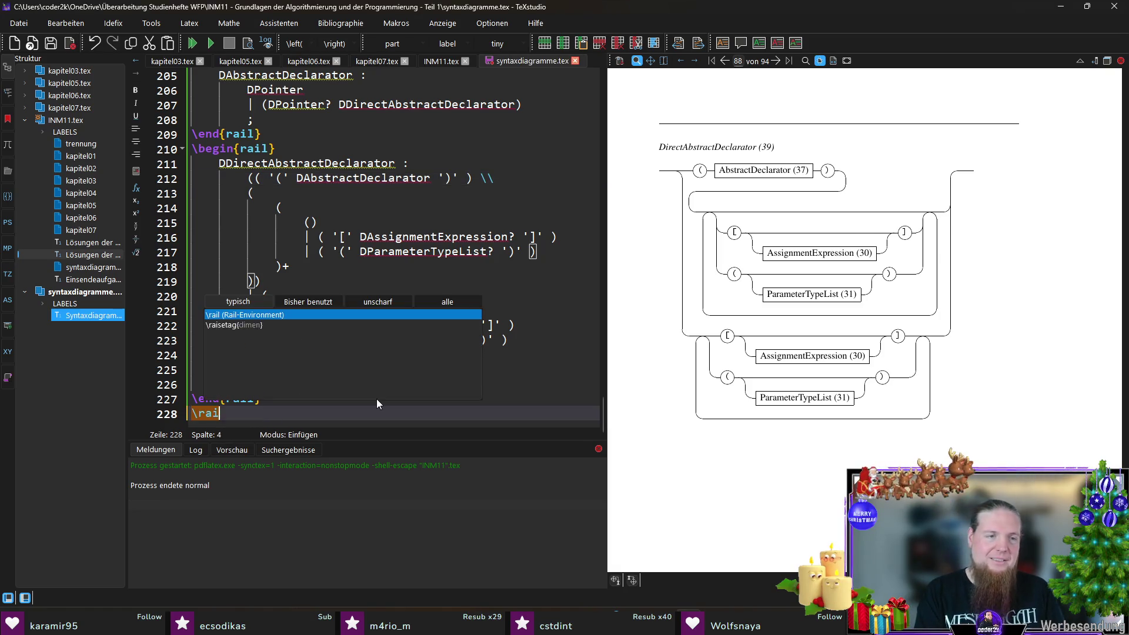
pyautogui.press('Return')
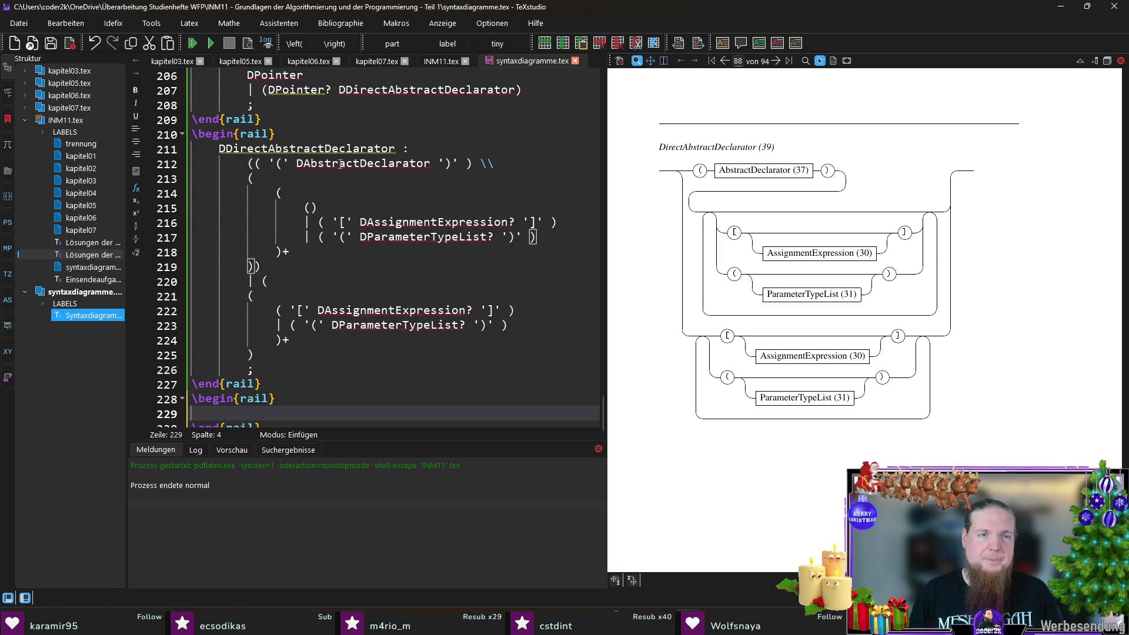
pyautogui.doubleClick(338, 164)
pyautogui.hotkey('ctrl', 'c')
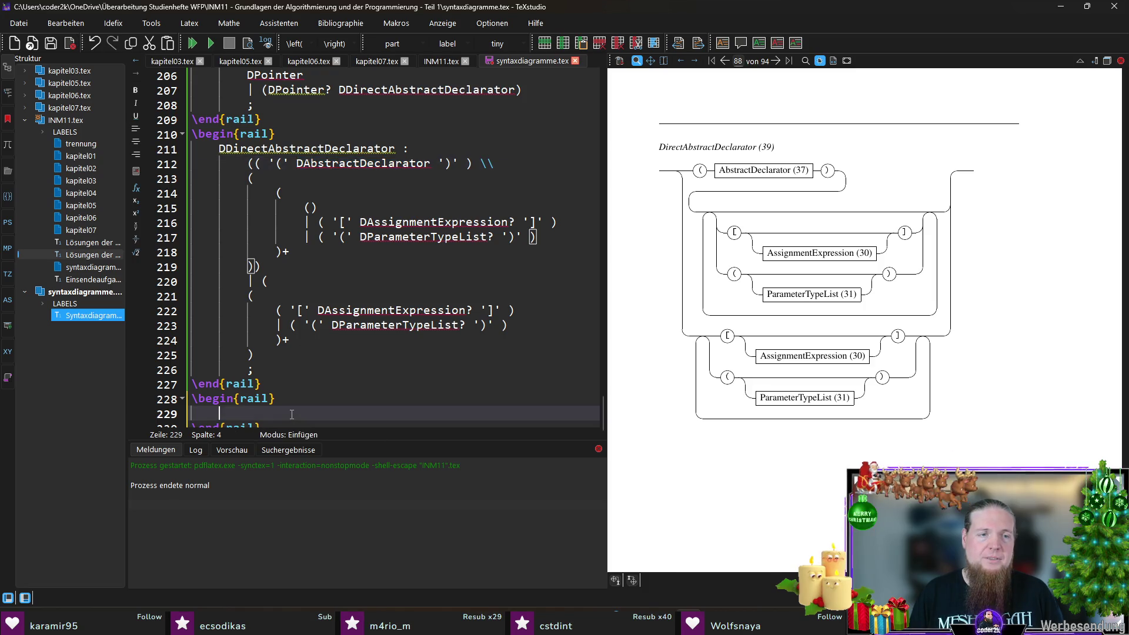
pyautogui.click(292, 414)
pyautogui.hotkey('ctrl', 'v')
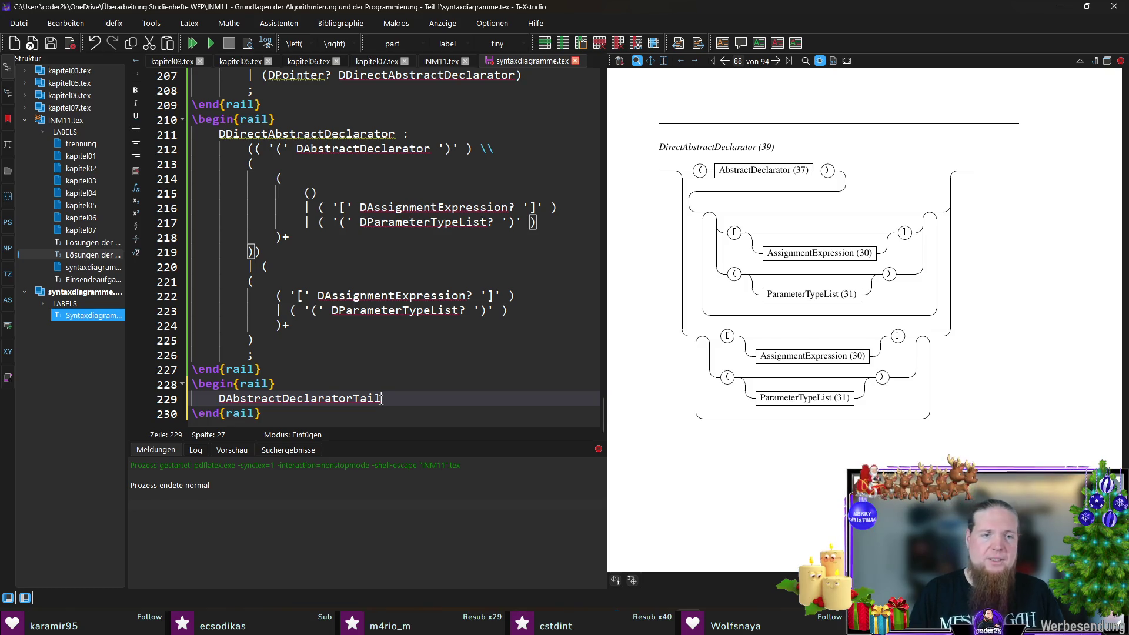
pyautogui.press('Home')
pyautogui.write('Direct')
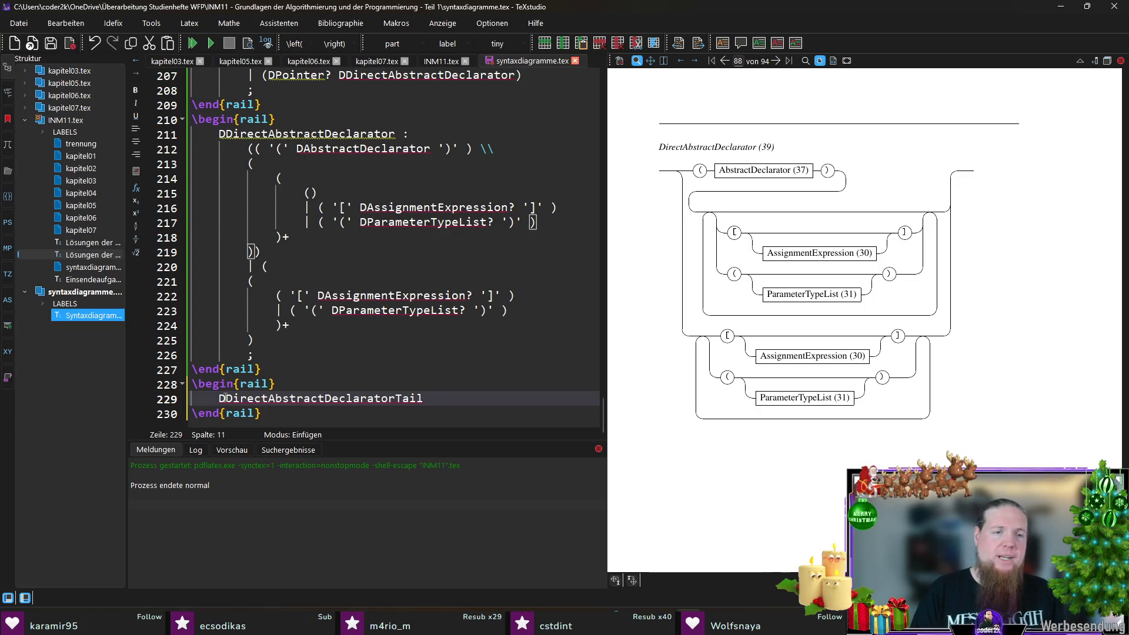
pyautogui.press('End')
pyautogui.write(':')
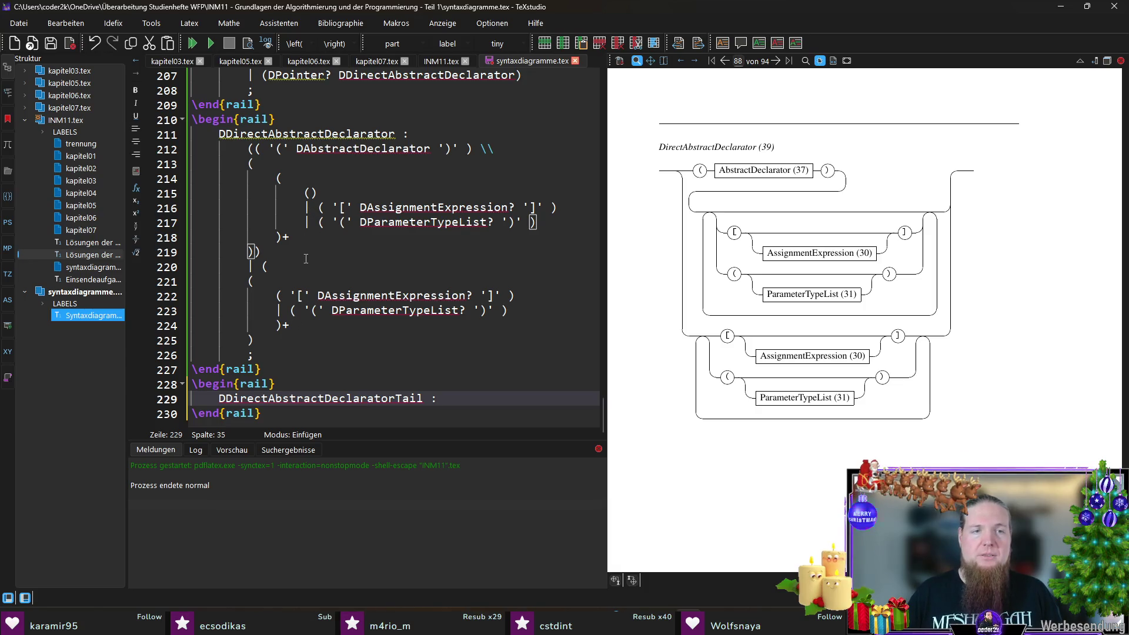
# - Fill the Tail rule with the bracketed AssignmentExpression and parenthesised ParameterTypeList alternatives from lines 216–217
pyautogui.moveTo(305, 208); pyautogui.dragTo(539, 222)
pyautogui.hotkey('ctrl', 'c')
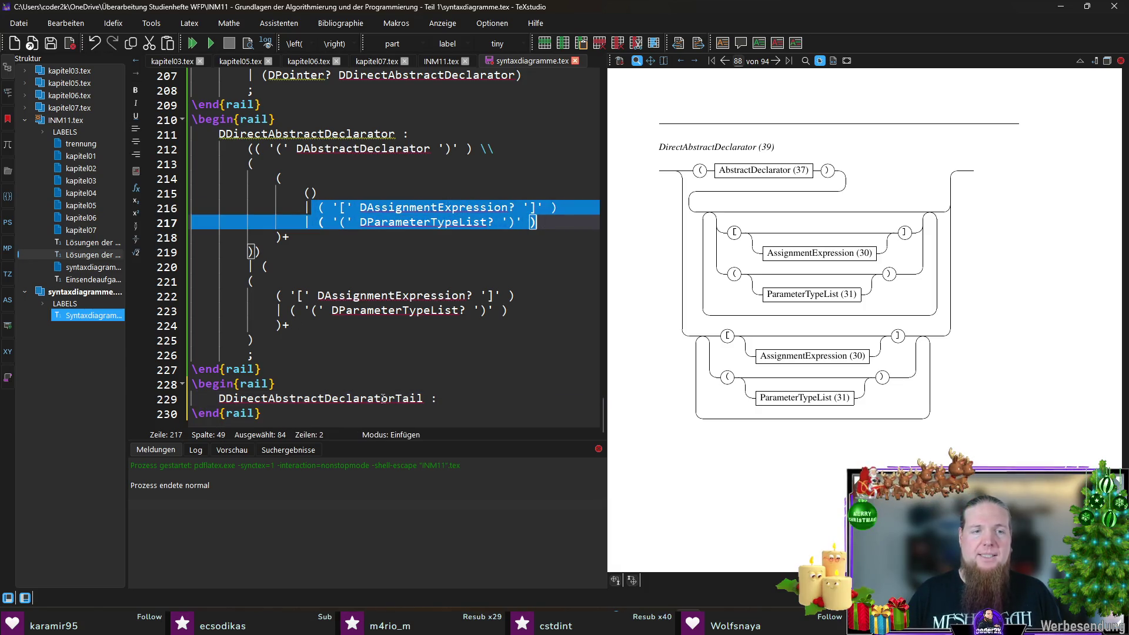
pyautogui.click(468, 394)
pyautogui.press('Return')
pyautogui.hotkey('ctrl', 'v')
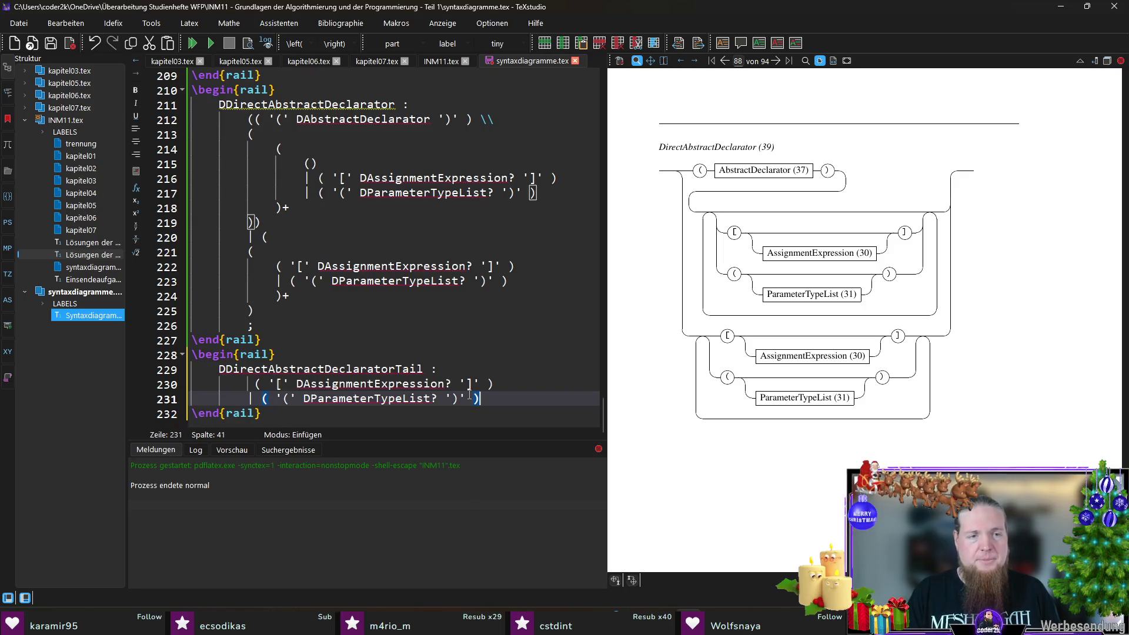
pyautogui.press('Return')
pyautogui.write(';')
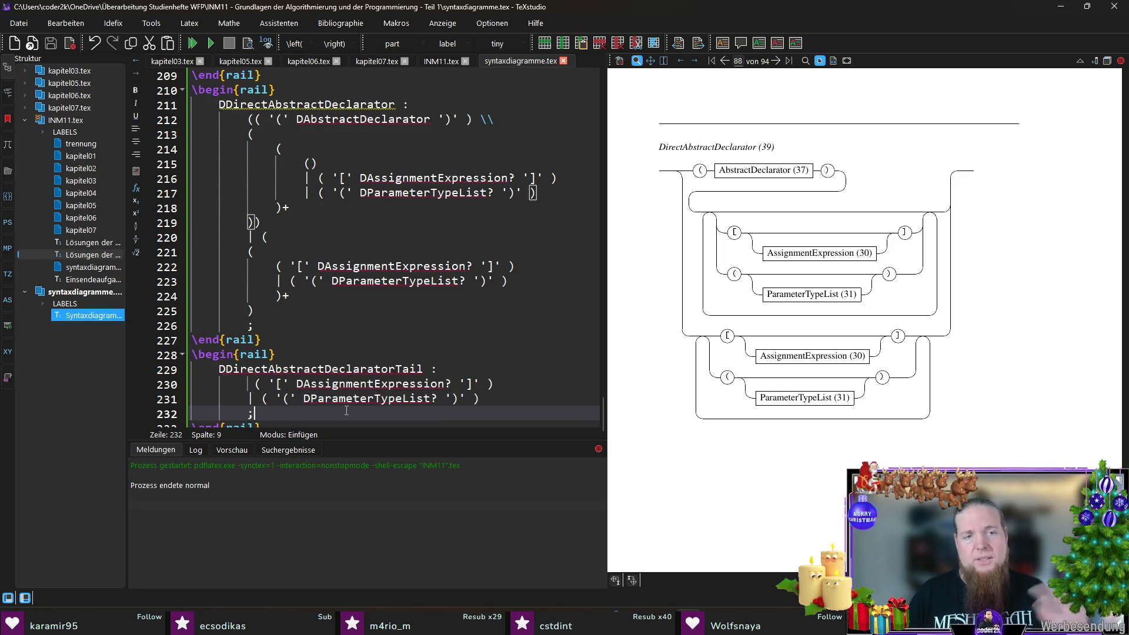
pyautogui.click(253, 384)
pyautogui.scroll(1, 355, 261)
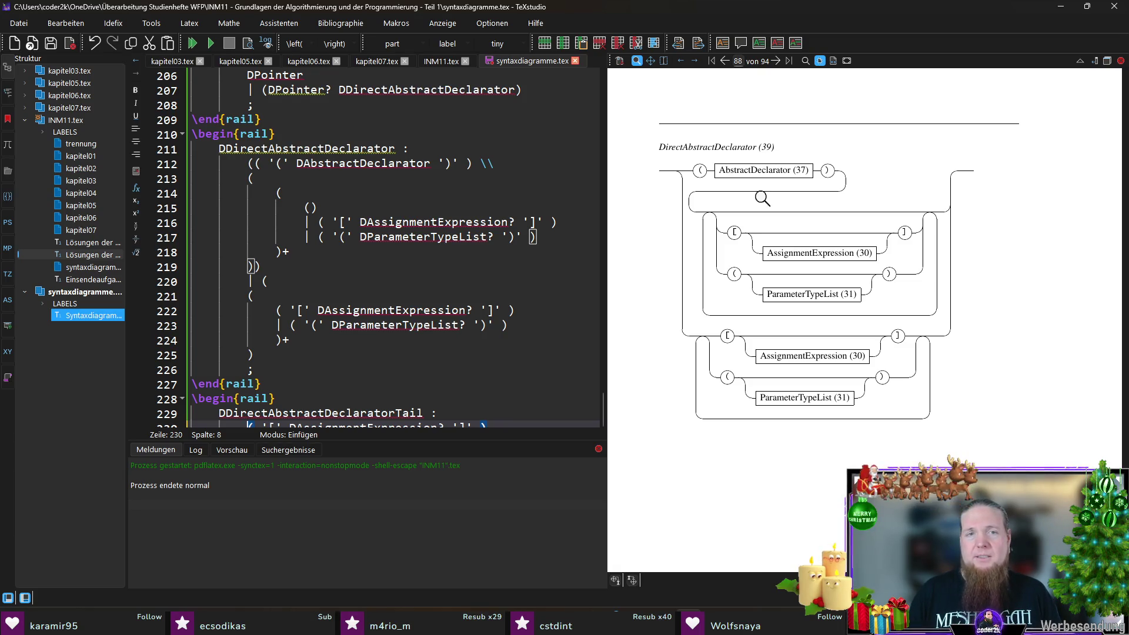
pyautogui.scroll(-1, 318, 223)
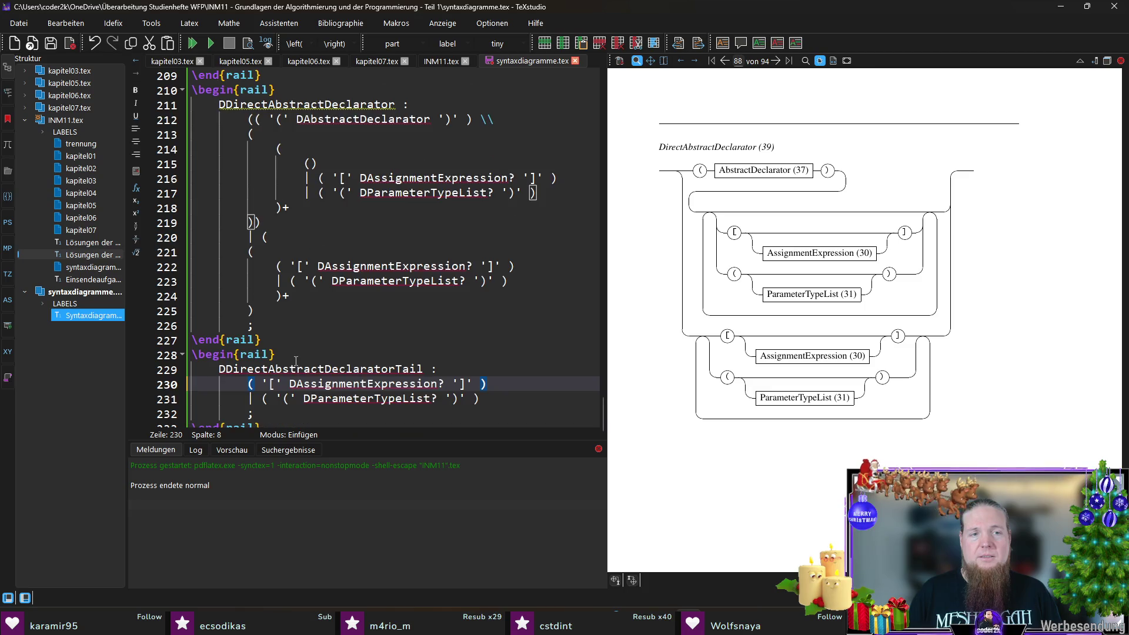
# - Replace the first branch's alternatives on lines 216–217 with DDirectAbstractDeclaratorTail and fix the group's indentation
pyautogui.doubleClick(318, 369)
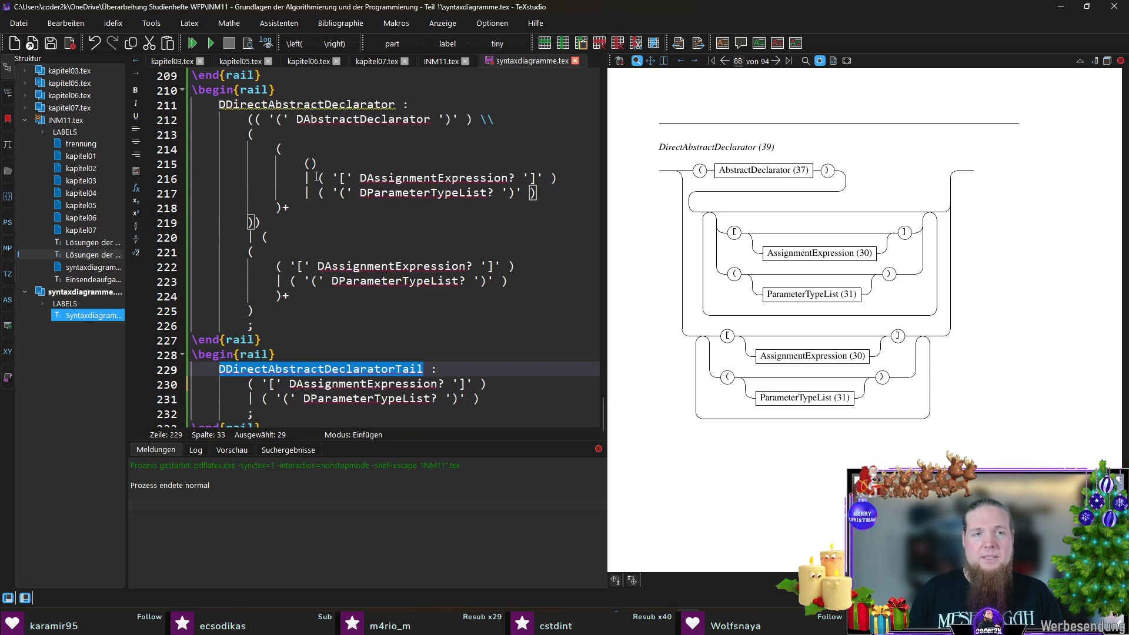
pyautogui.moveTo(320, 177); pyautogui.dragTo(546, 193)
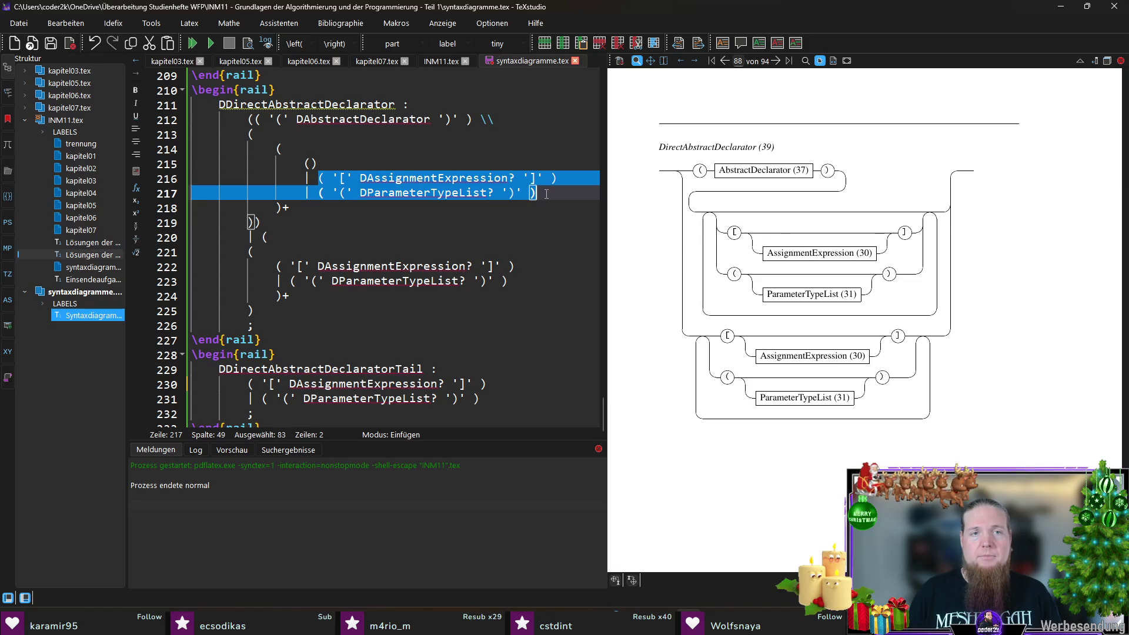
pyautogui.hotkey('ctrl', 'v')
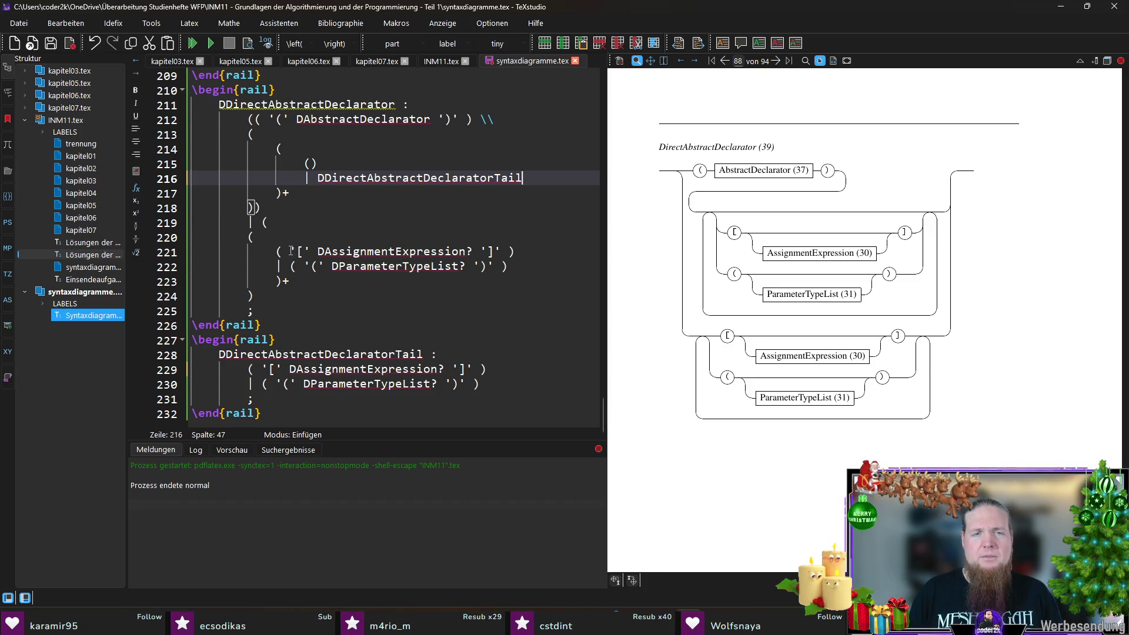
pyautogui.click(277, 251)
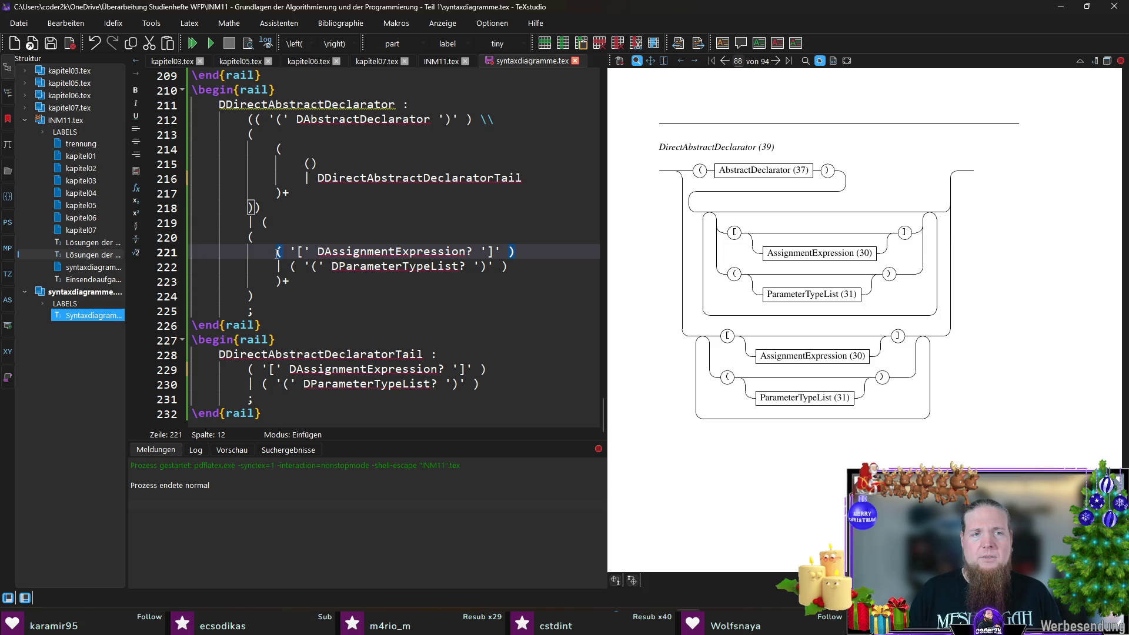
pyautogui.click(281, 280)
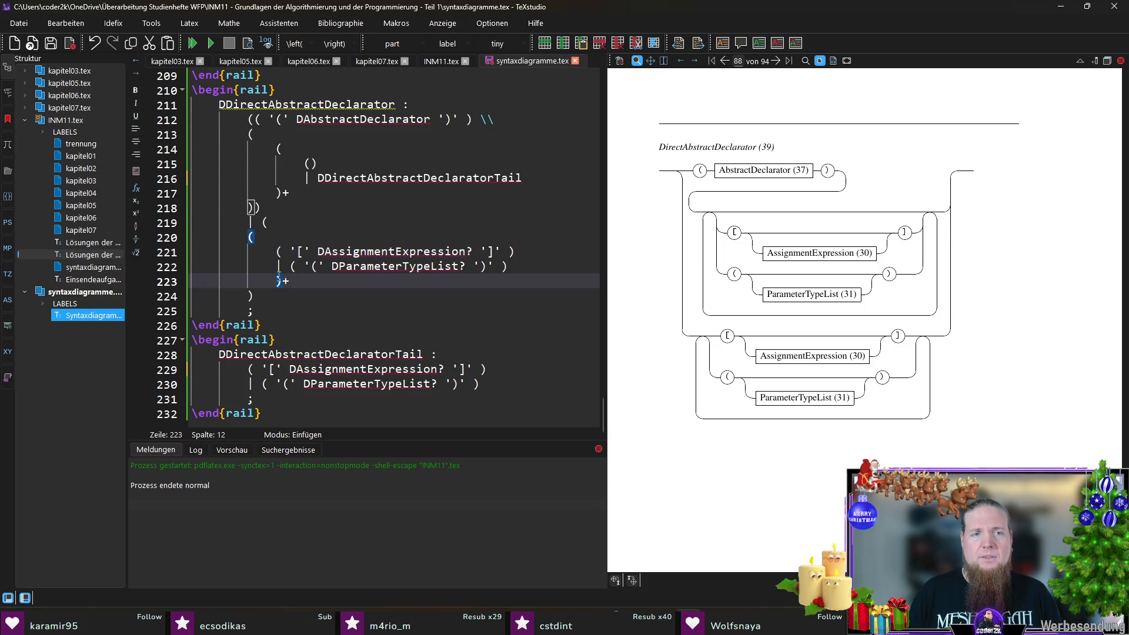
pyautogui.click(252, 237)
pyautogui.press('Tab')
pyautogui.press('Up')
pyautogui.scroll(1, 324, 251)
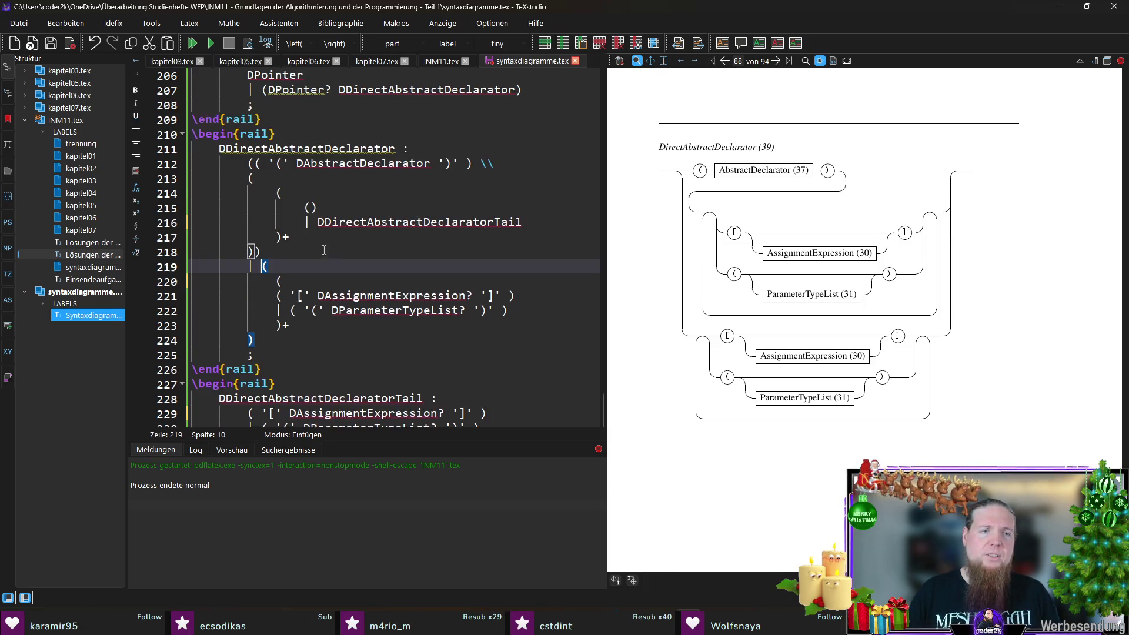
pyautogui.hotkey('shift', 'Tab')
pyautogui.hotkey('shift', 'Tab')
pyautogui.hotkey('shift', 'Tab')
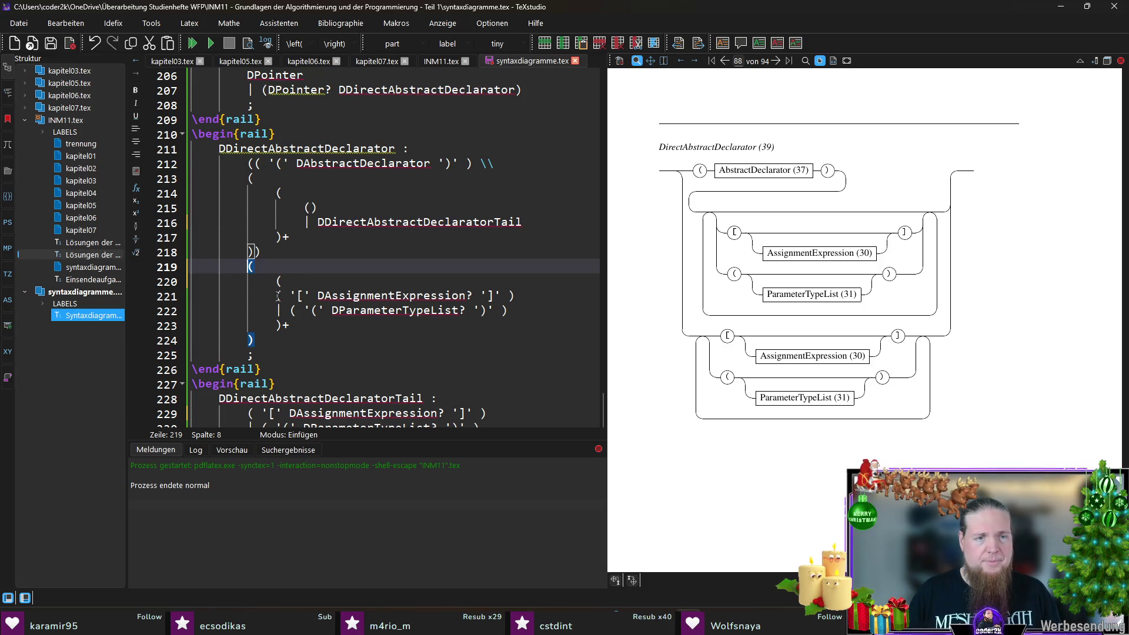
# - Replace the second branch's alternatives with DDirectAbstractDeclaratorTail and drop its redundant brackets
pyautogui.moveTo(278, 295); pyautogui.dragTo(511, 311)
pyautogui.hotkey('ctrl', 'v')
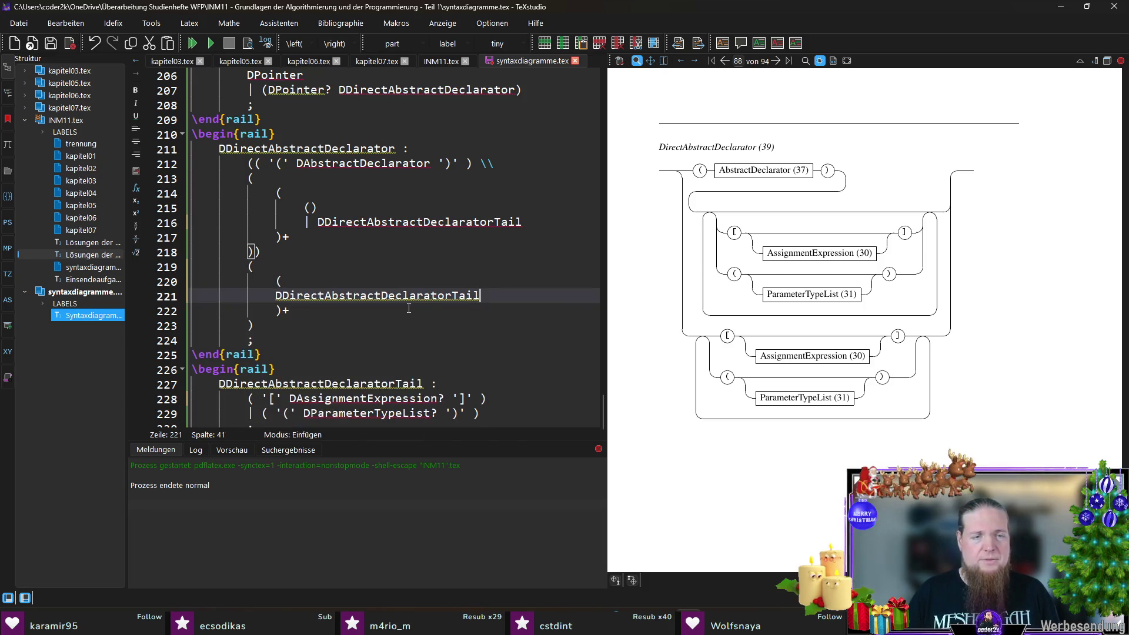
pyautogui.press('Down')
pyautogui.press('Delete')
pyautogui.press('Up')
pyautogui.press('Up')
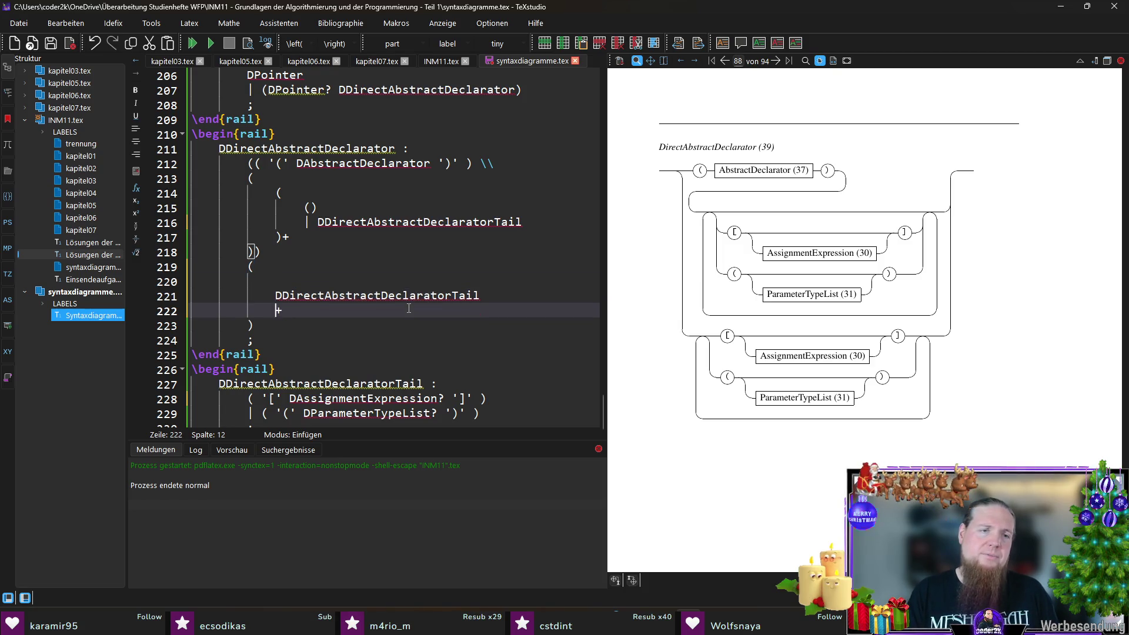
pyautogui.press('End')
pyautogui.press('BackSpace')
# - Collapse the second branch into a single (DDirectAbstractDeclaratorTail+) line, save and recompile
pyautogui.press('Up')
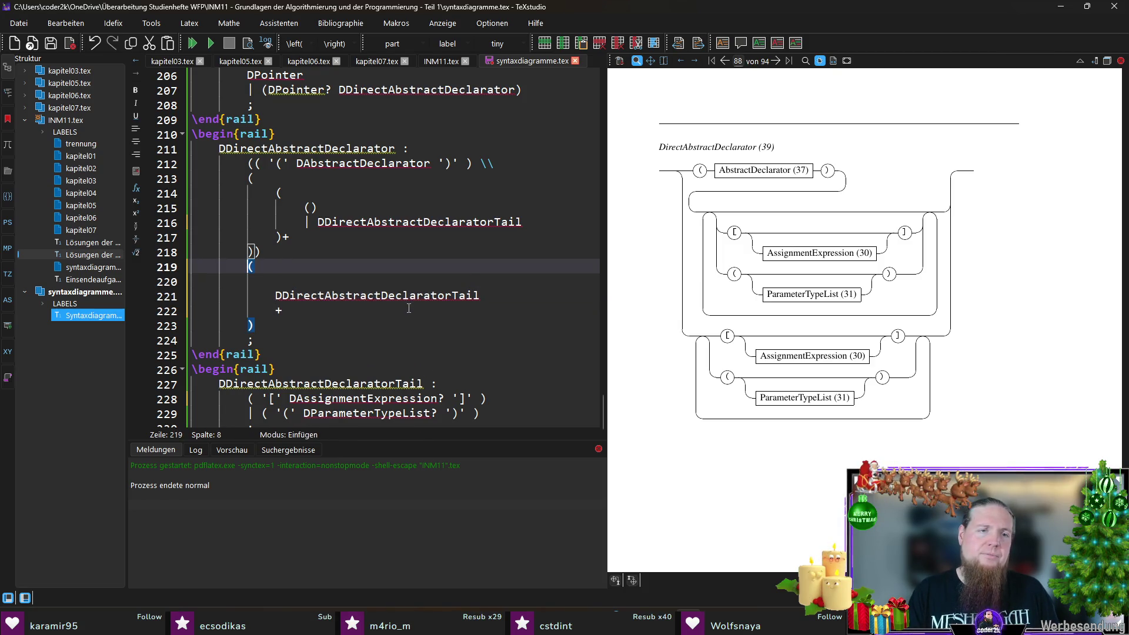
pyautogui.hotkey('shift', 'Down')
pyautogui.hotkey('shift', 'Down')
pyautogui.press('Delete')
pyautogui.hotkey('shift', 'End')
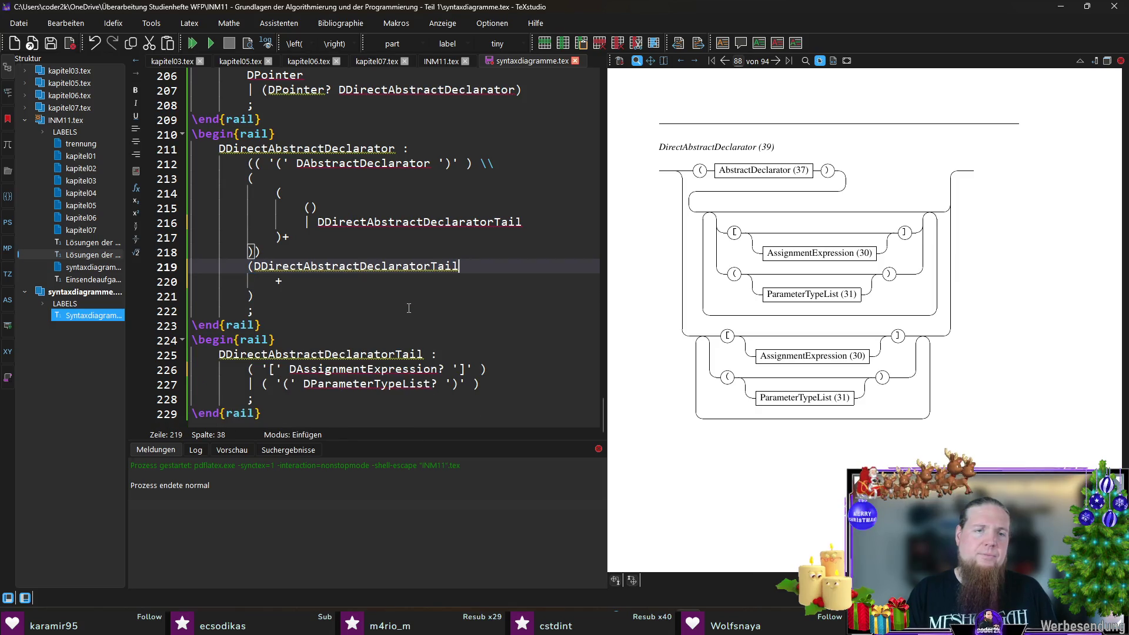
pyautogui.hotkey('shift', 'Down')
pyautogui.press('Delete')
pyautogui.hotkey('shift', 'Down')
pyautogui.press('Delete')
pyautogui.write('+)')
pyautogui.hotkey('ctrl', 's')
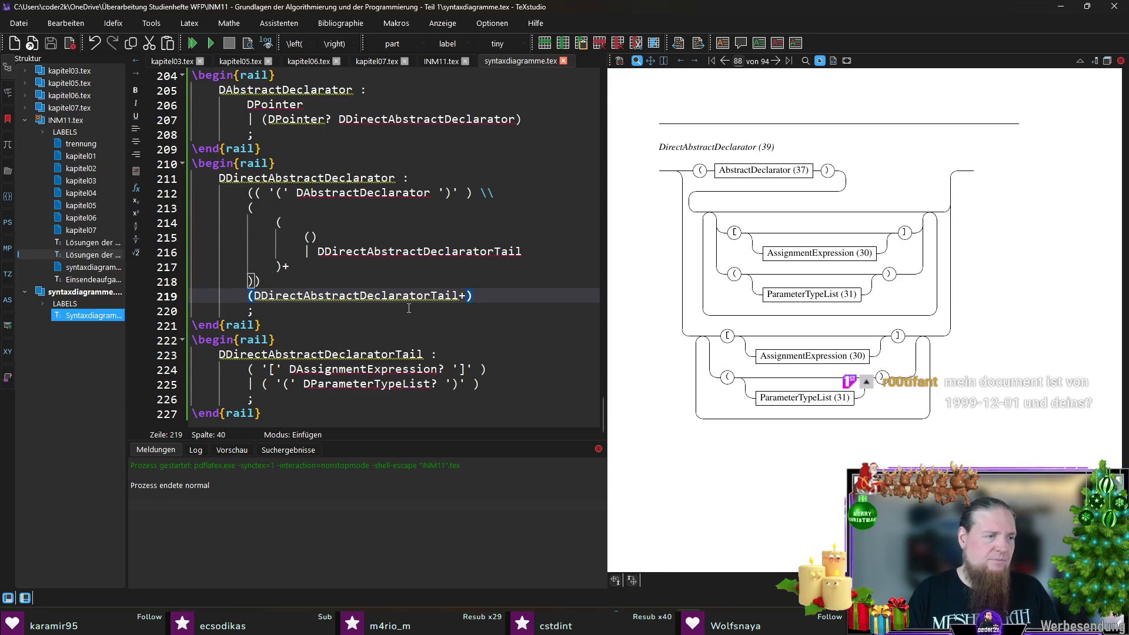
pyautogui.press('F5')
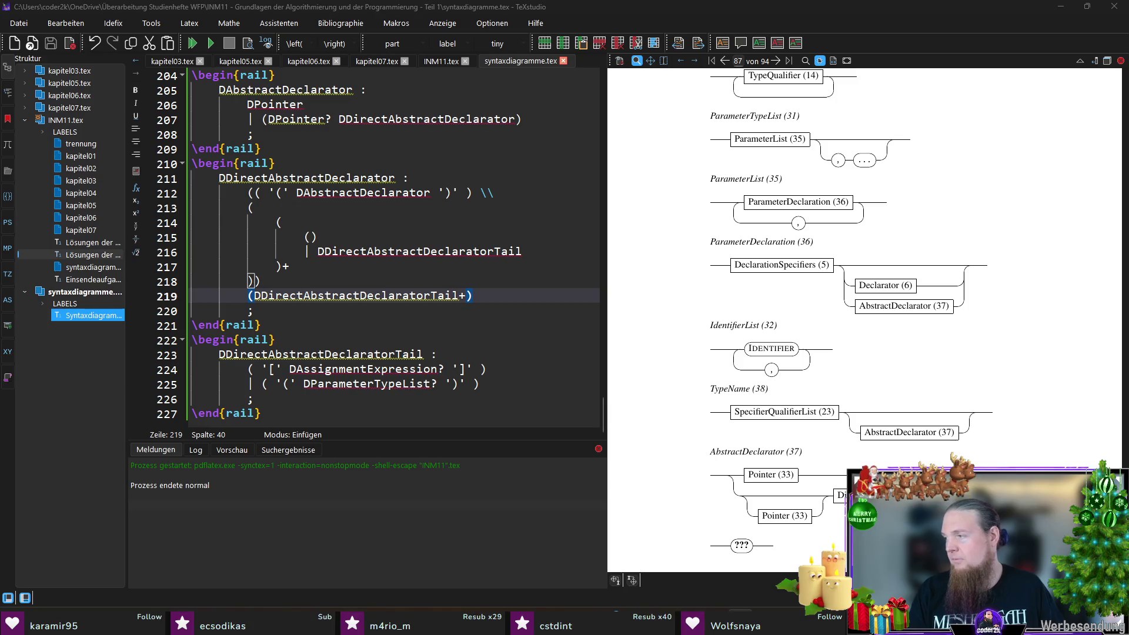
pyautogui.scroll(-3, 673, 290)
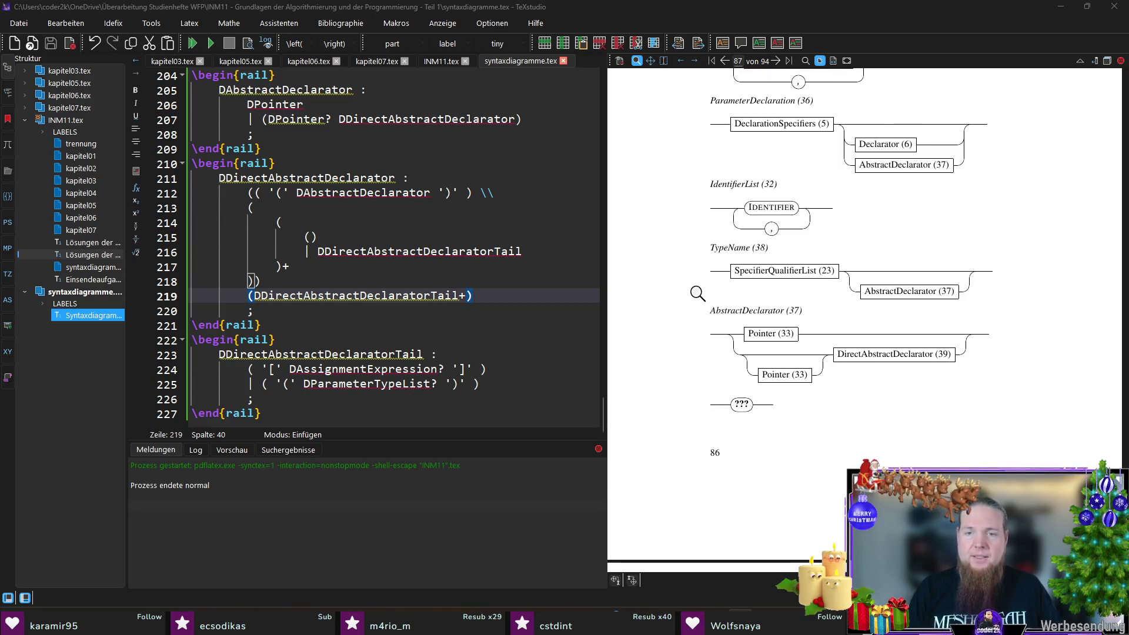
# - Recompile the document and bring up the Git Bash terminal
pyautogui.press('F5')
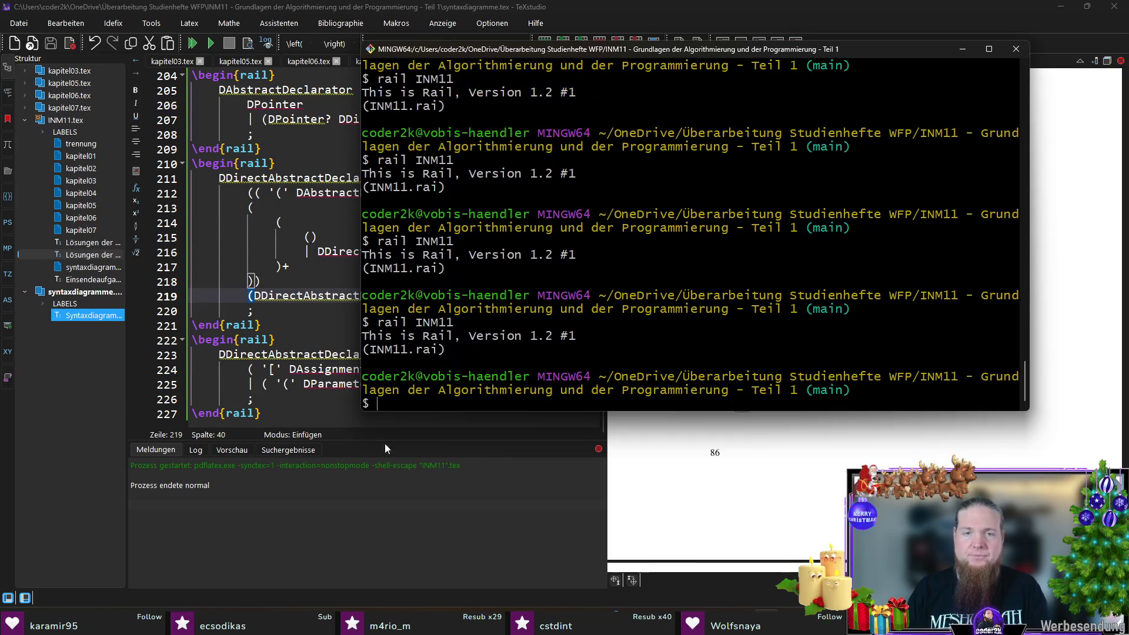
# - Focus the Git Bash terminal to rerun rail INM11
pyautogui.click(353, 399)
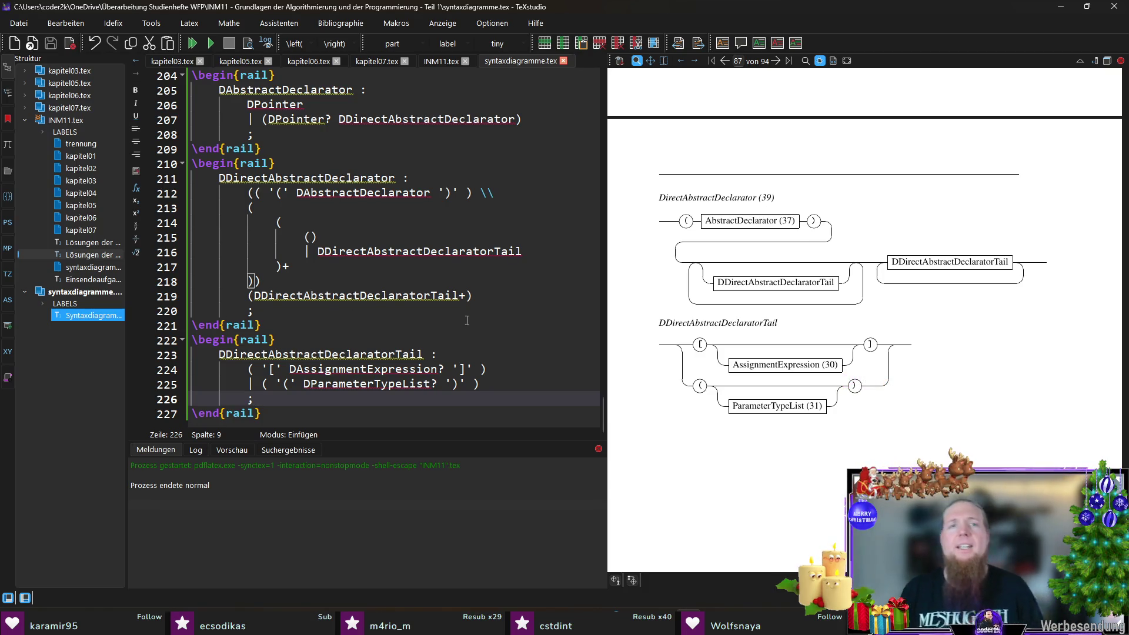
# - Check the bracket pairing on lines 212–217 and undo the redundant opening parenthesis line 213
pyautogui.click(281, 206)
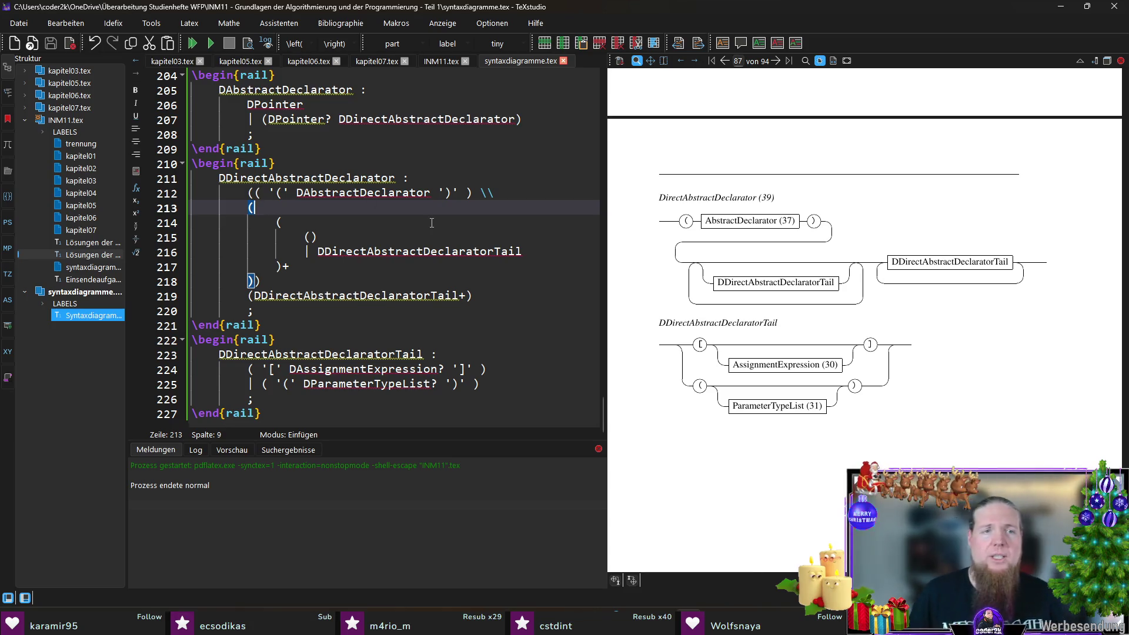
pyautogui.click(529, 194)
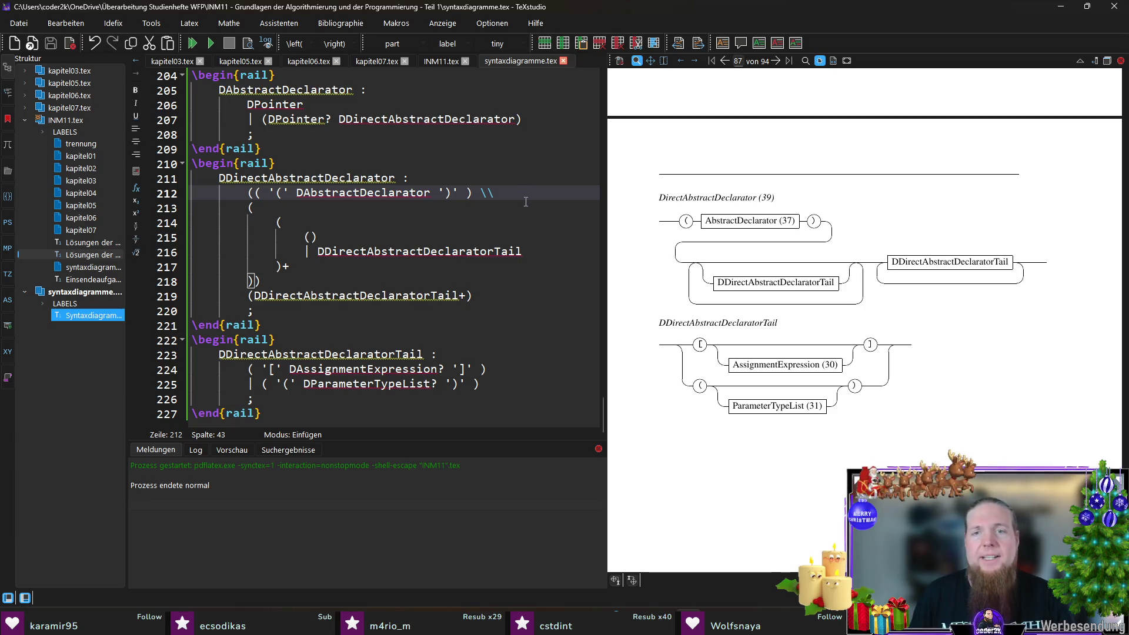
pyautogui.click(301, 265)
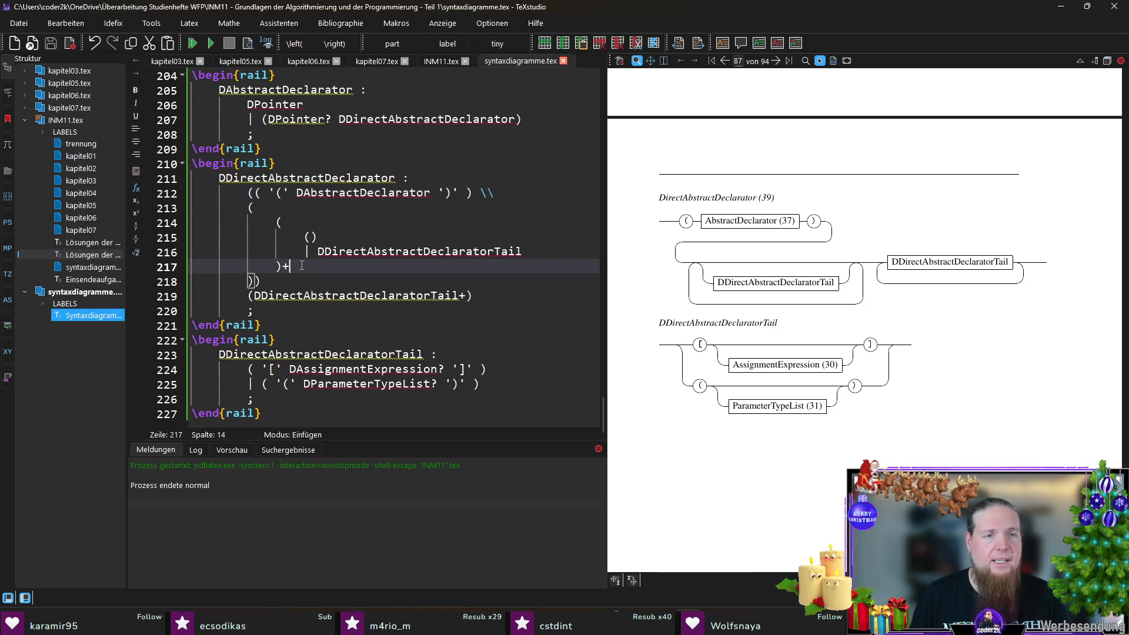
pyautogui.hotkey('ctrl', 'z')
pyautogui.hotkey('ctrl', 'z')
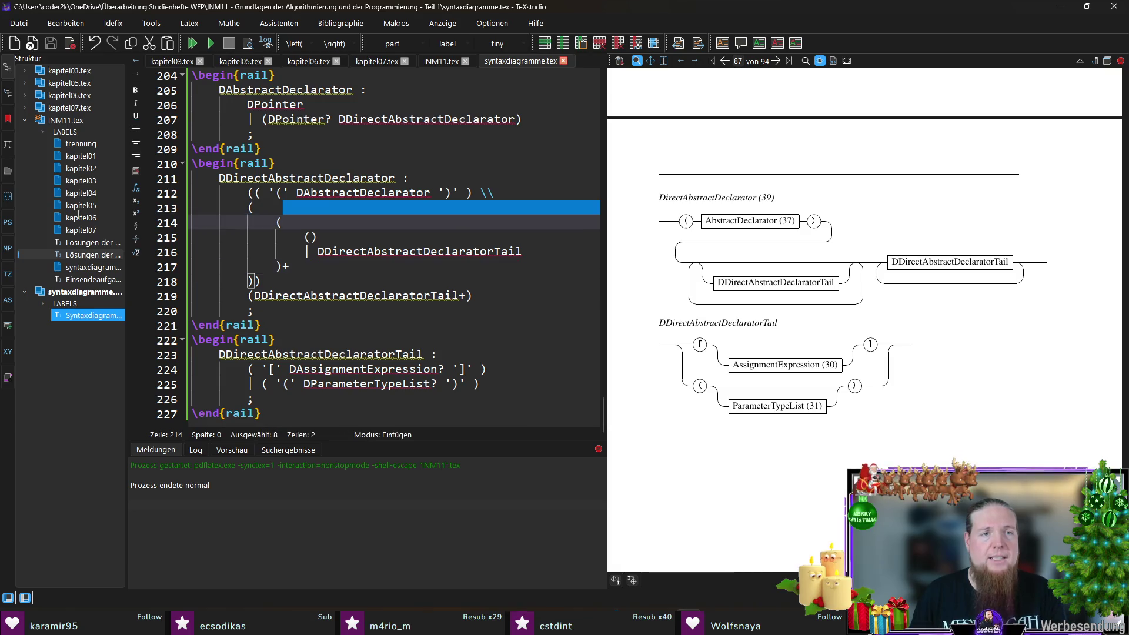
# - Make (DDirectAbstractDeclaratorTail+) a '|' alternative and split line 212 after its first parenthesis
pyautogui.click(253, 280)
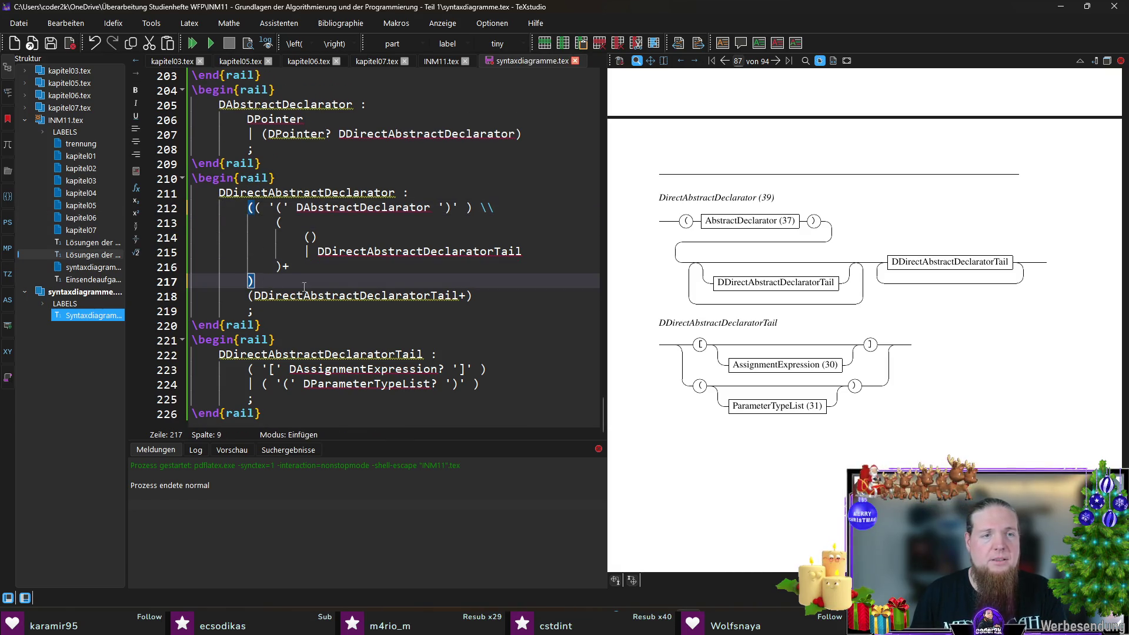
pyautogui.press('Return')
pyautogui.write('|')
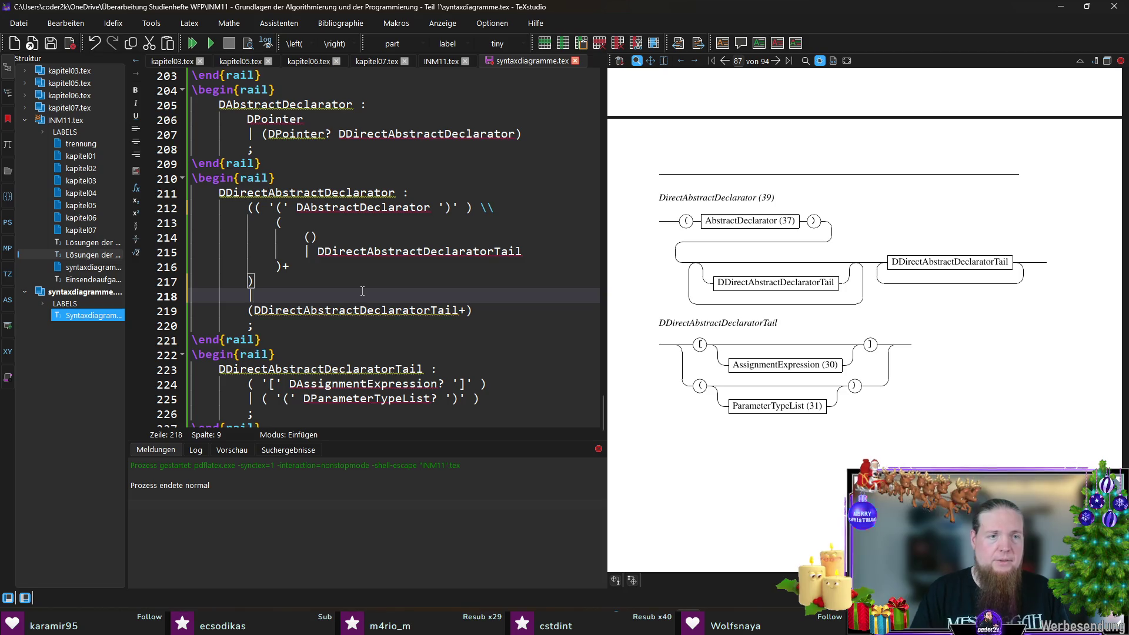
pyautogui.press('Down')
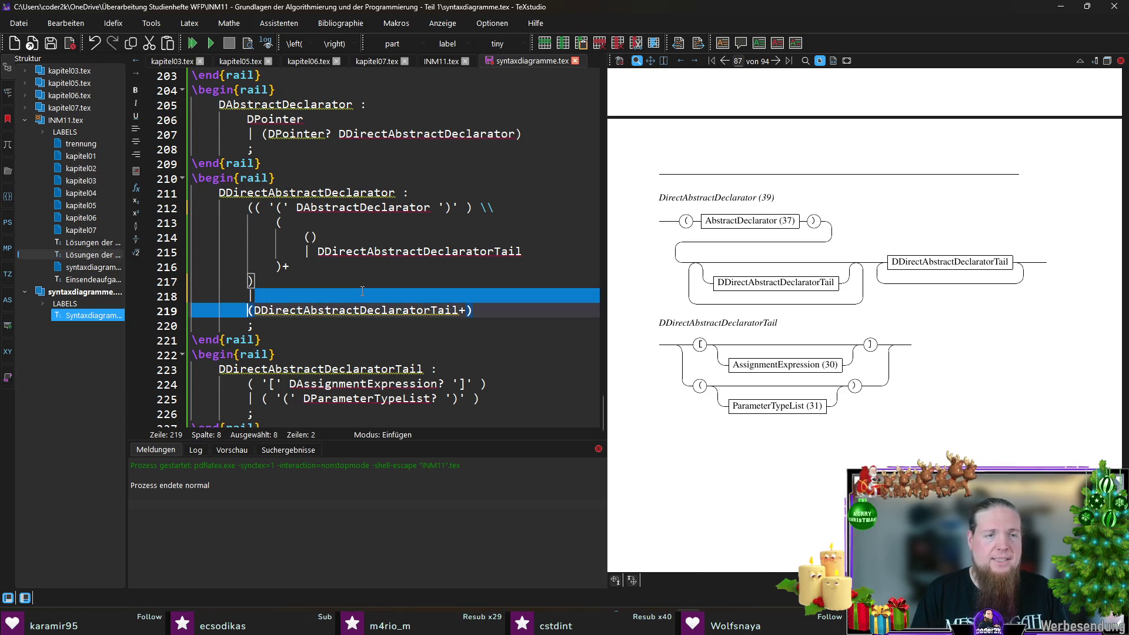
pyautogui.press('BackSpace')
pyautogui.press('BackSpace')
pyautogui.press('Up')
pyautogui.press('Up')
pyautogui.press('Up')
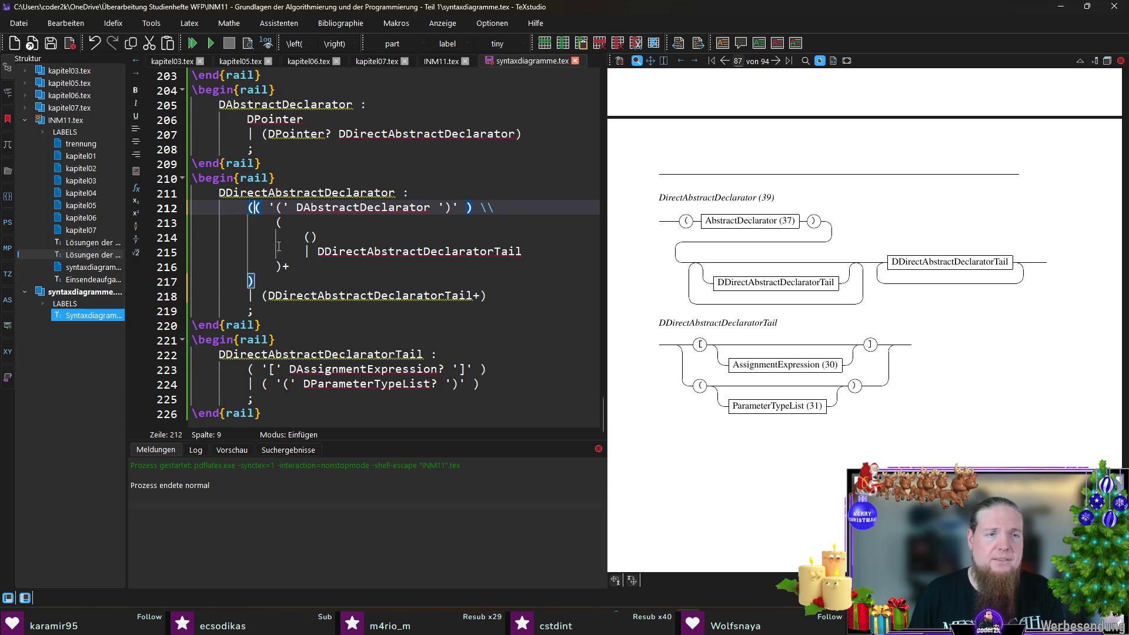
pyautogui.press('Return')
pyautogui.press('Tab')
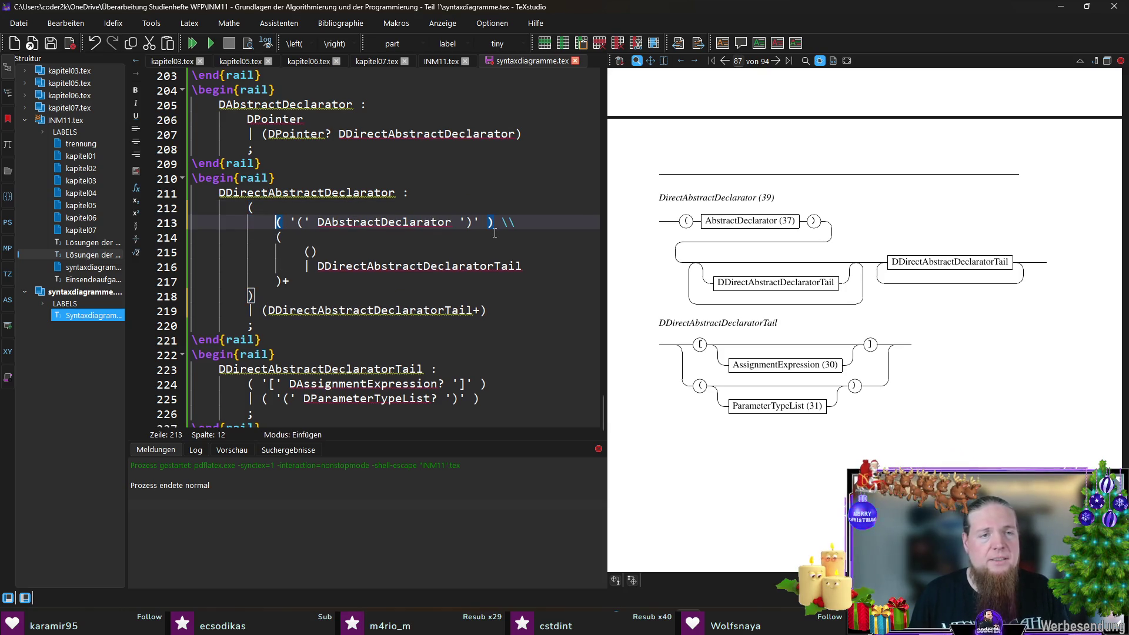
# - Verify the parenthesis pairing on lines 213–219 and recompile the document
pyautogui.click(529, 310)
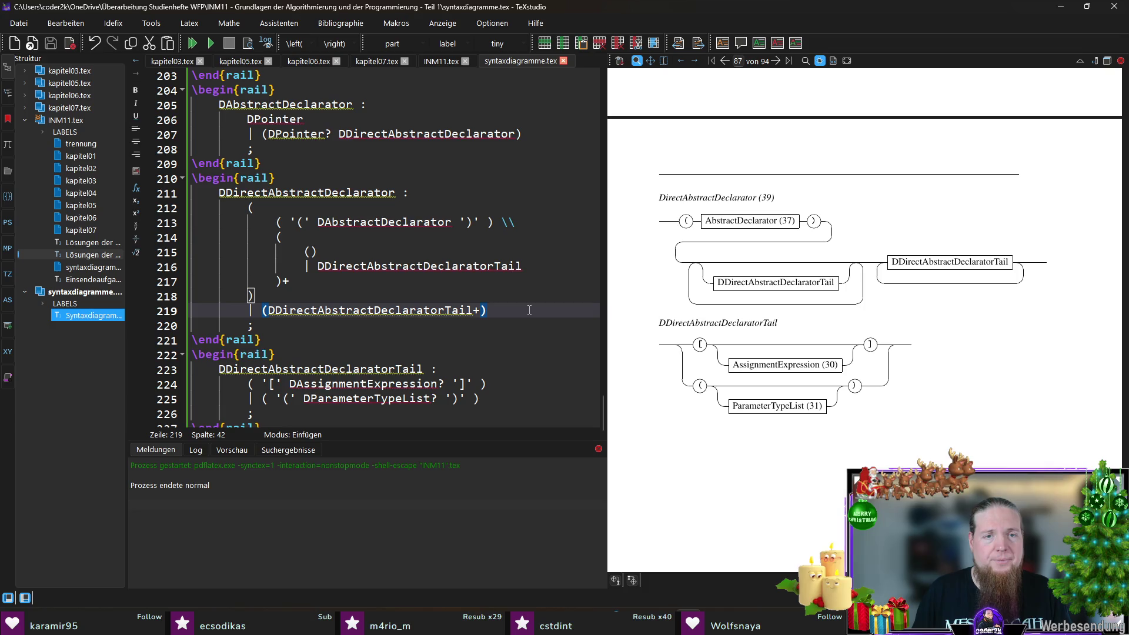
pyautogui.scroll(-1, 529, 309)
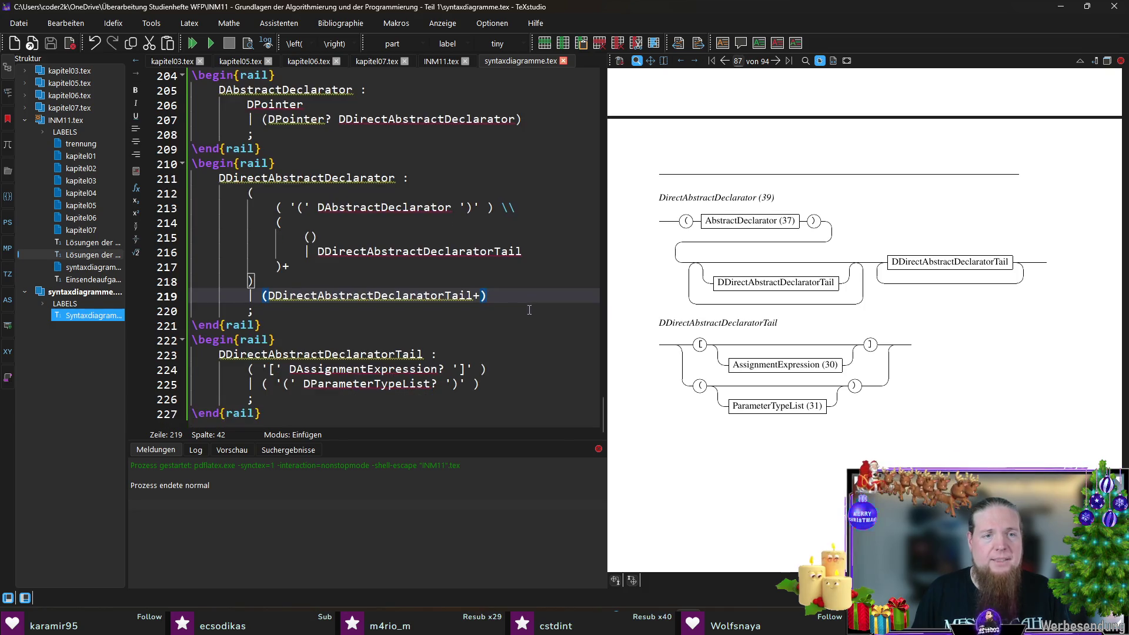
pyautogui.click(293, 281)
pyautogui.click(281, 222)
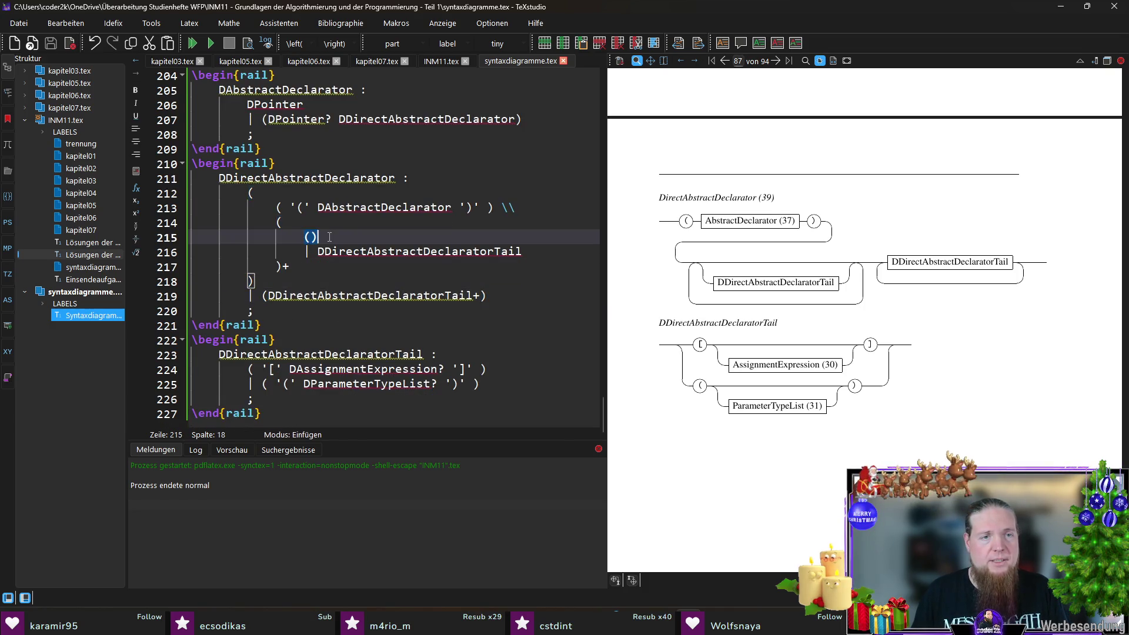
pyautogui.click(282, 207)
pyautogui.press('F5')
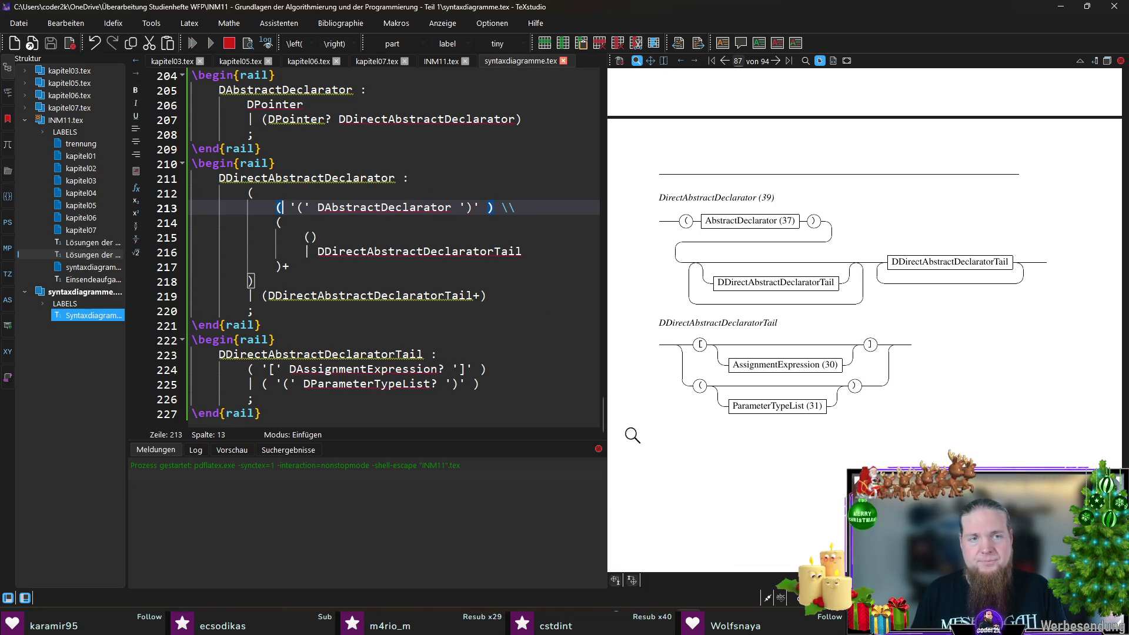
# - Rerun rail INM11 in Git Bash and return to TeXstudio's preview
pyautogui.hotkey('alt', 'Tab')
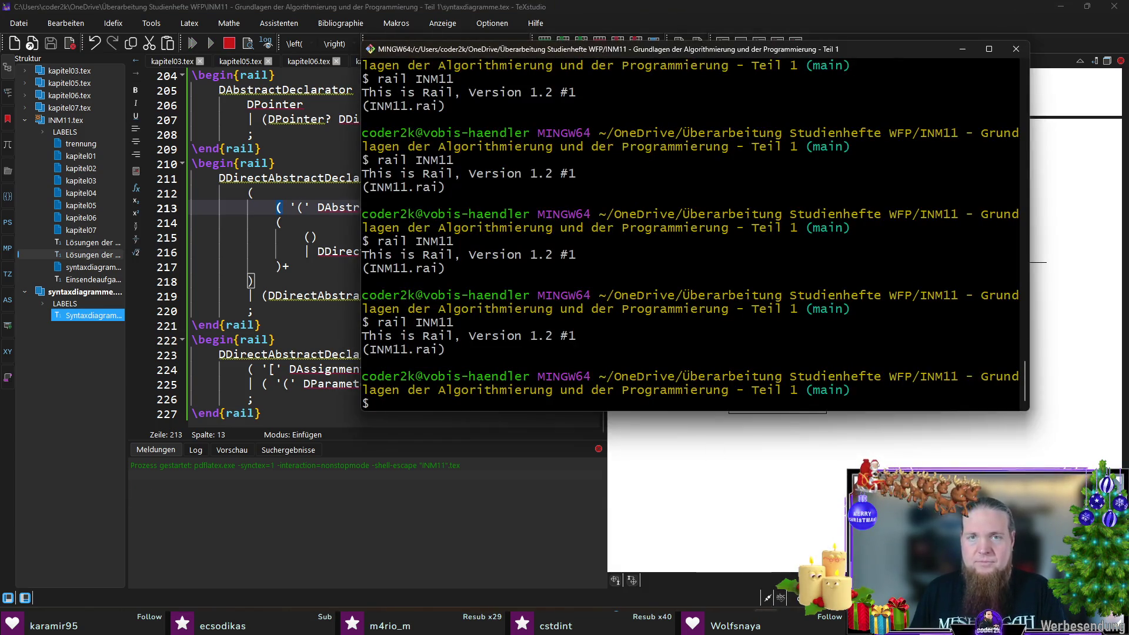
pyautogui.moveTo(772, 51); pyautogui.dragTo(533, 51)
pyautogui.press('Up')
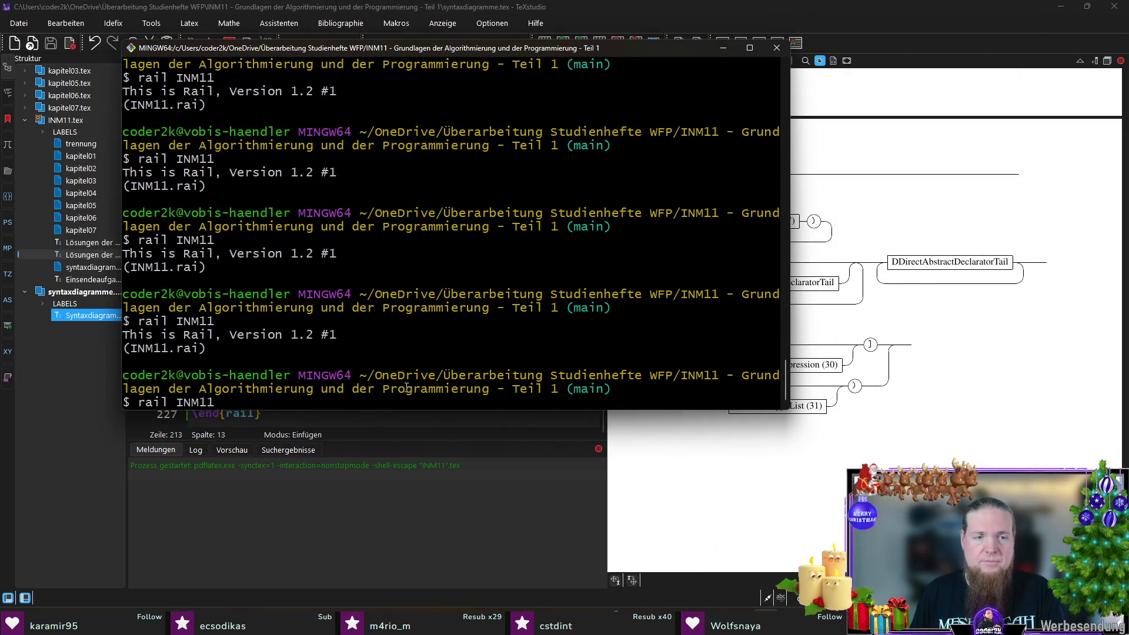
pyautogui.press('Return')
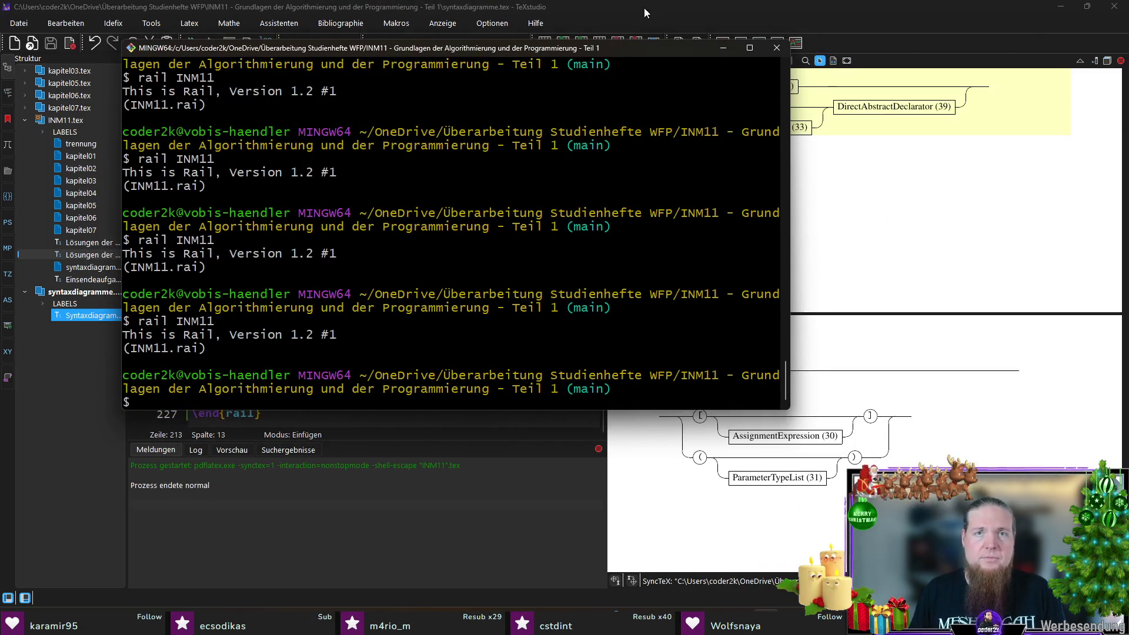
pyautogui.click(644, 8)
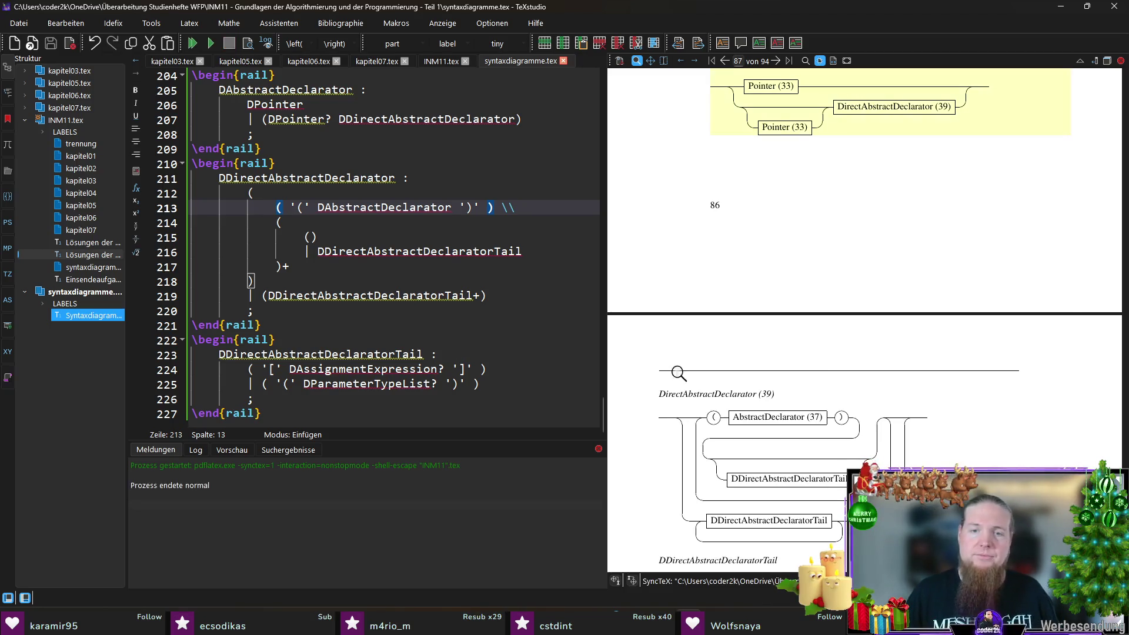
pyautogui.scroll(-3, 944, 300)
pyautogui.scroll(-2, 971, 256)
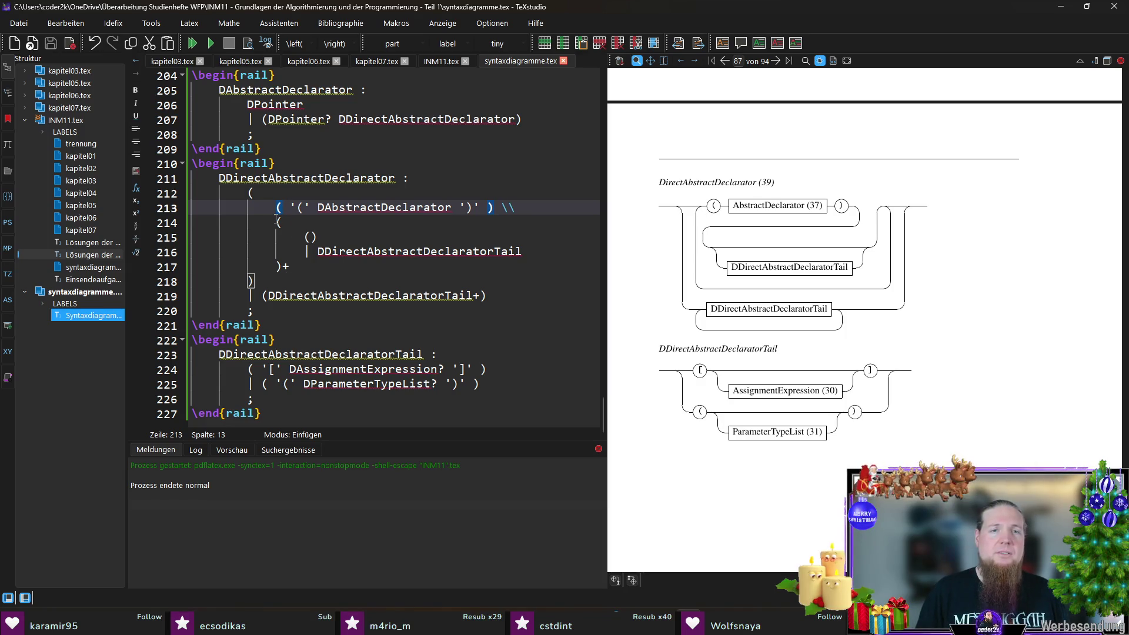
# - Wrap the repeated Tail group on lines 214–217 in extra parentheses with the '+' inside, then recompile
pyautogui.moveTo(276, 221); pyautogui.dragTo(281, 266)
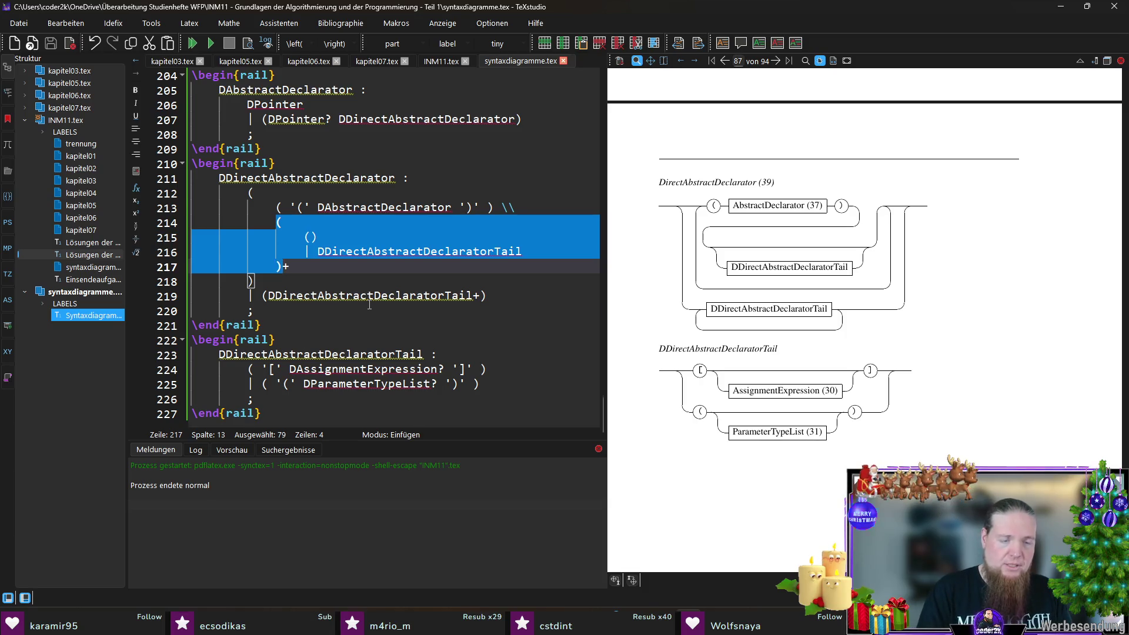
pyautogui.scroll(1, 368, 304)
pyautogui.write('(')
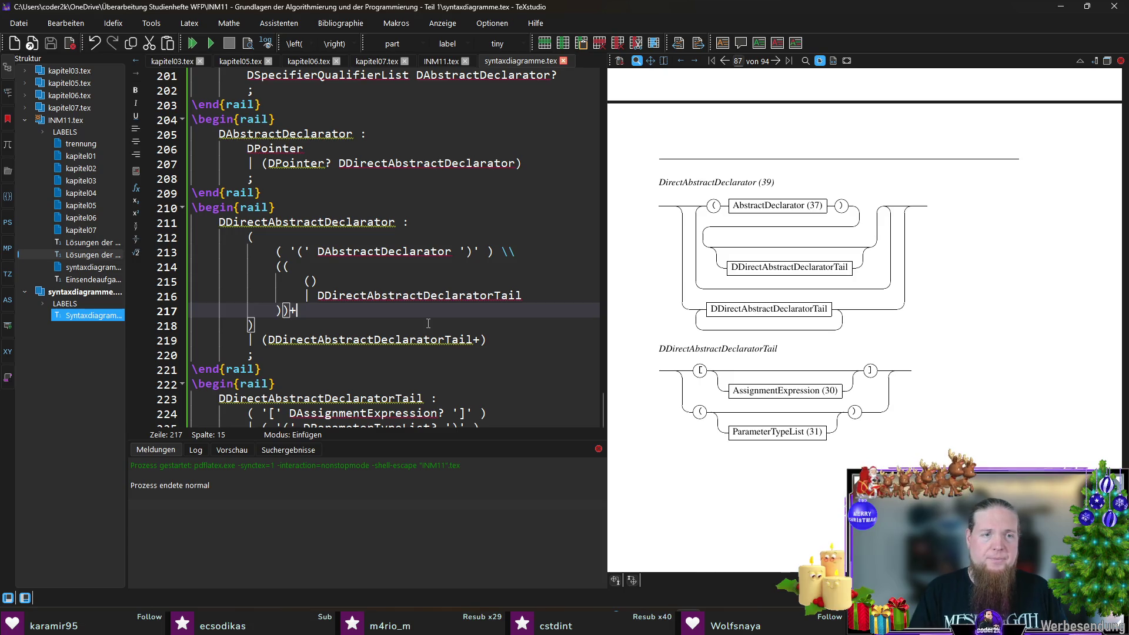
pyautogui.press('Left')
pyautogui.press('Left')
pyautogui.write('+')
pyautogui.press('Left')
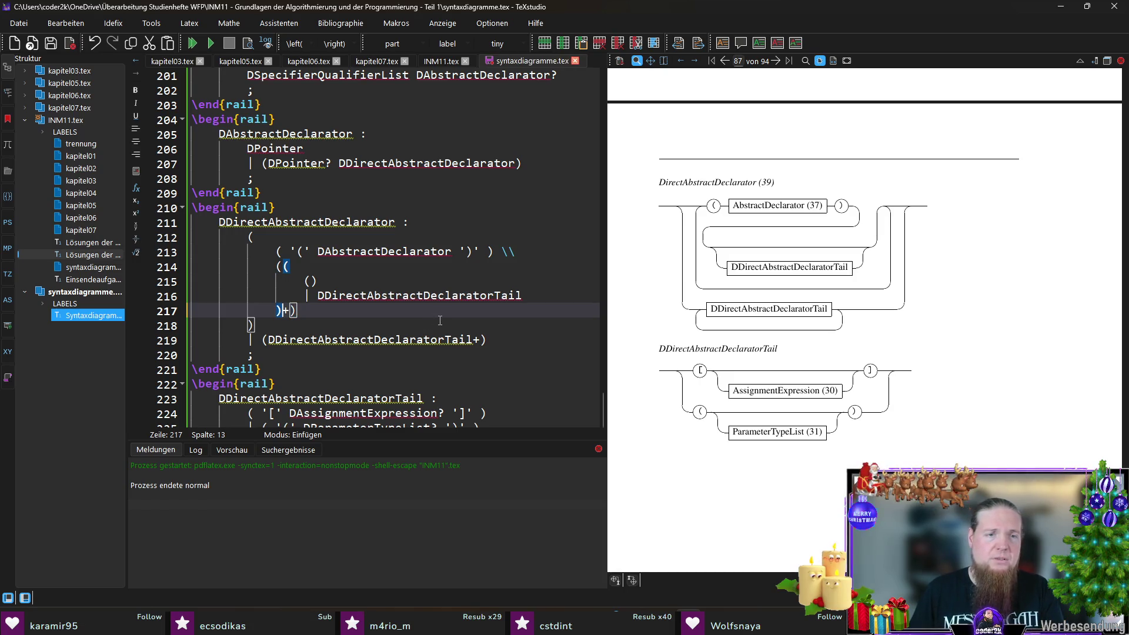
pyautogui.press('F5')
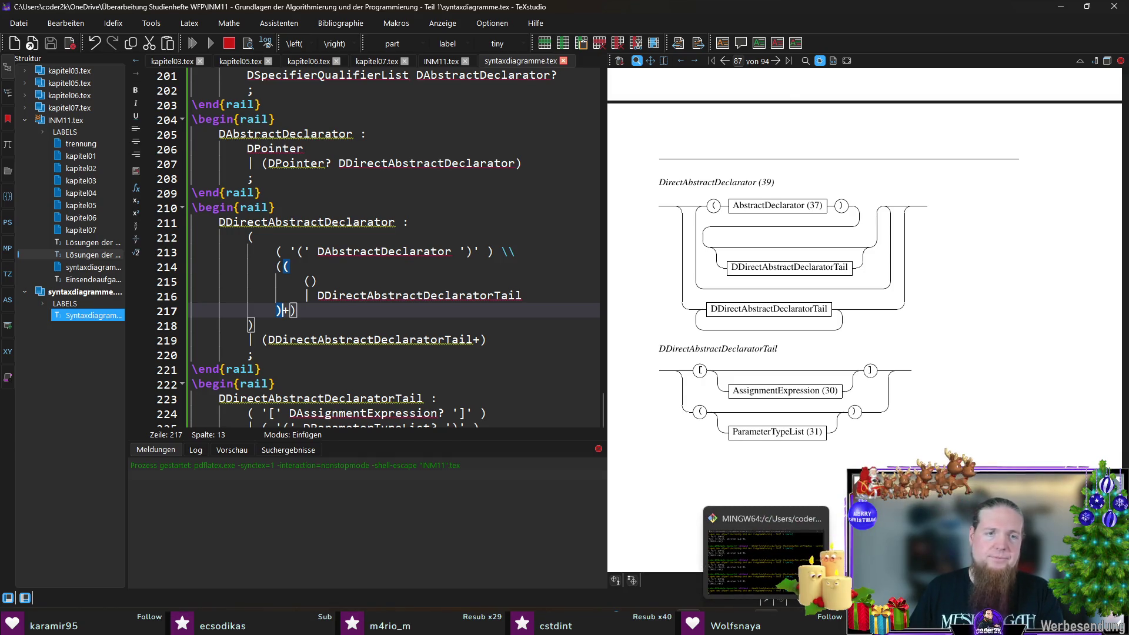
# - Rerun rail INM11 in Git Bash and return to the DDirectAbstractDeclaratorTail reference on line 216
pyautogui.click(764, 556)
pyautogui.write('rail INM11')
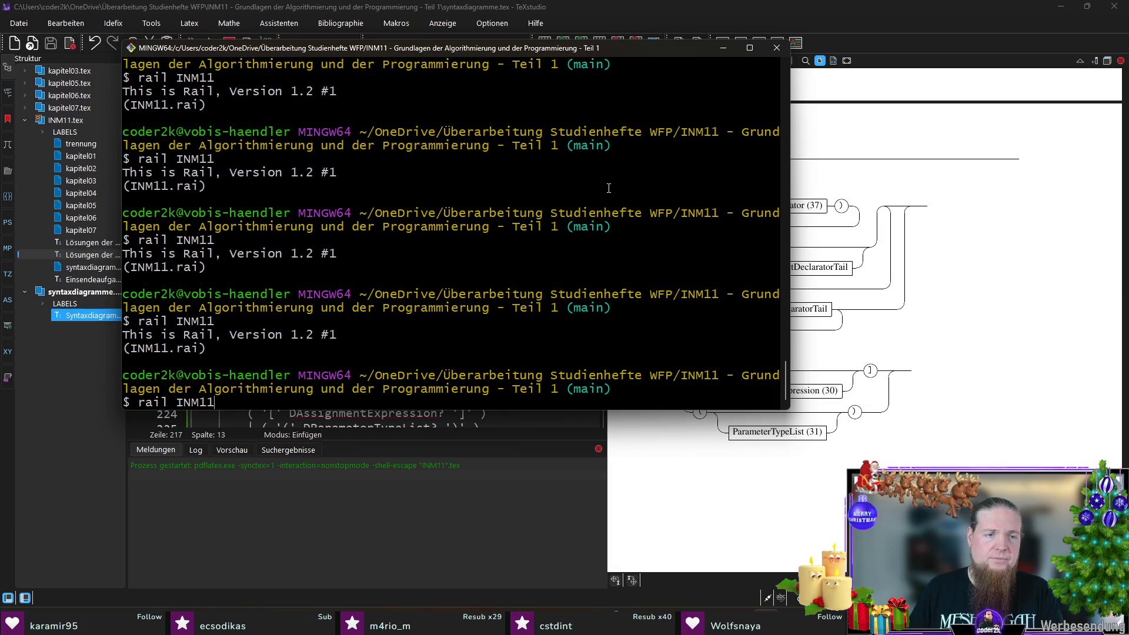
pyautogui.press('Return')
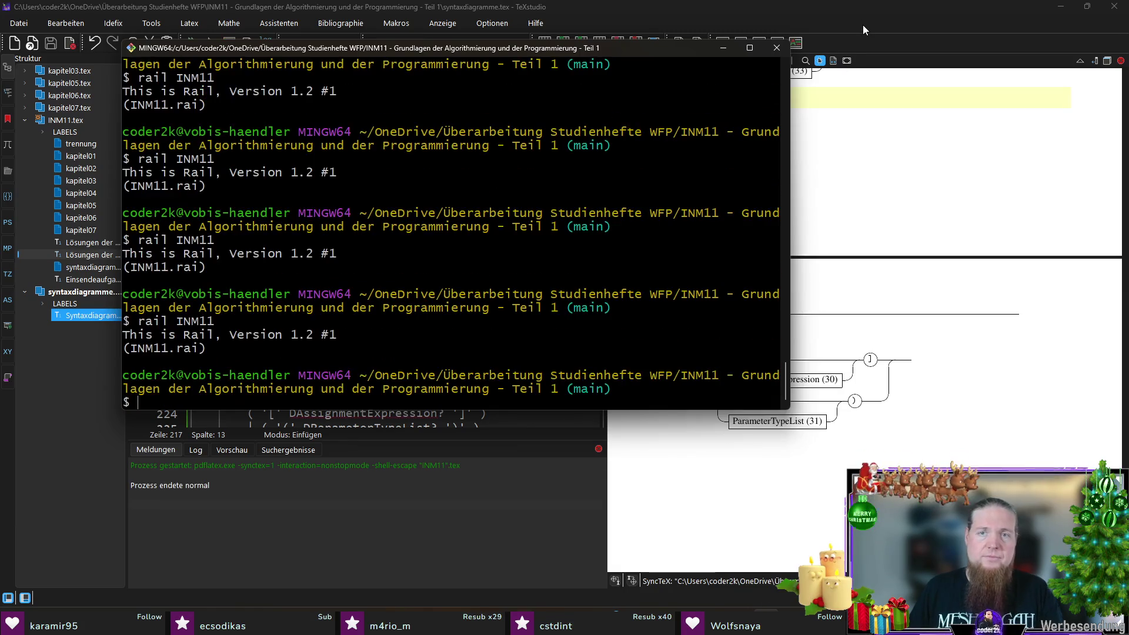
pyautogui.hotkey('alt', 'Tab')
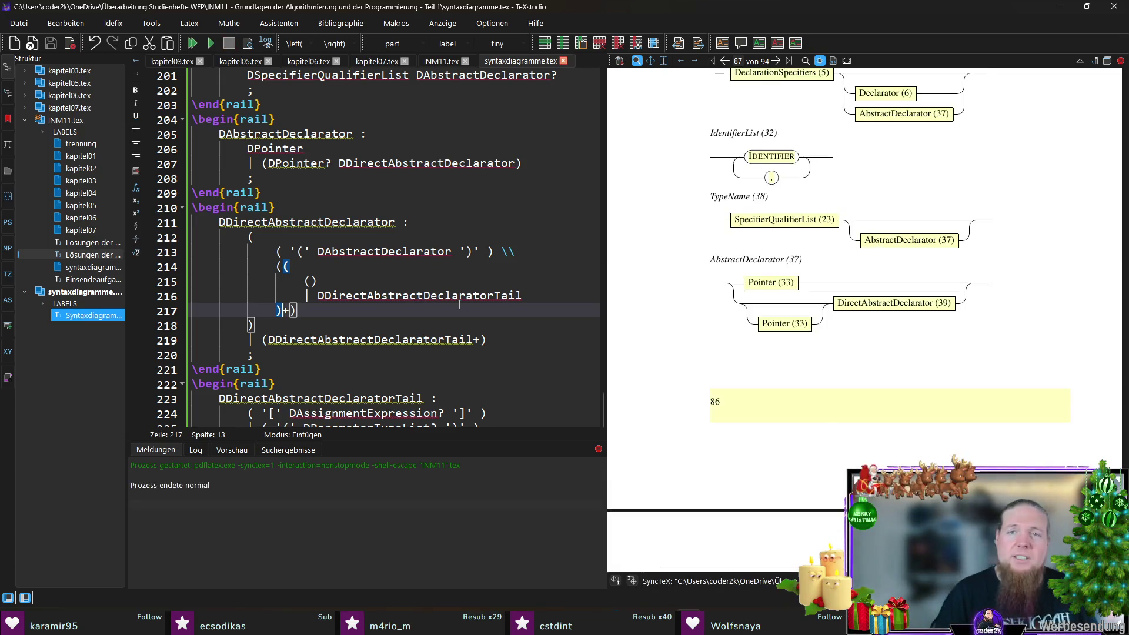
pyautogui.scroll(-3, 872, 334)
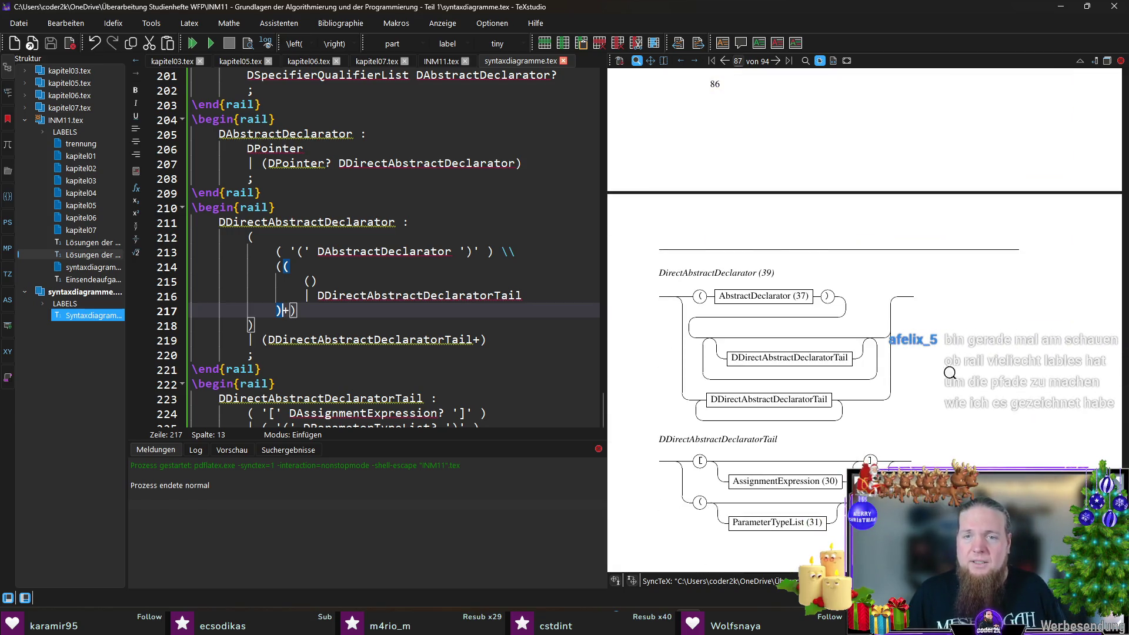
pyautogui.scroll(-4, 968, 339)
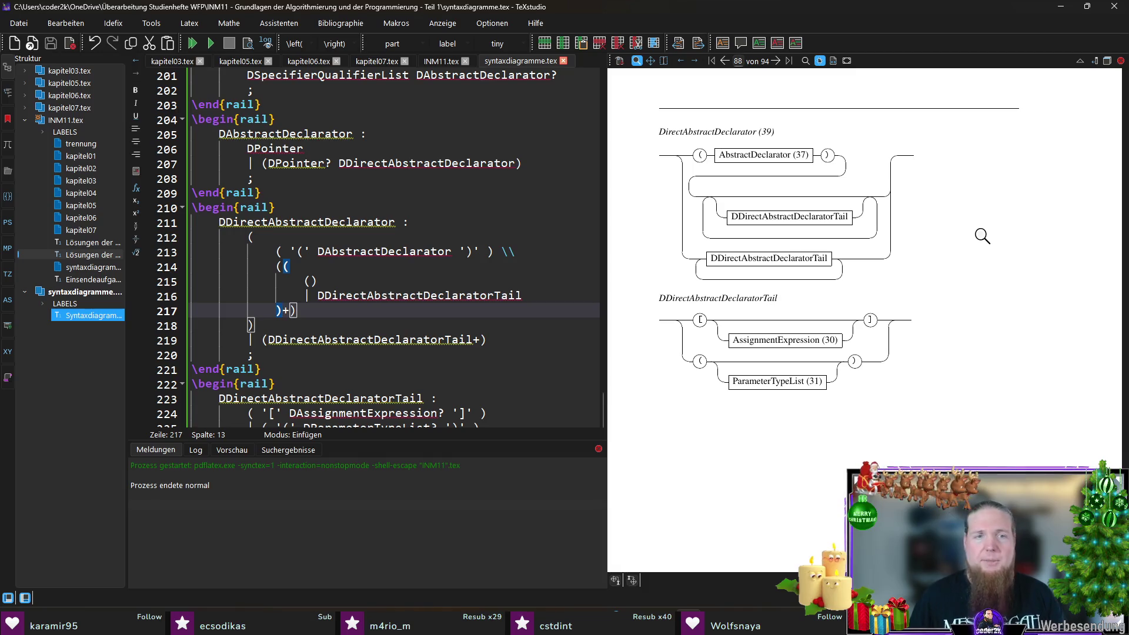
pyautogui.click(376, 296)
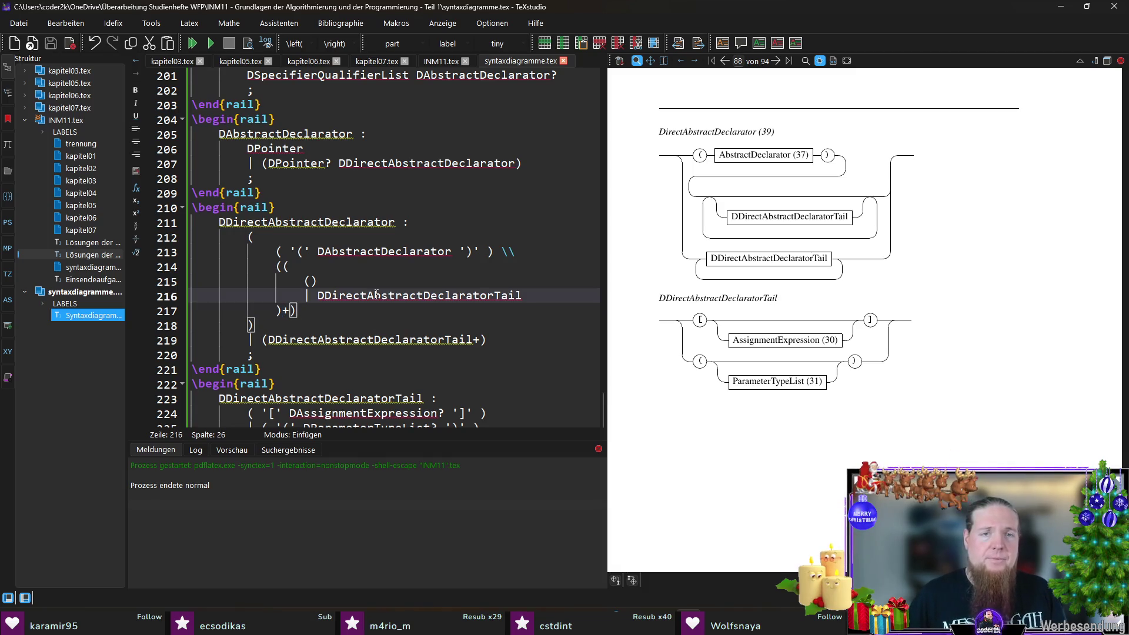
# - Add a \railalias in INM11.tex mapping DDirectAbstractDeclaratorTail to DirectAbstractDeclaratorTail (40) and save
pyautogui.click(389, 251)
pyautogui.doubleClick(412, 294)
pyautogui.hotkey('ctrl', 'c')
pyautogui.click(445, 61)
pyautogui.press('End')
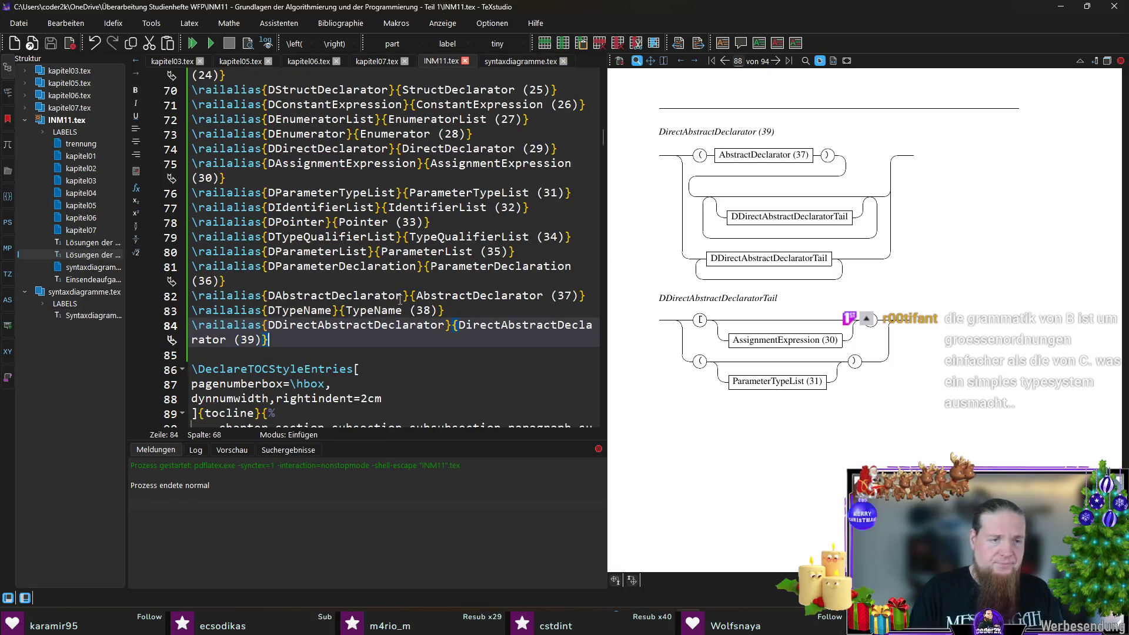
pyautogui.press('Return')
pyautogui.write('\\al')
pyautogui.press('Down')
pyautogui.press('Return')
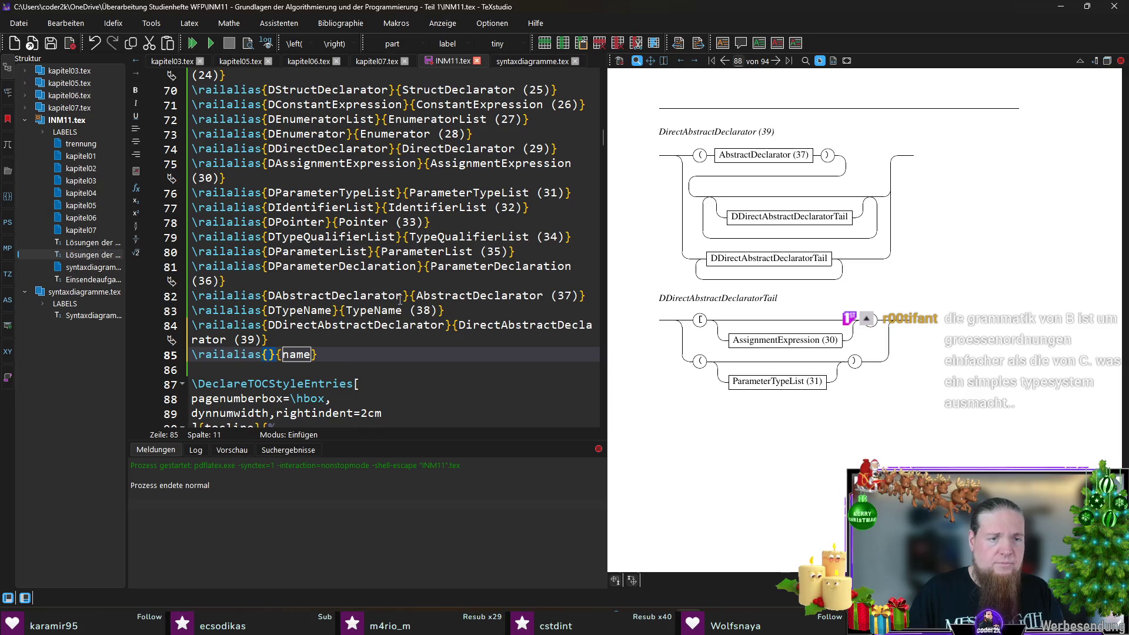
pyautogui.hotkey('ctrl', 'v')
pyautogui.hotkey('ctrl', 'Right')
pyautogui.hotkey('ctrl', 'v')
pyautogui.press('Delete')
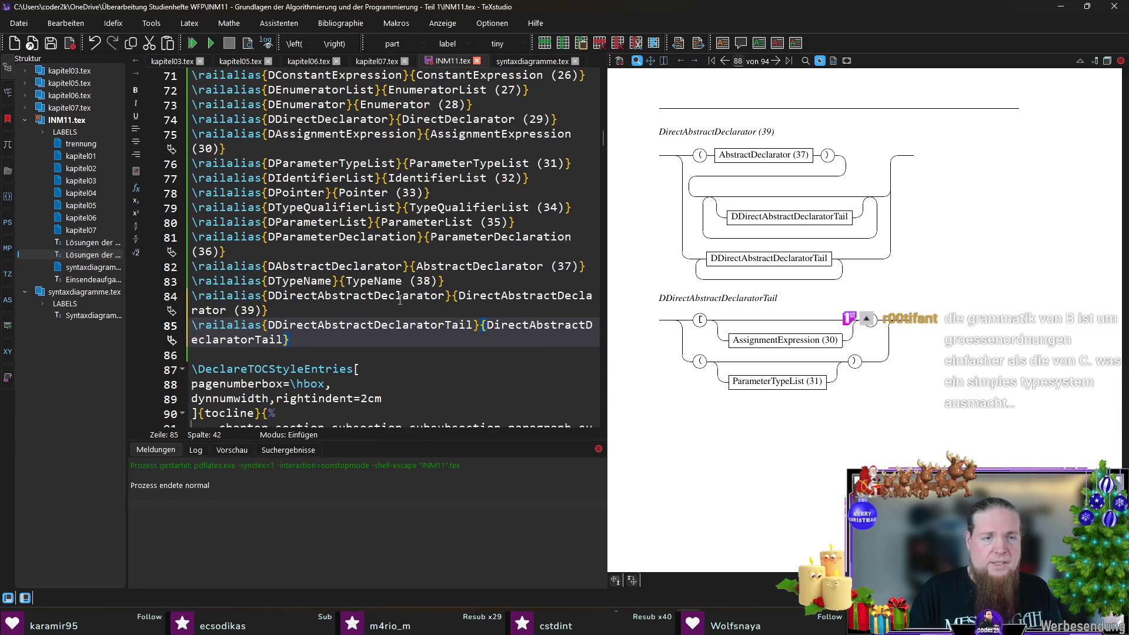
pyautogui.write('(40)')
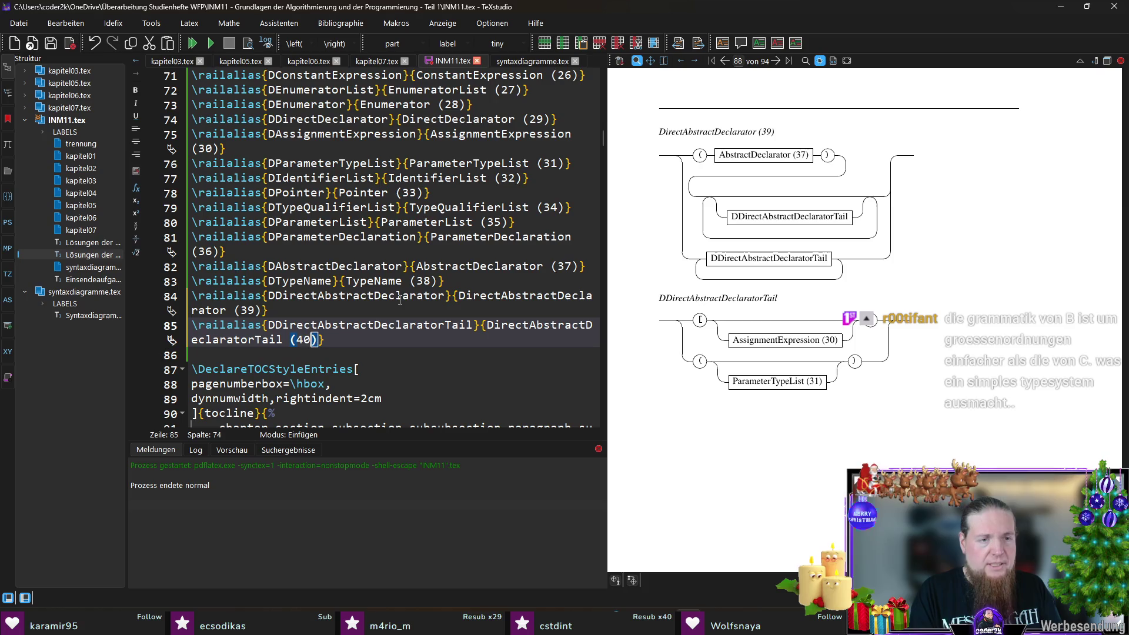
pyautogui.hotkey('ctrl', 's')
# - Add a second \railalias for DDirectAbstractDeclaratorTail numbered (41), save INM11.tex and compile
pyautogui.click(520, 61)
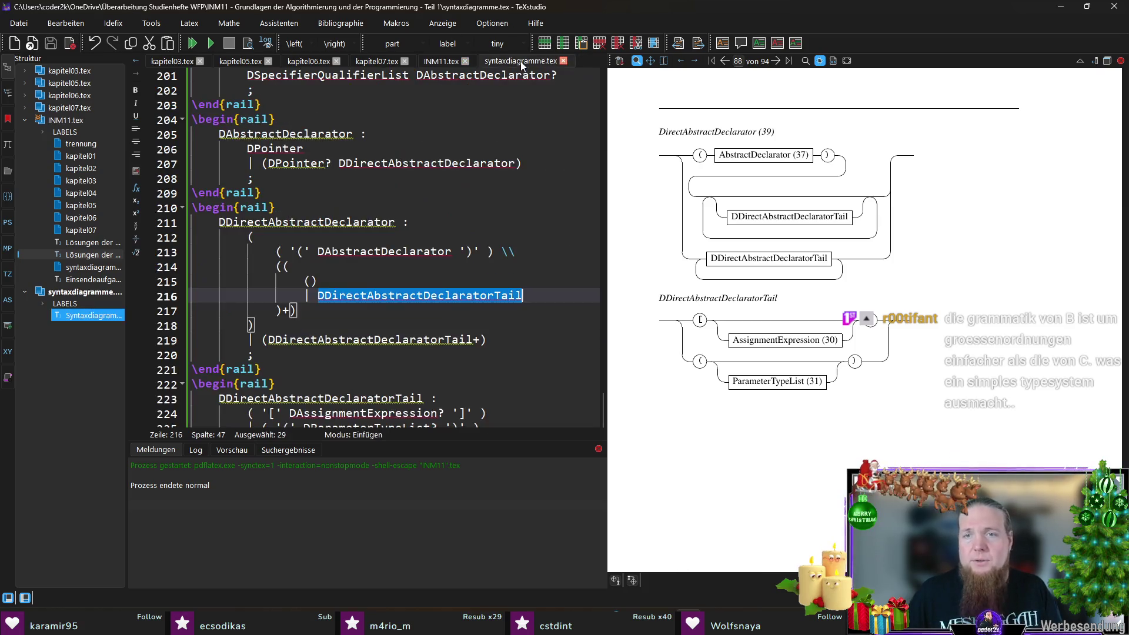
pyautogui.doubleClick(346, 339)
pyautogui.hotkey('ctrl', 'c')
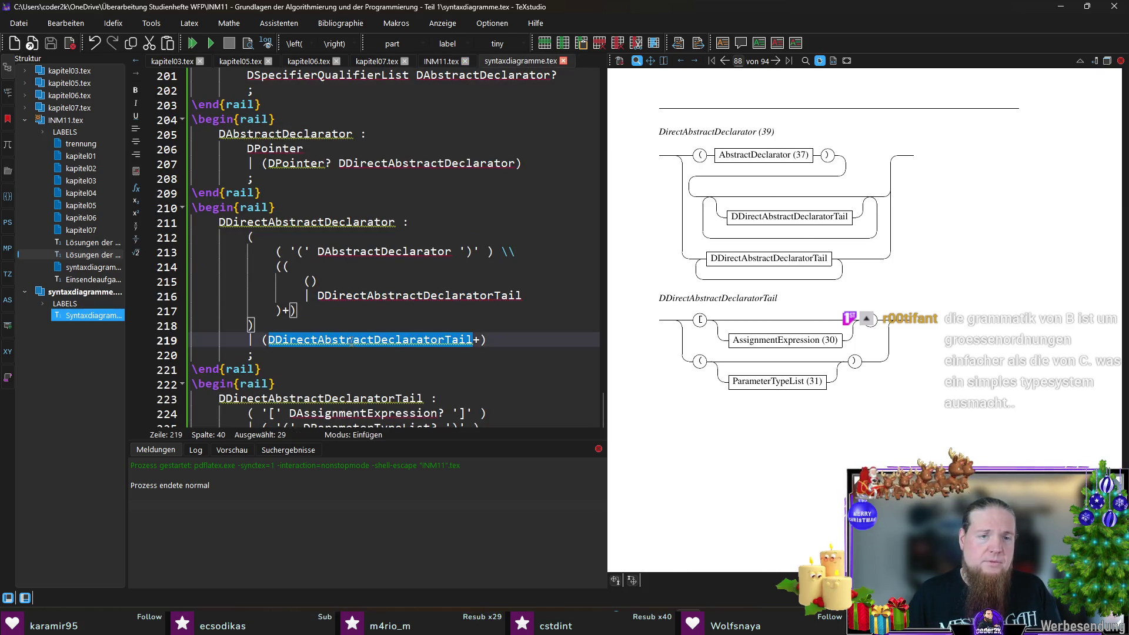
pyautogui.hotkey('ctrl', 'pageup')
pyautogui.press('End')
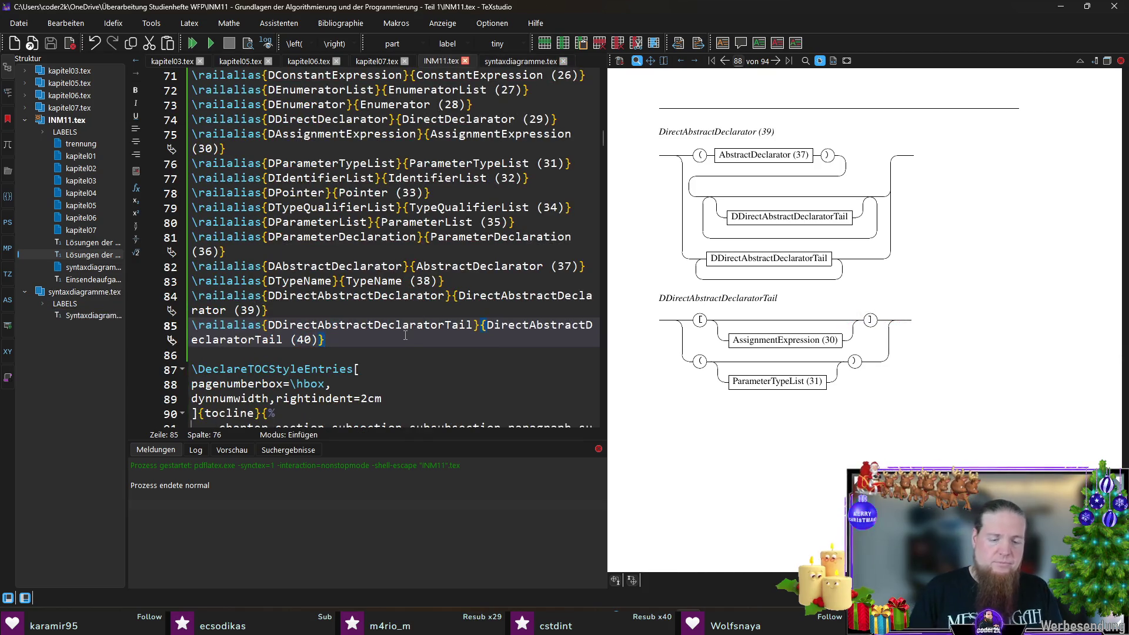
pyautogui.press('Return')
pyautogui.write('ail')
pyautogui.press('Return')
pyautogui.write('DDirectAbstractDeclaratorTail')
pyautogui.press('Tab')
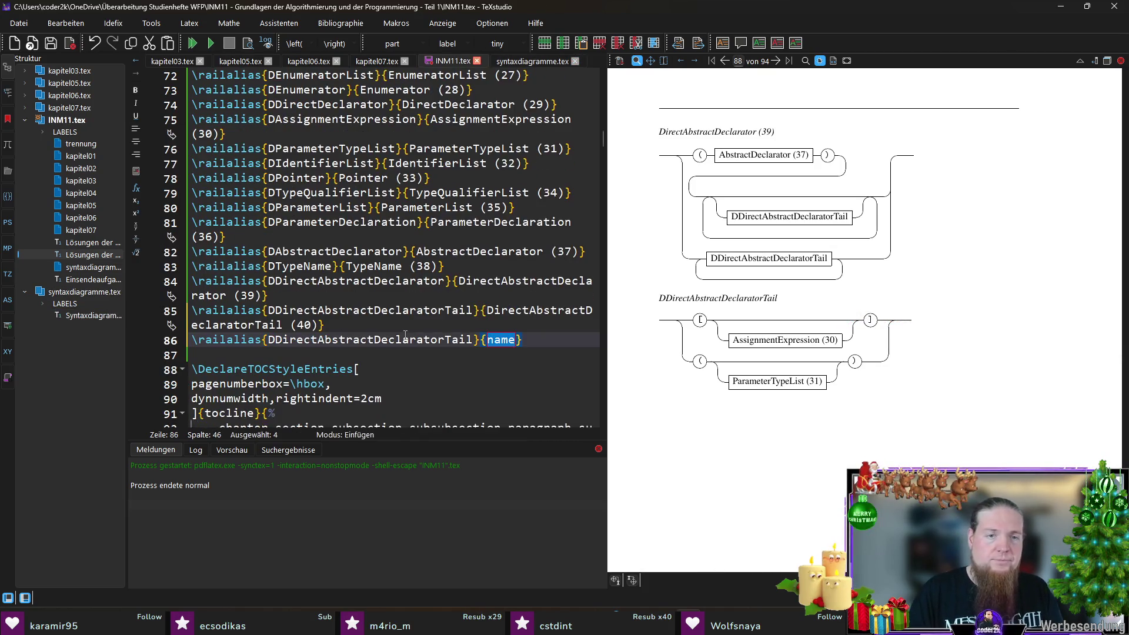
pyautogui.hotkey('ctrl', 'v')
pyautogui.write('(41)')
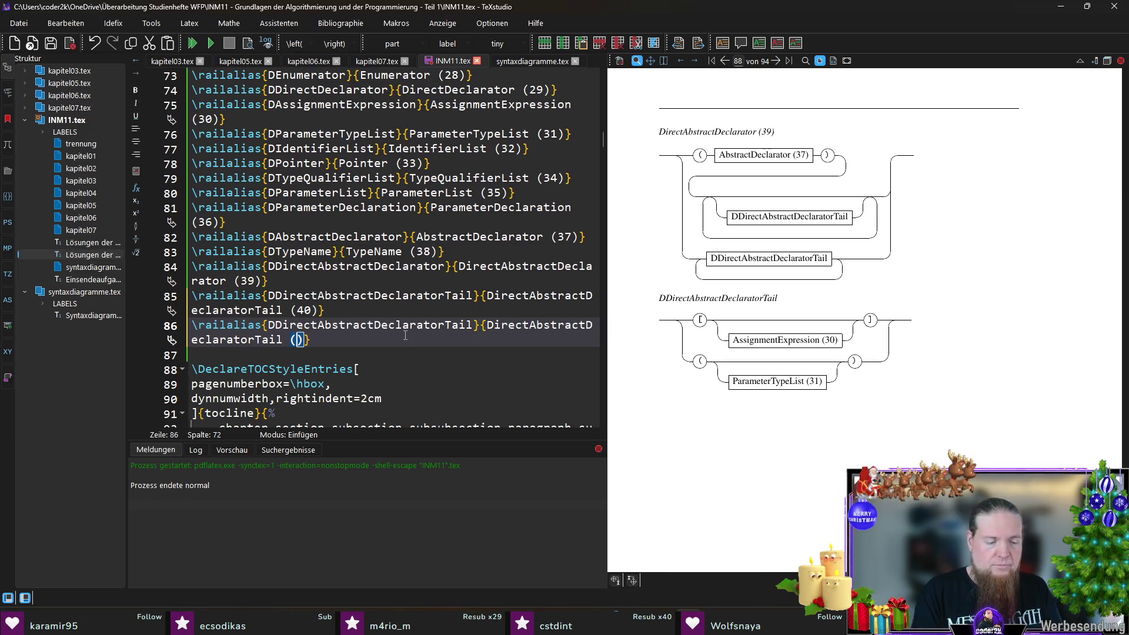
pyautogui.hotkey('ctrl', 's')
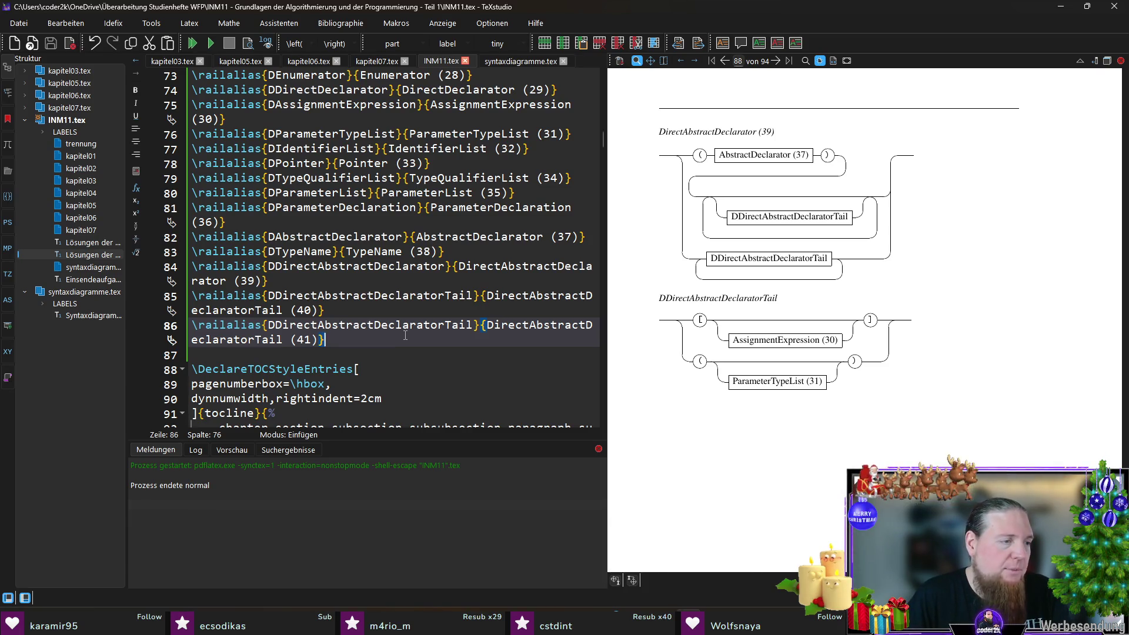
pyautogui.press('F5')
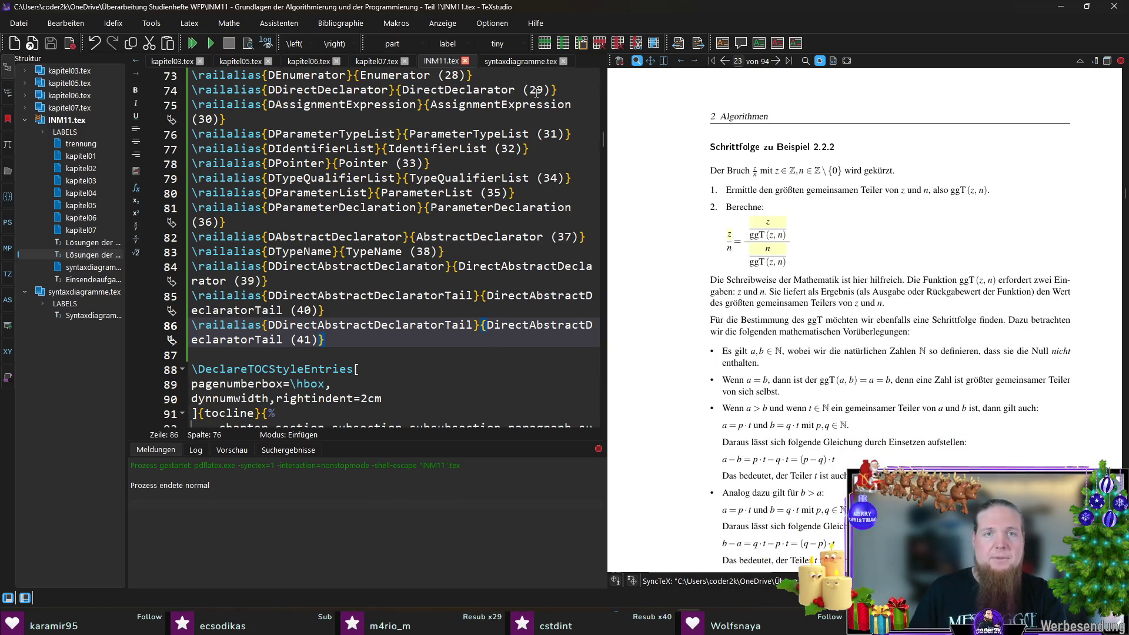
pyautogui.hotkey('ctrl', 'Tab')
# - Rerun 'rail INM11' in Git Bash, recompile and check the DirectAbstractDeclaratorTail (41) labels in the PDF
pyautogui.hotkey('alt', 'Tab')
pyautogui.press('Up')
pyautogui.press('Return')
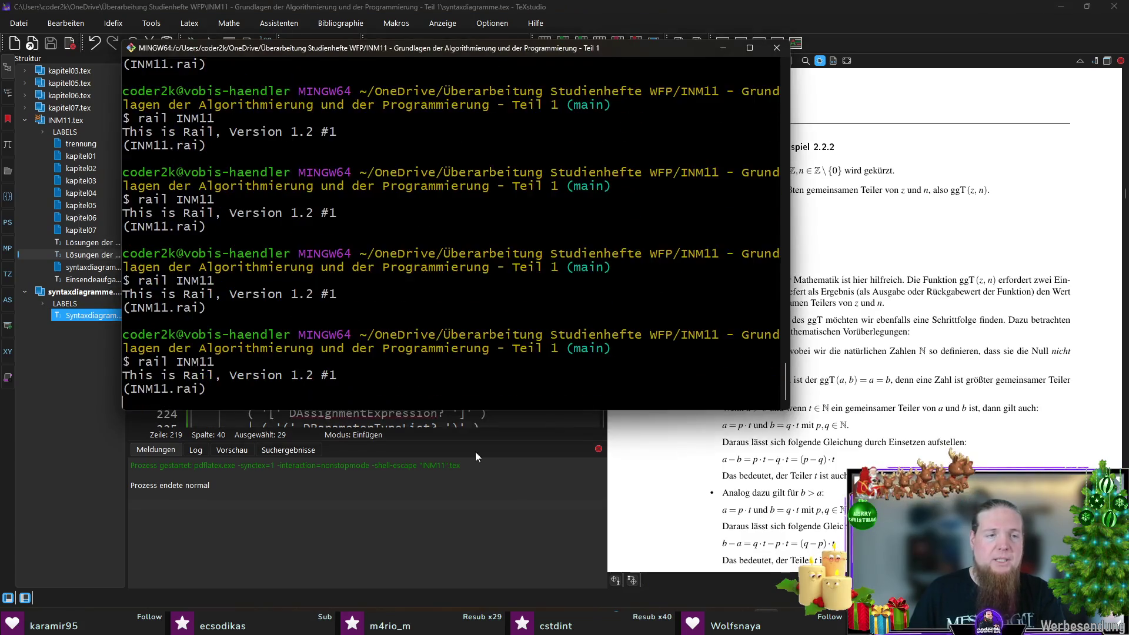
pyautogui.click(757, 19)
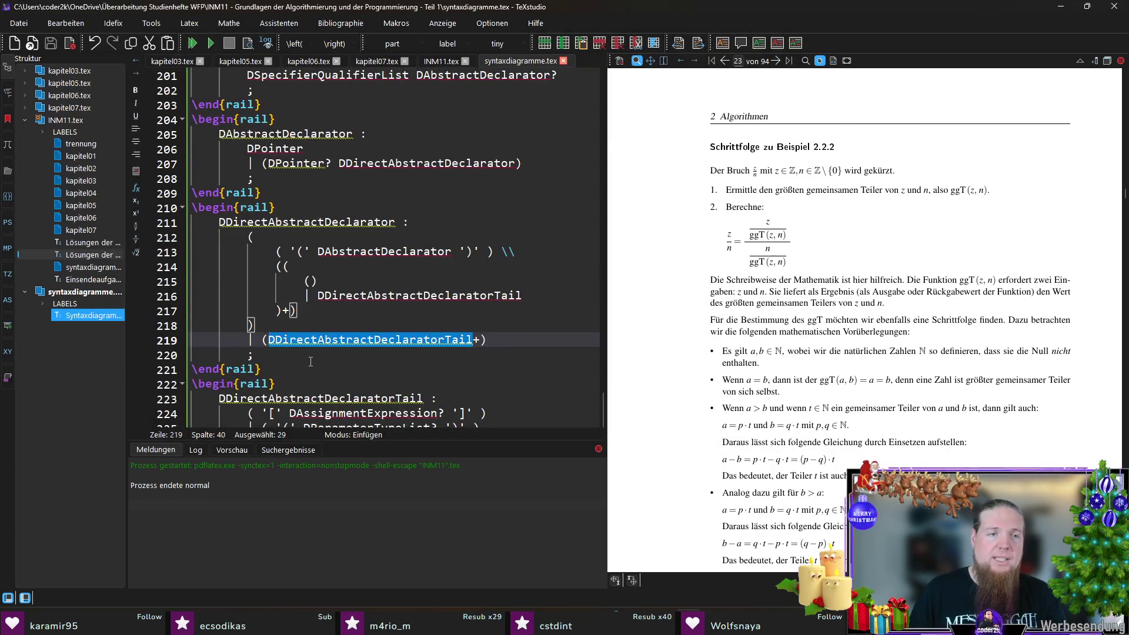
pyautogui.click(311, 361)
pyautogui.press('F5')
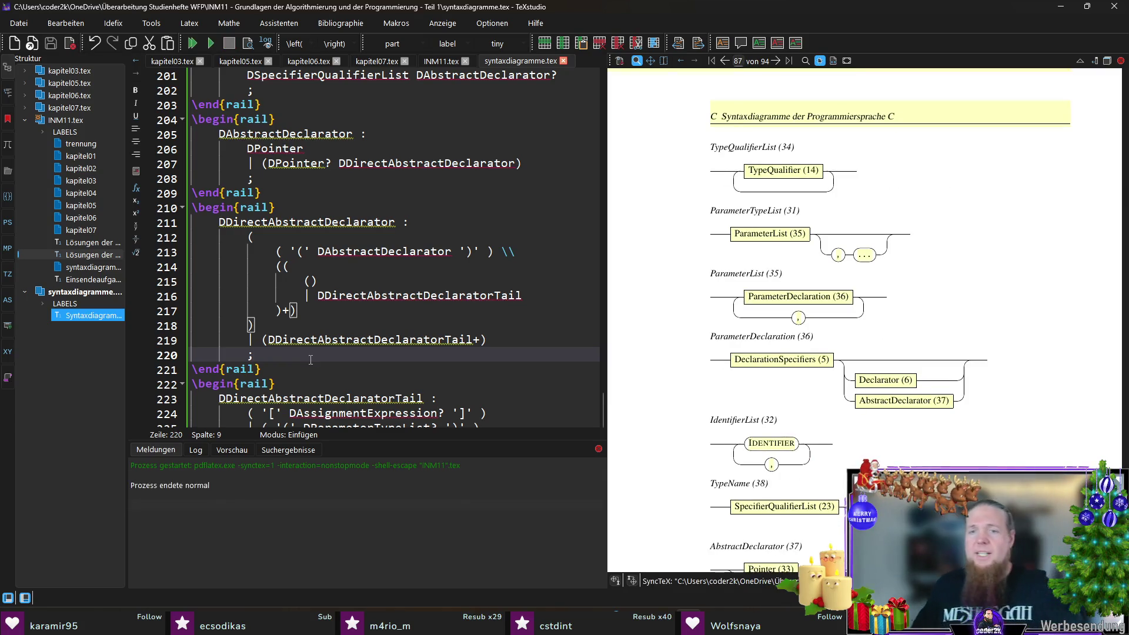
pyautogui.scroll(-5, 905, 450)
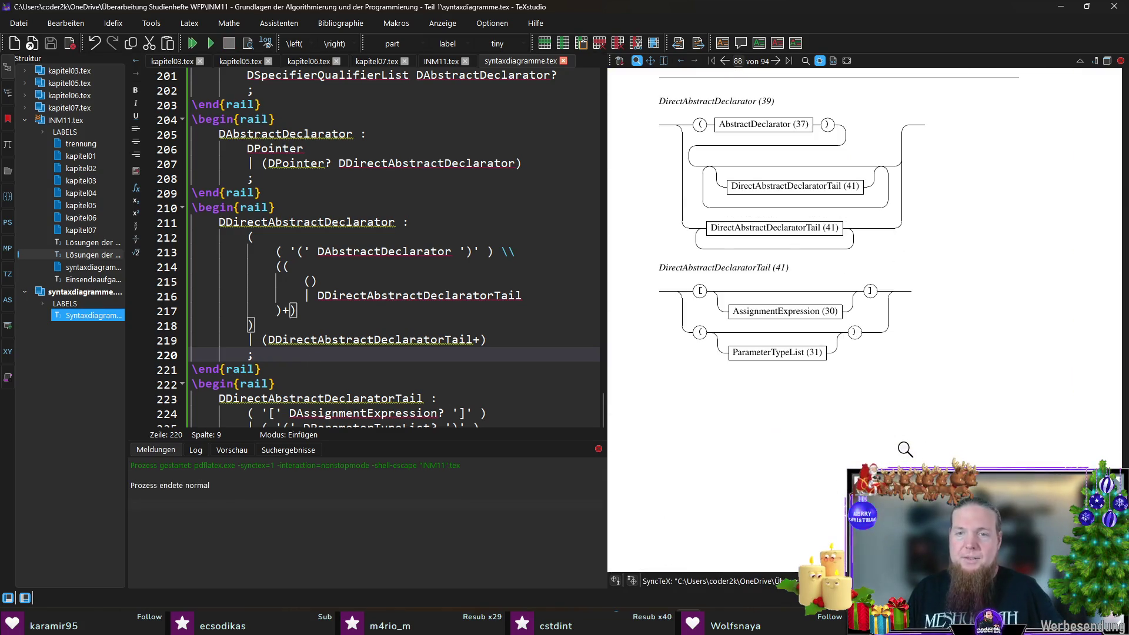
pyautogui.scroll(2, 905, 450)
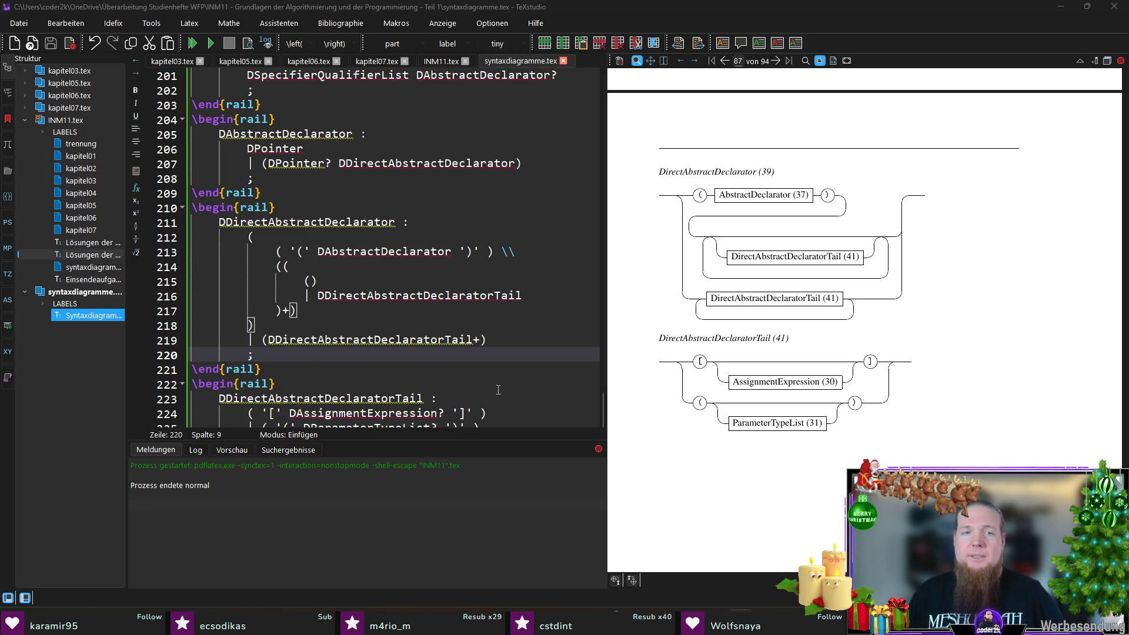
pyautogui.scroll(-1, 498, 389)
pyautogui.click(310, 416)
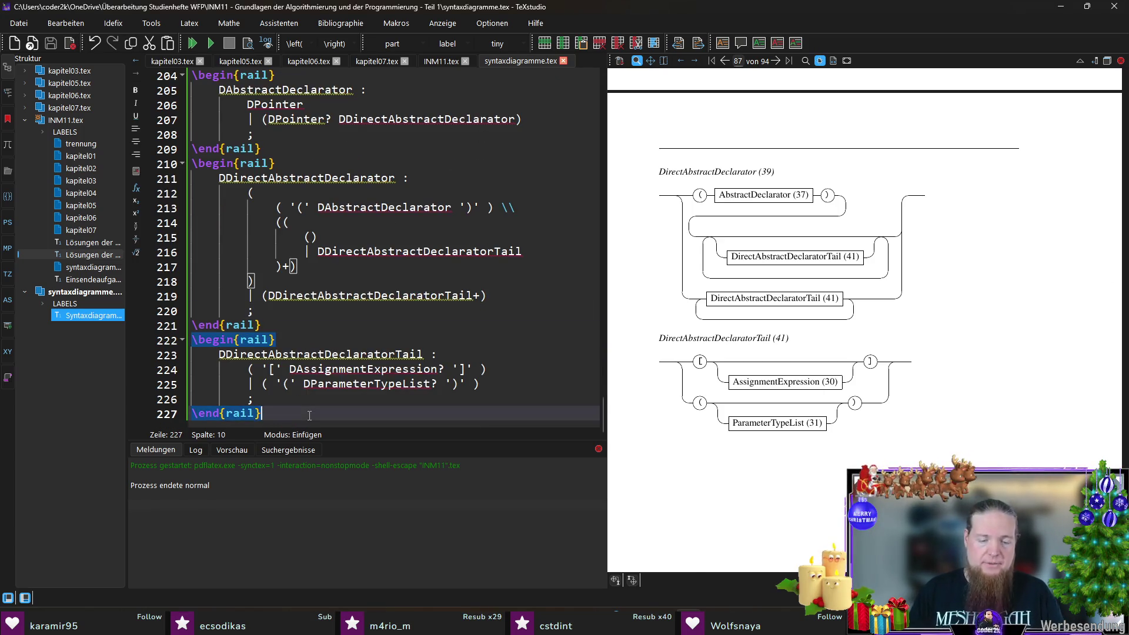
# - Add a rail block defining DTypedefName as TIdentifier
pyautogui.press('Return')
pyautogui.write('\\')
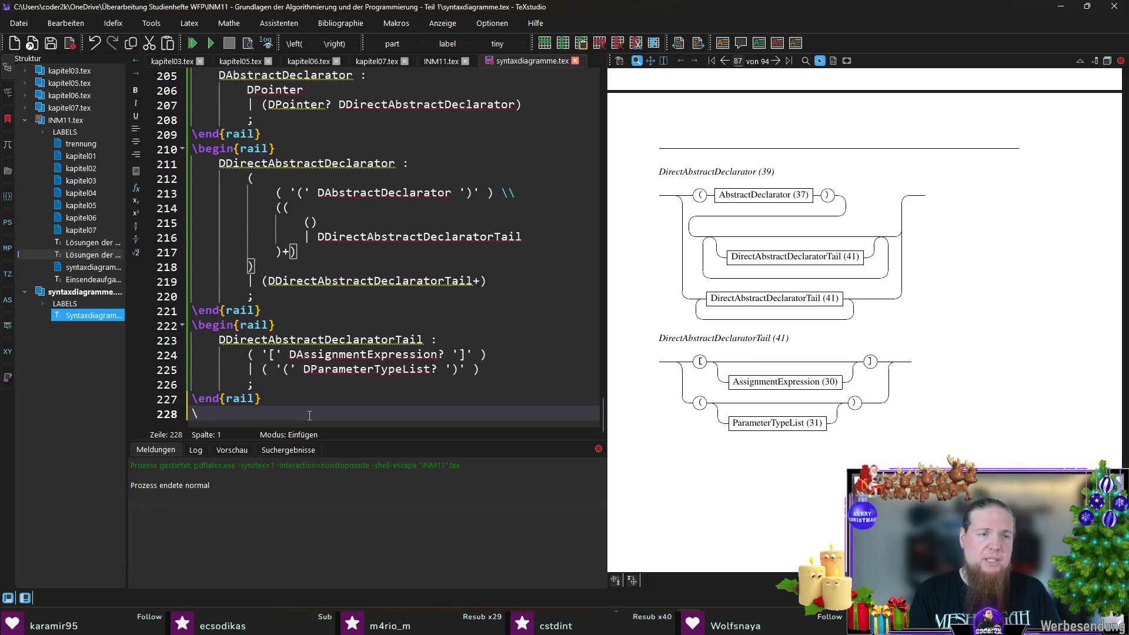
pyautogui.write('beg')
pyautogui.press('Return')
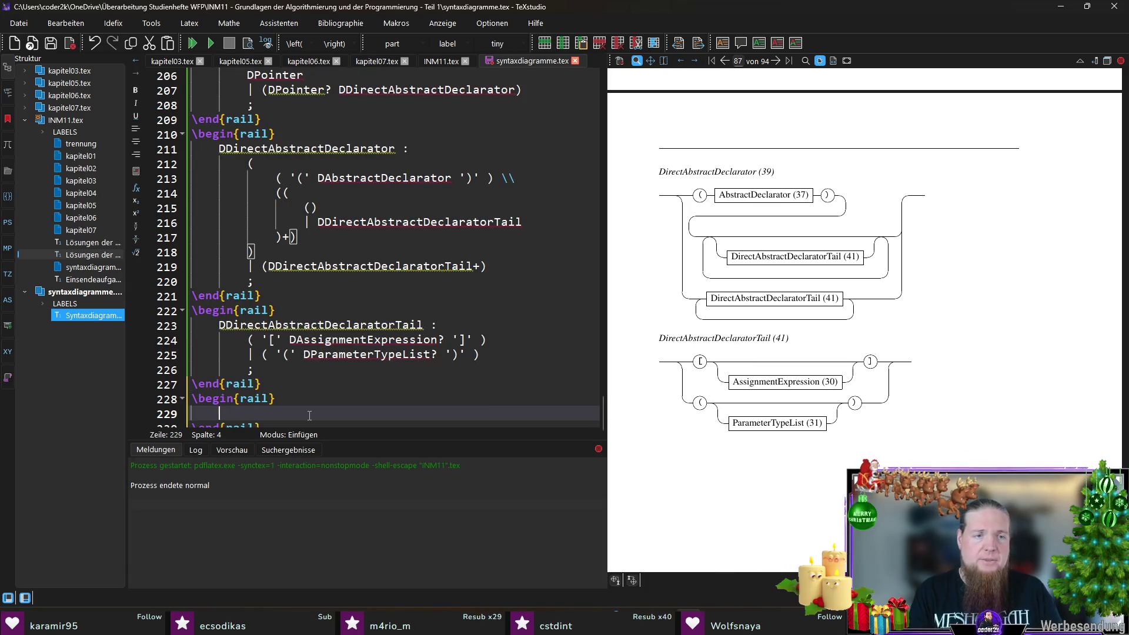
pyautogui.write('DTypedefName :')
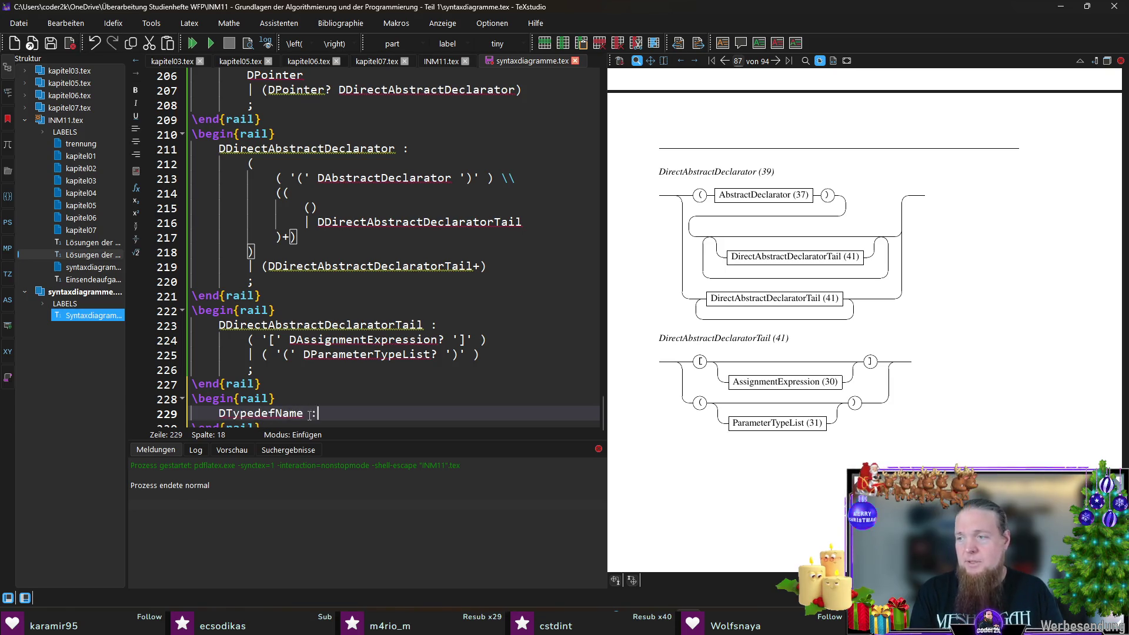
pyautogui.press('Return')
pyautogui.write('TIden')
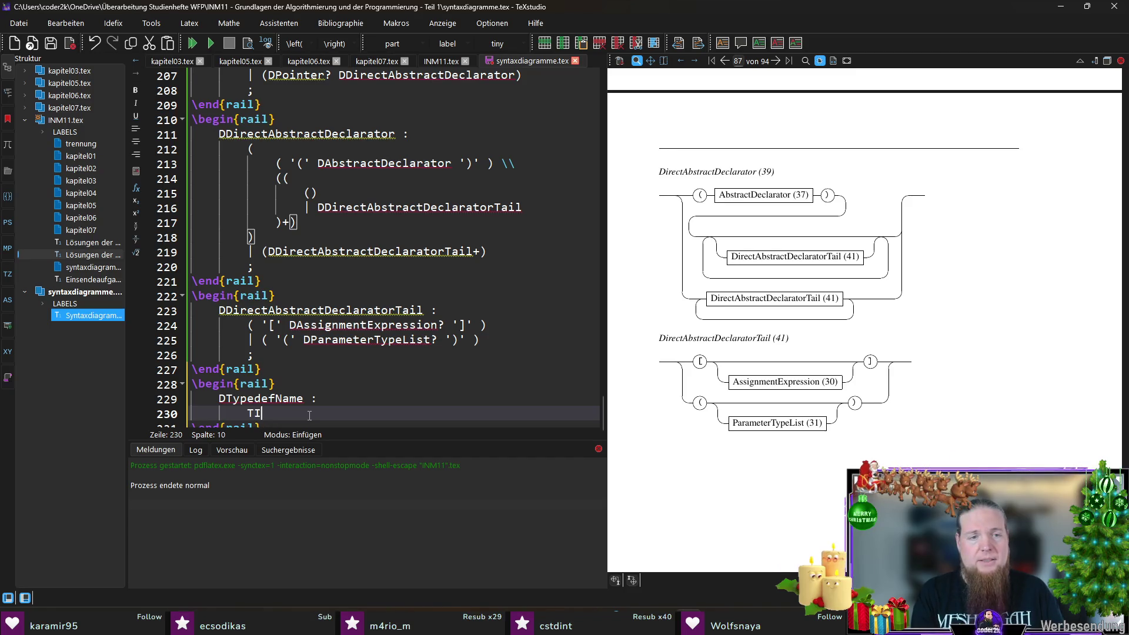
pyautogui.write('tifier')
pyautogui.press('Return')
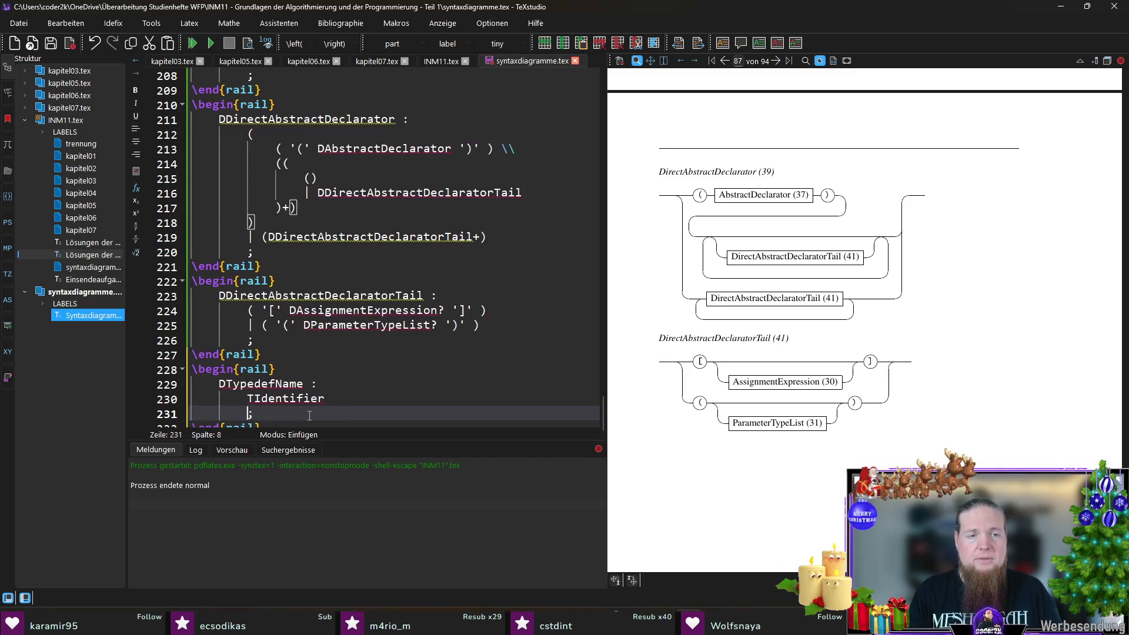
pyautogui.press('Down')
pyautogui.press('End')
# - Add a DInitializer rail rule with DAssignmentExpression or braced DInitializerList alternatives and save
pyautogui.press('Return')
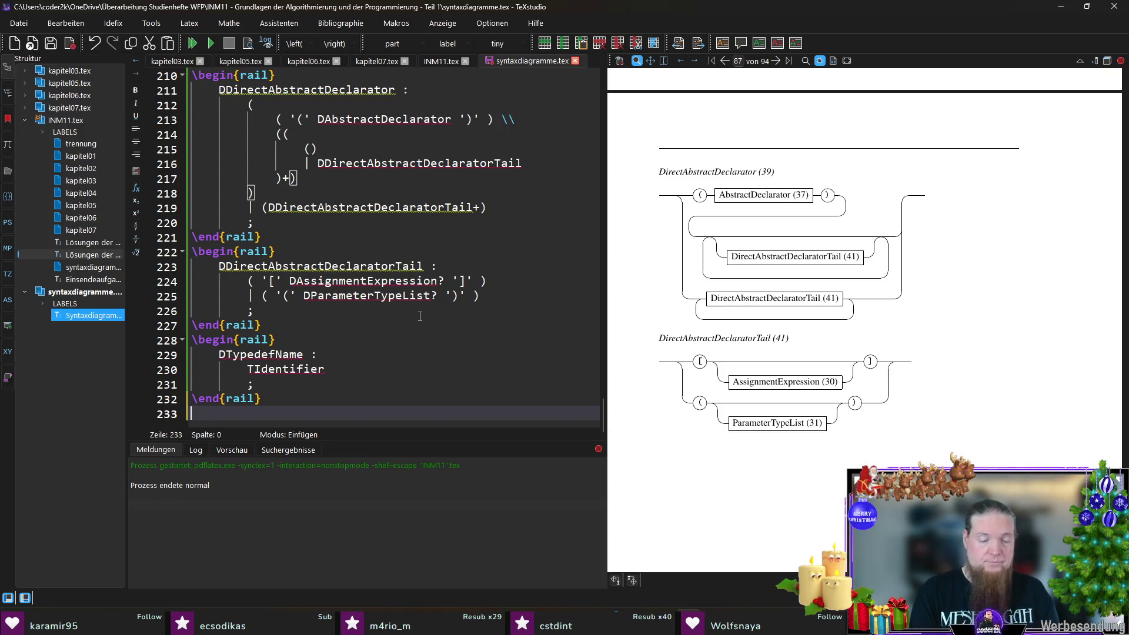
pyautogui.write('ail')
pyautogui.press('Return')
pyautogui.write('D')
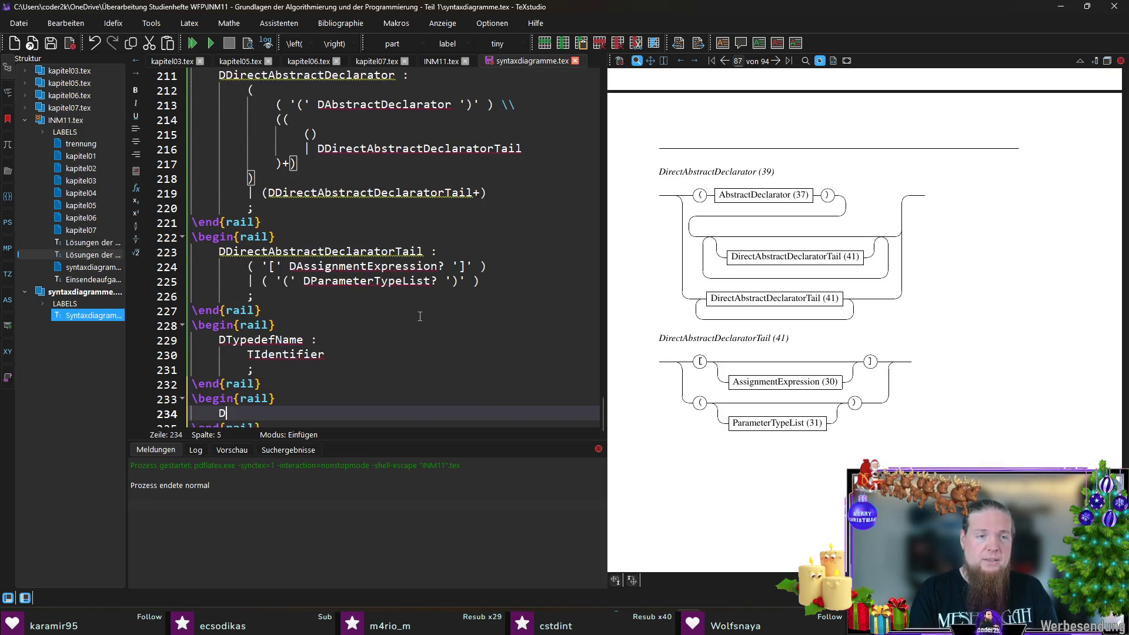
pyautogui.write('Initializer :')
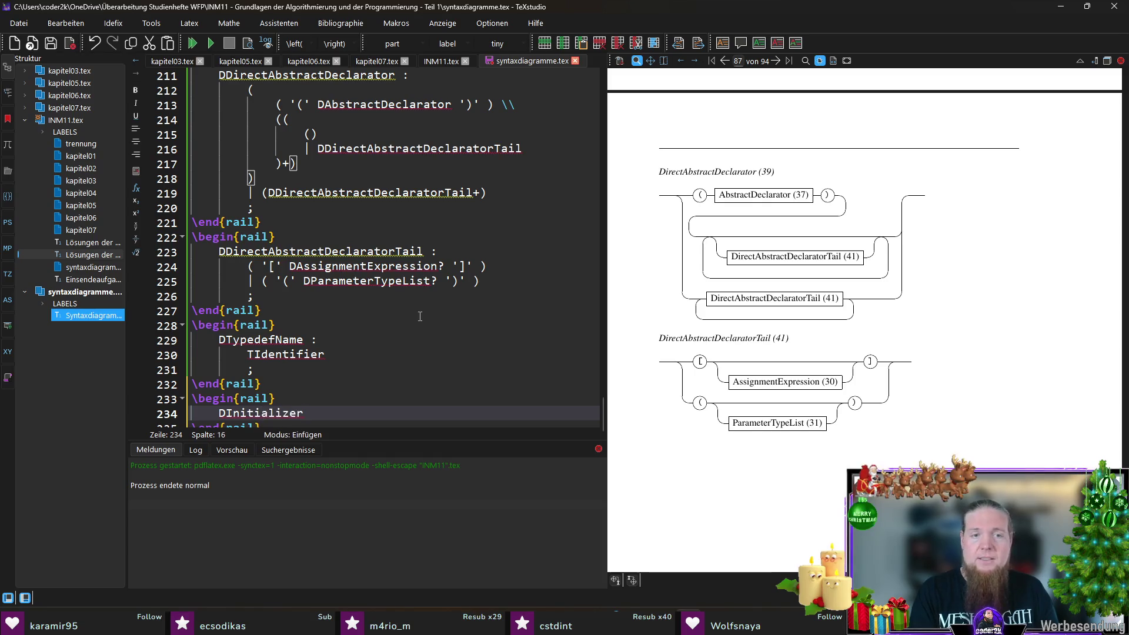
pyautogui.press('Return')
pyautogui.write('DAs')
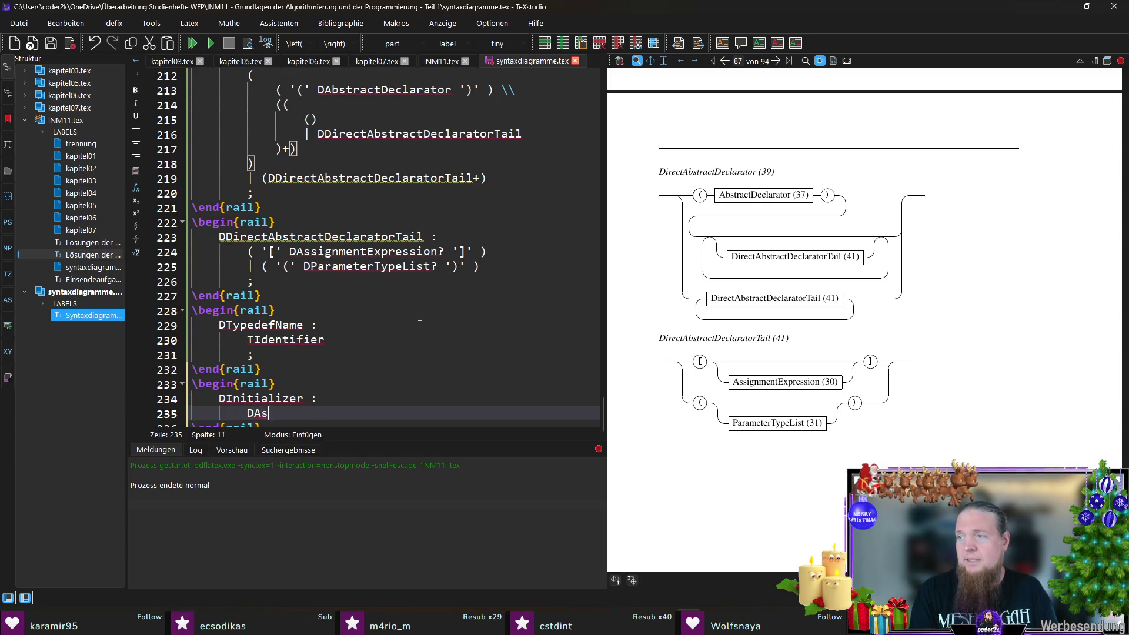
pyautogui.write('signmentExpression')
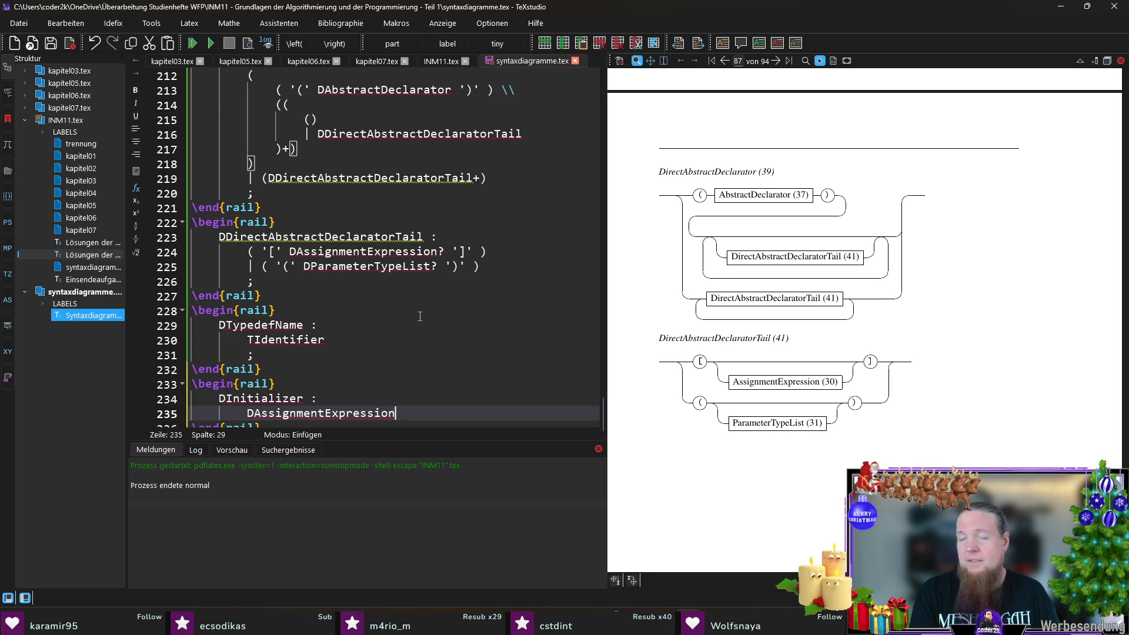
pyautogui.press('Return')
pyautogui.write('(')
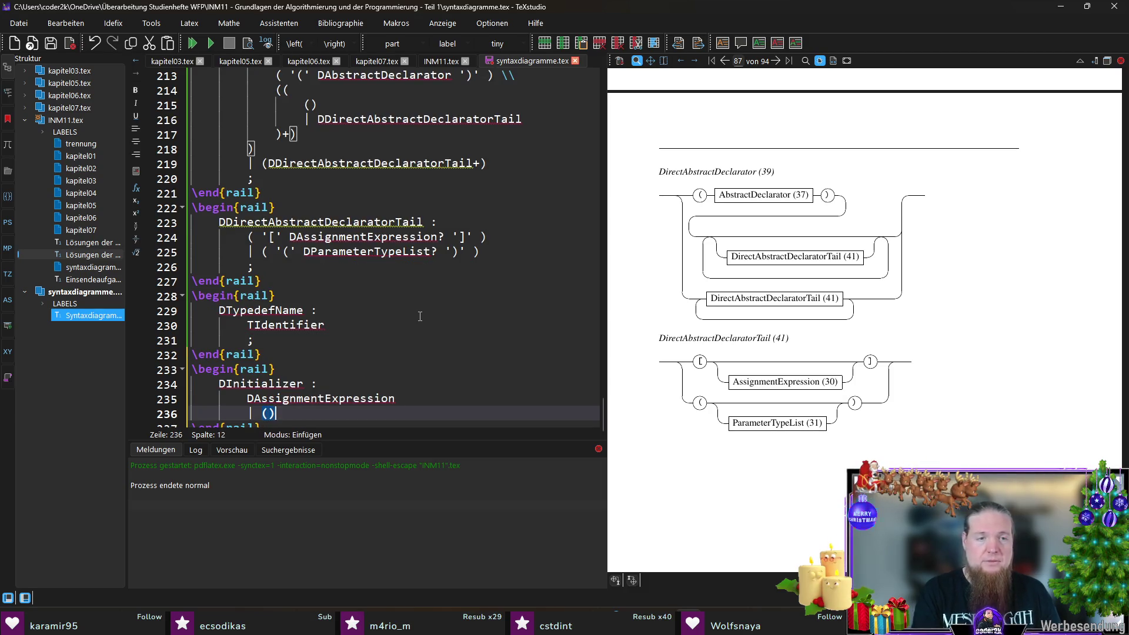
pyautogui.write("\\{'")
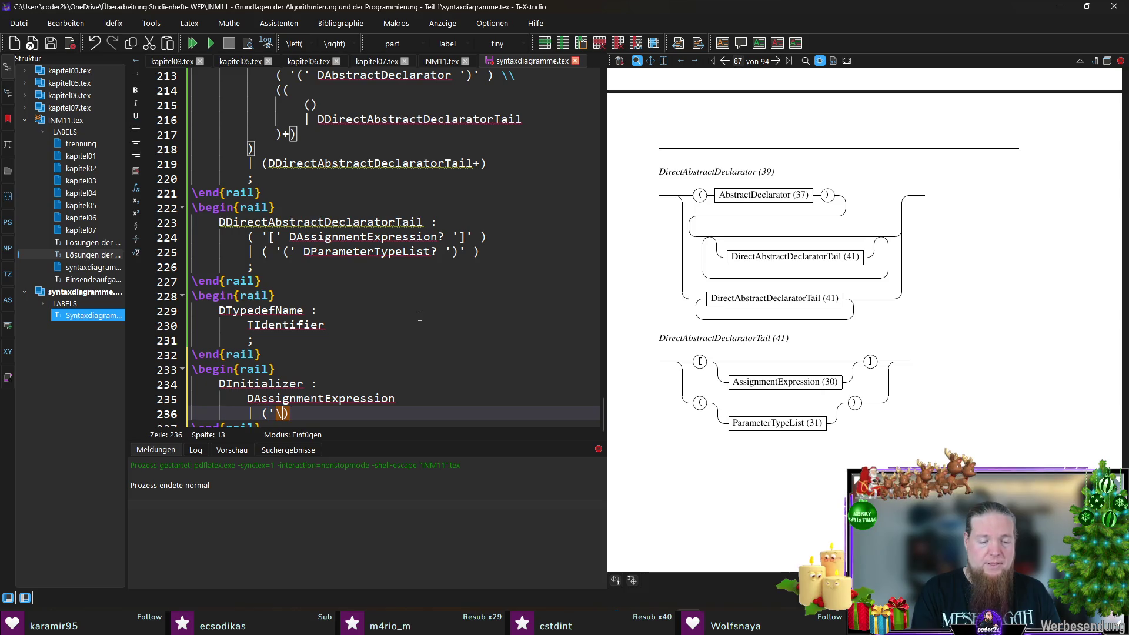
pyautogui.press('Left')
pyautogui.press('Left')
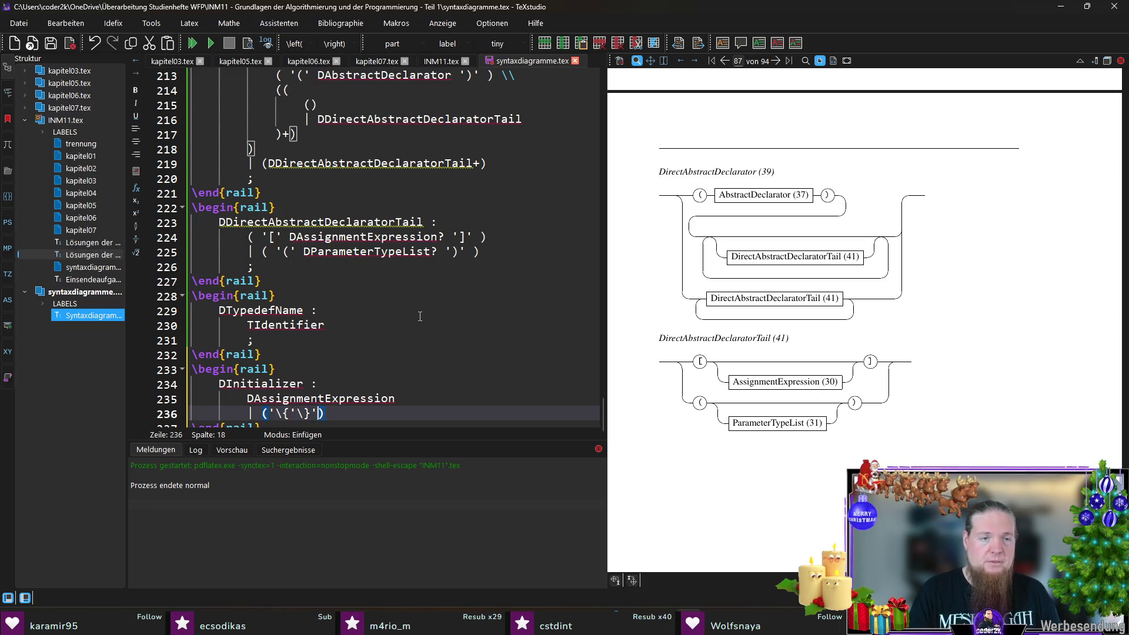
pyautogui.press('Left')
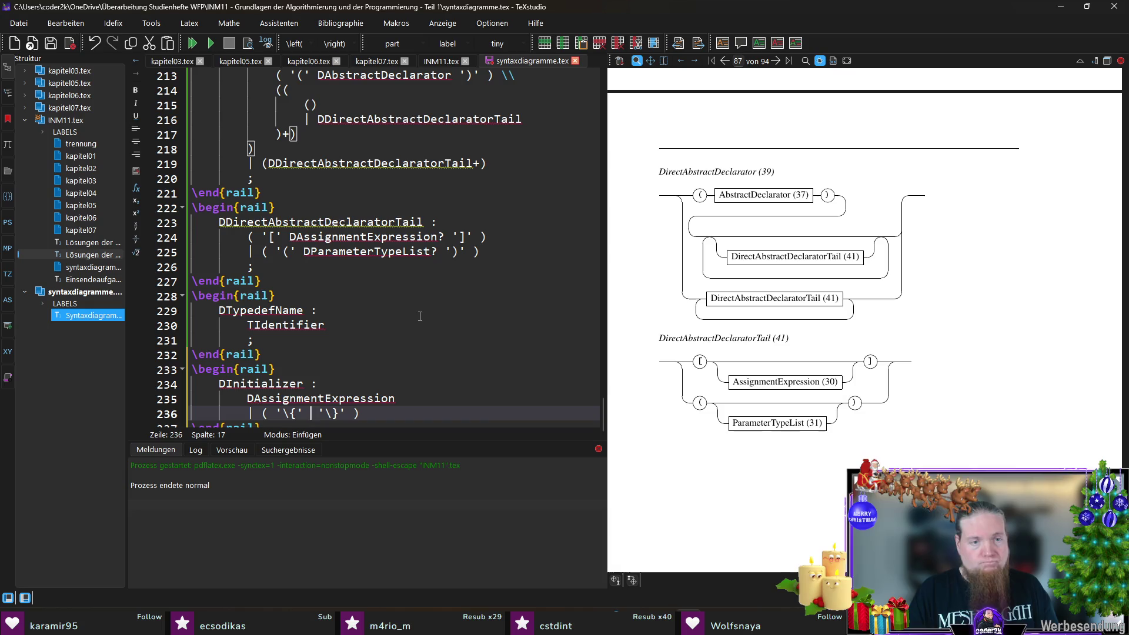
pyautogui.write('DInitializerList')
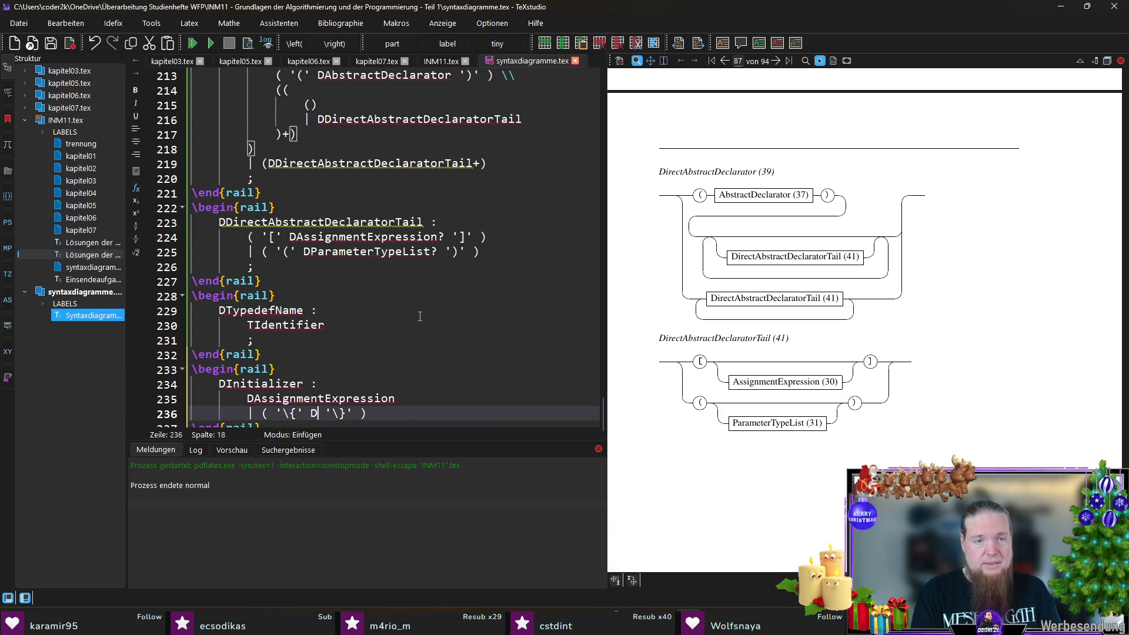
pyautogui.write(" ','?")
pyautogui.press('End')
pyautogui.hotkey('ctrl', 's')
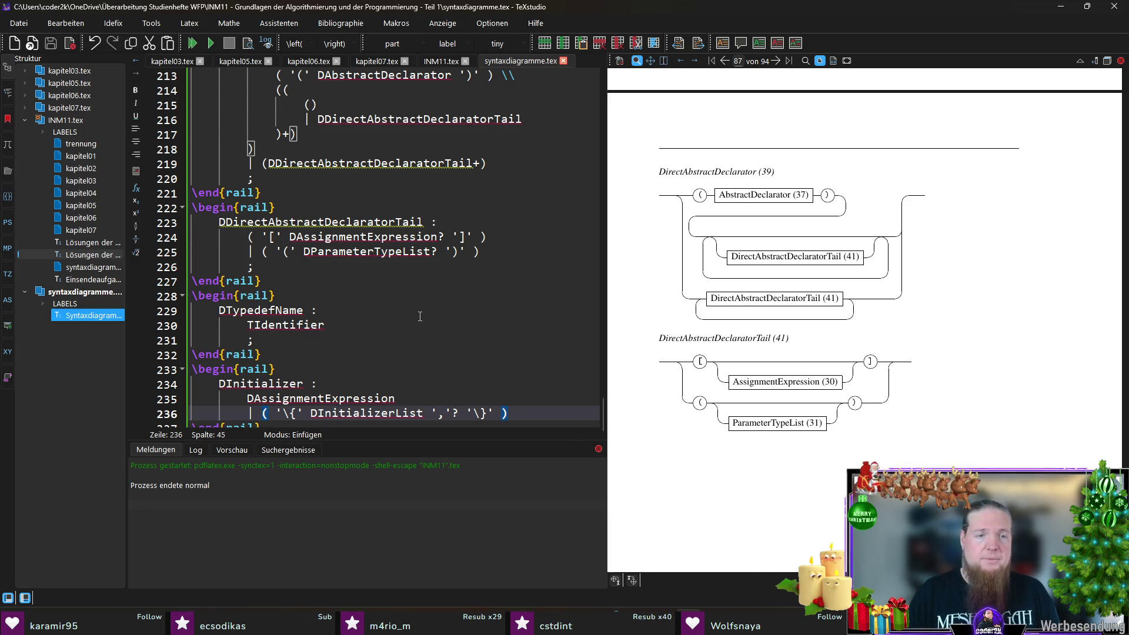
# - Insert another empty rail environment after the DInitializer block
pyautogui.press('Down')
pyautogui.doubleClick(367, 399)
pyautogui.click(346, 414)
pyautogui.press('Return')
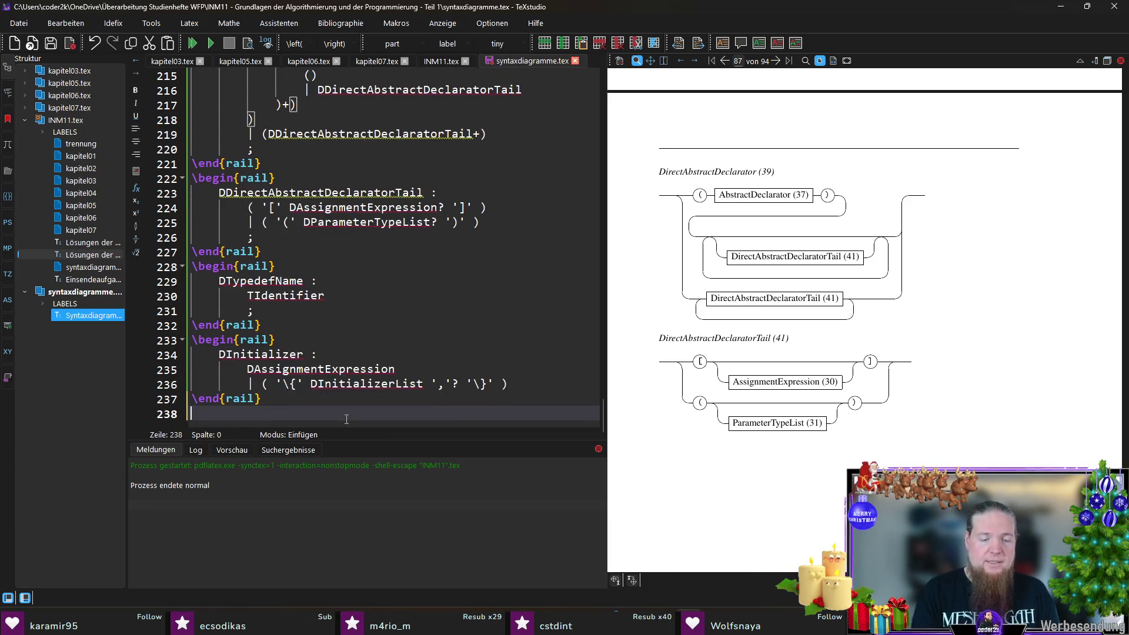
pyautogui.write('\\raiu')
pyautogui.press('Return')
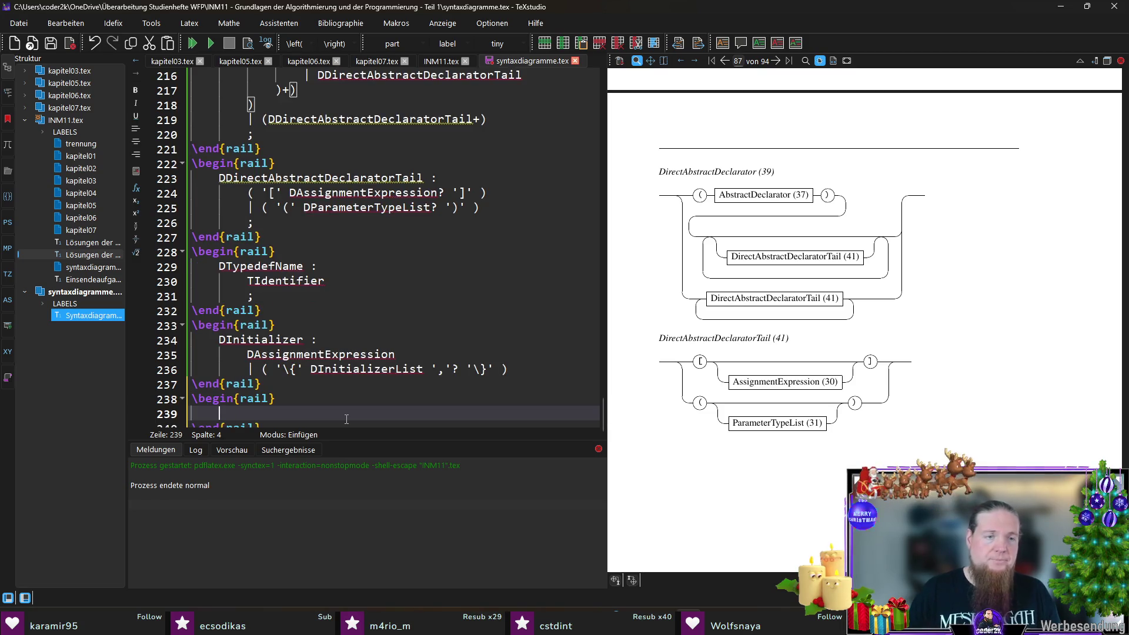
pyautogui.write('DInitializerList :')
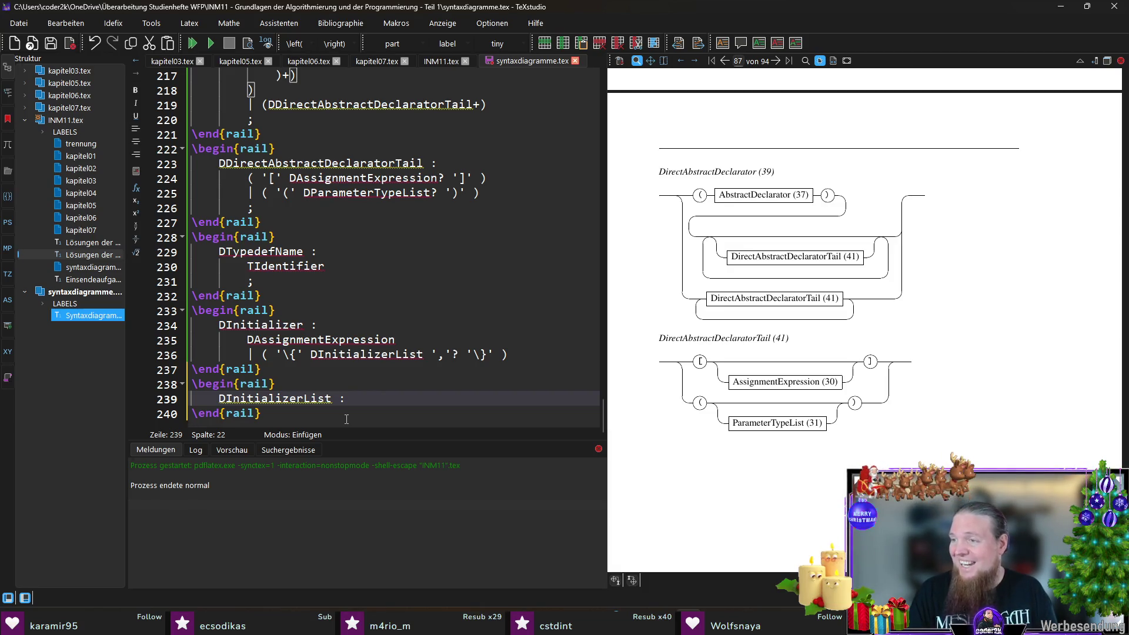
# - Write the DInitializerList rule body as (DDesignation? DInitializer) + ','
pyautogui.press('Return')
pyautogui.write('DDesignation')
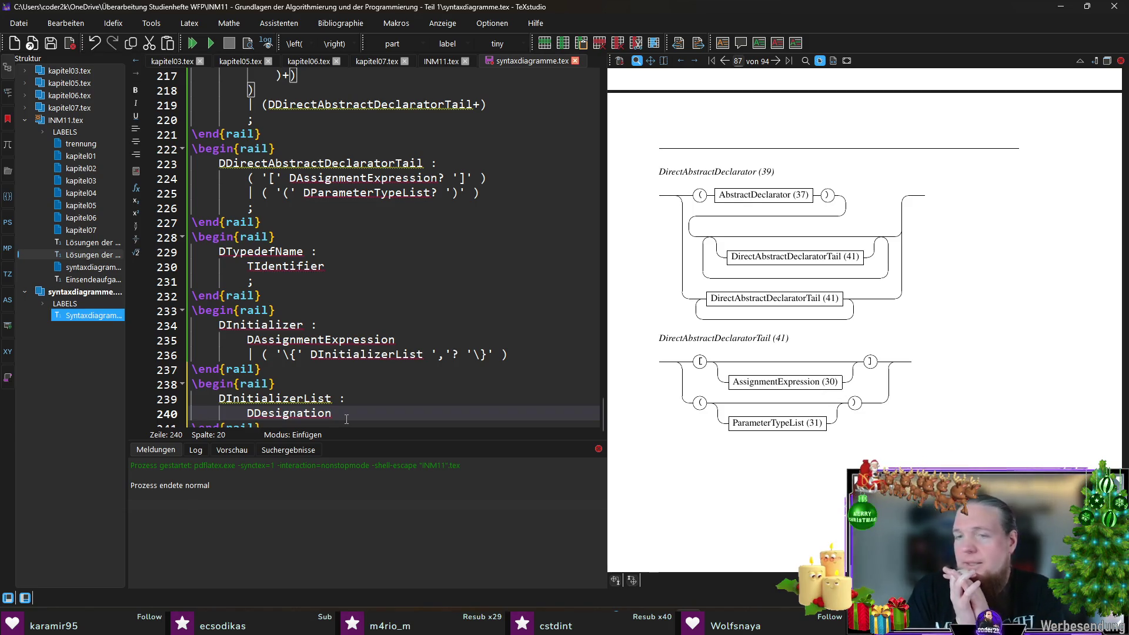
pyautogui.write('?')
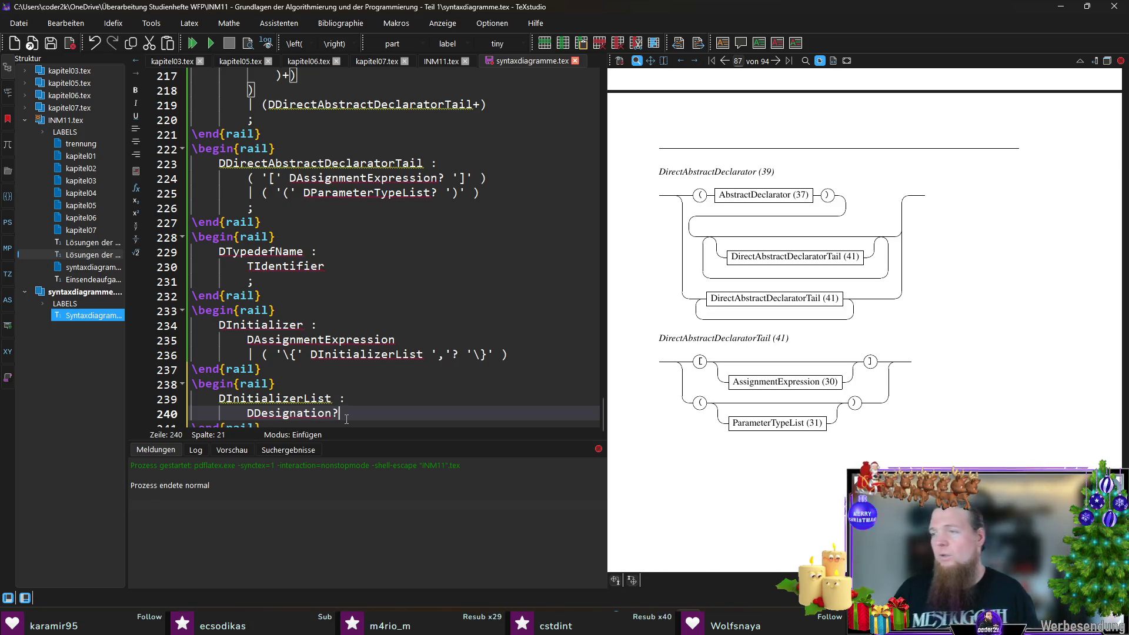
pyautogui.write(' I')
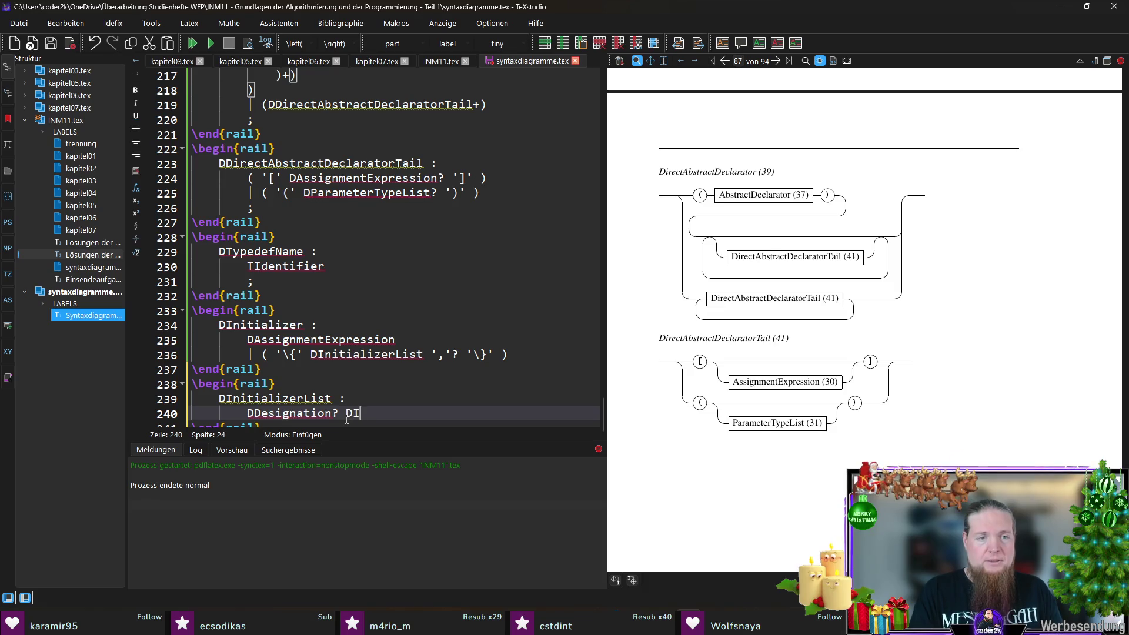
pyautogui.write('tializer')
pyautogui.hotkey('shift', 'Home')
pyautogui.write('(')
pyautogui.press('End')
pyautogui.write('+')
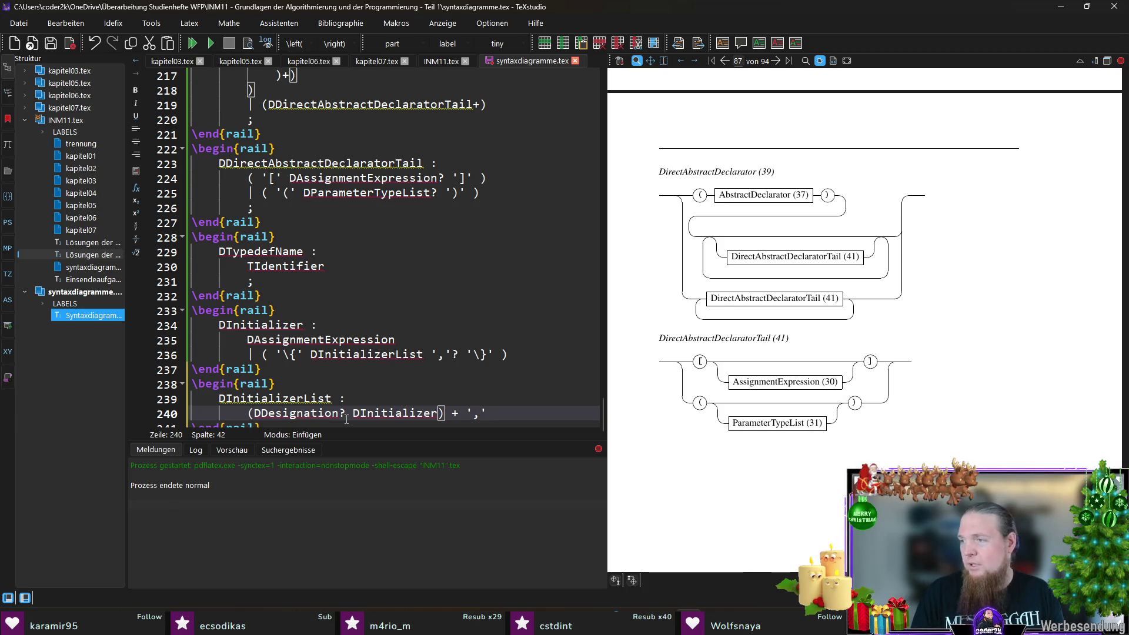
pyautogui.press('Return')
pyautogui.write(';')
# - Terminate the DInitializer and DInitializerList rules with semicolons and close the rail block
pyautogui.press('Up')
pyautogui.press('Up')
pyautogui.press('Up')
pyautogui.press('End')
pyautogui.press('Return')
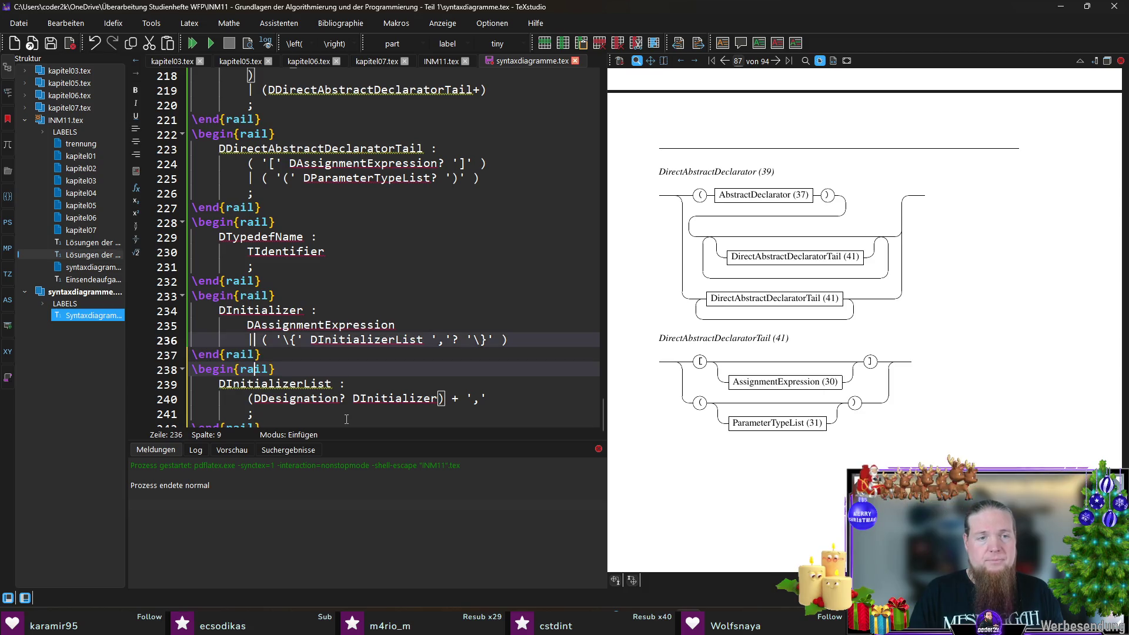
pyautogui.write(';')
pyautogui.press('Down')
pyautogui.press('Down')
pyautogui.press('Down')
pyautogui.press('End')
pyautogui.press('Return')
pyautogui.write('\\end{rail}')
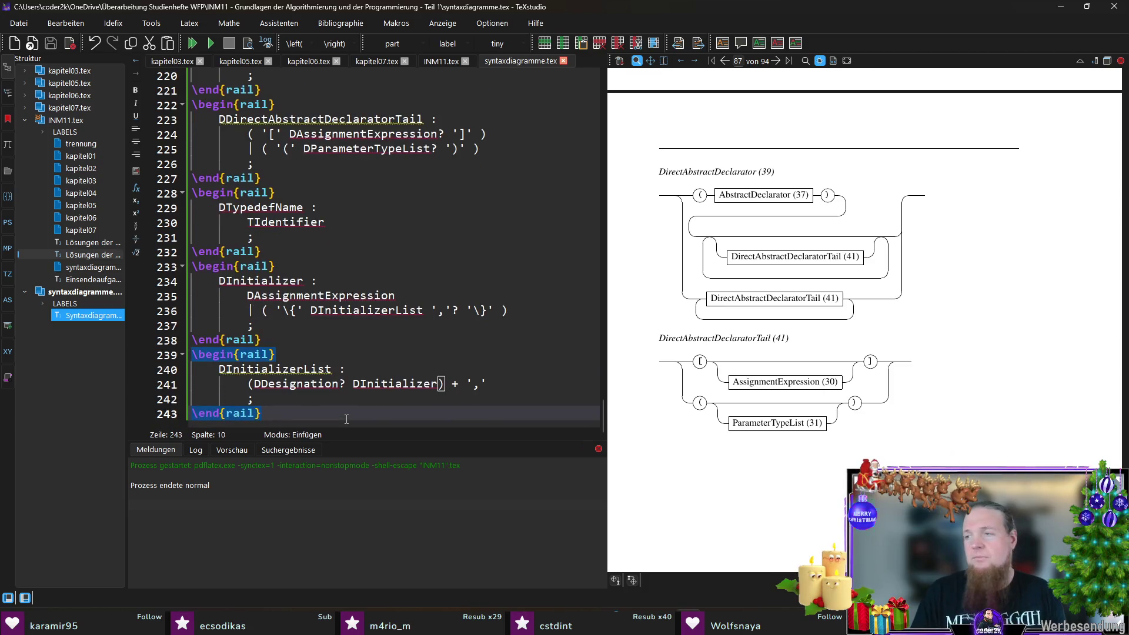